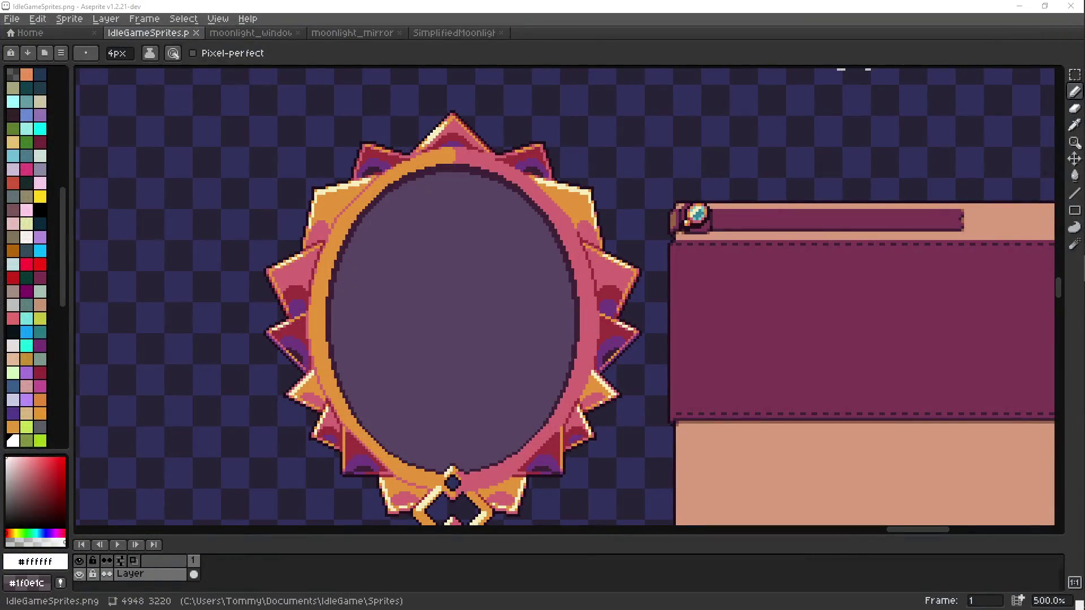
- Freehand-draw the white letters 'BRB' inside the mirror frame
{"action": "scroll", "coordinate": [433, 239], "scroll_direction": "down", "scroll_amount": 2}
{"action": "key", "text": "v"}
{"action": "key", "text": "b"}
{"action": "left_click_drag", "start_coordinate": [354, 226], "coordinate": [376, 280]}
{"action": "mouse_move", "coordinate": [419, 227]}
{"action": "left_mouse_down"}
{"action": "mouse_move", "coordinate": [423, 261]}
{"action": "mouse_move", "coordinate": [469, 264]}
{"action": "left_mouse_up"}
{"action": "mouse_move", "coordinate": [483, 221]}
{"action": "left_mouse_down"}
{"action": "mouse_move", "coordinate": [486, 262]}
{"action": "mouse_move", "coordinate": [474, 242]}
{"action": "mouse_move", "coordinate": [492, 277]}
{"action": "left_mouse_up"}
{"action": "left_click_drag", "start_coordinate": [384, 339], "coordinate": [404, 336]}
- Draw a '=:)' face below BRB with two dashes, two eye dots and a smile
{"action": "left_click_drag", "start_coordinate": [375, 370], "coordinate": [407, 370]}
{"action": "left_click", "coordinate": [434, 341]}
{"action": "left_click", "coordinate": [440, 367]}
{"action": "left_click_drag", "start_coordinate": [460, 313], "coordinate": [468, 389]}
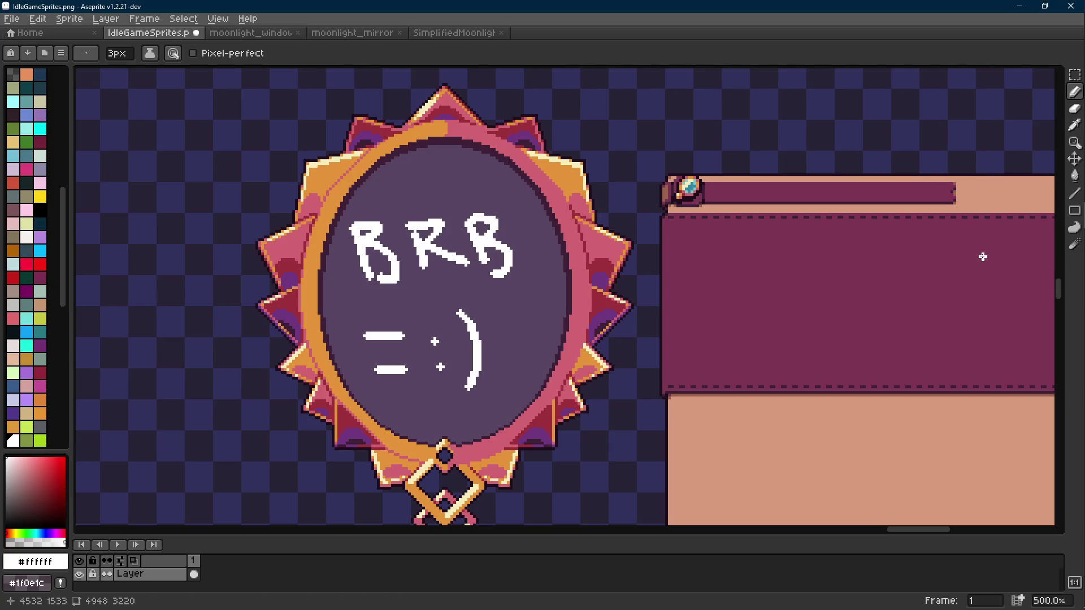
- Undo all the BRB and face pencil strokes in the mirror
{"action": "key", "text": "Scroll_Lock"}
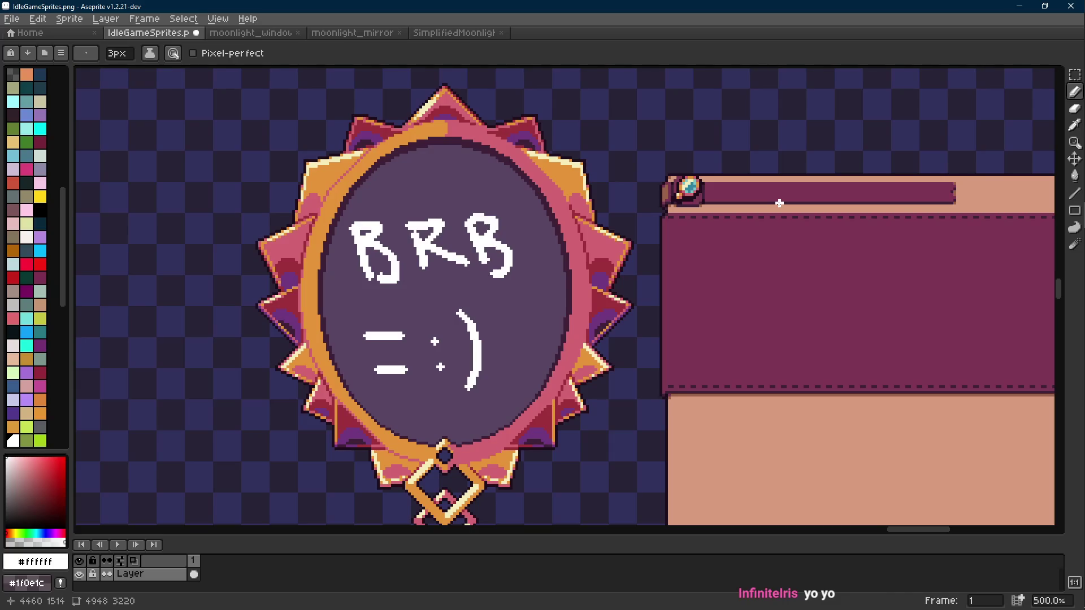
{"action": "key", "text": "Scroll_Lock"}
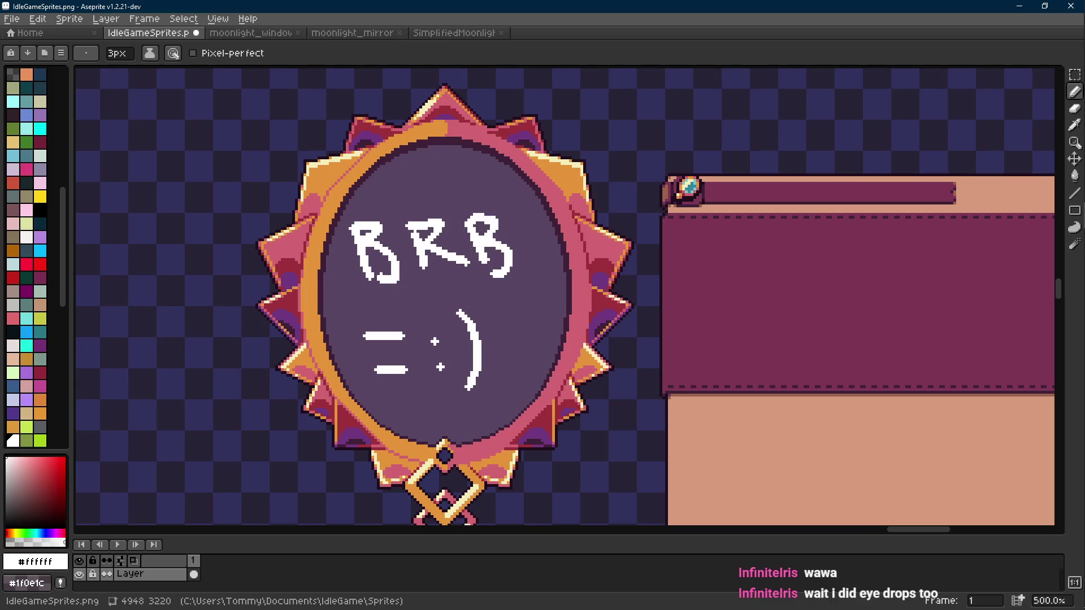
{"action": "scroll", "coordinate": [650, 243], "scroll_direction": "down", "scroll_amount": 1}
{"action": "key", "text": "v"}
{"action": "key", "text": "ctrl+z"}
{"action": "key", "text": "ctrl+z"}
{"action": "key", "text": "ctrl+z"}
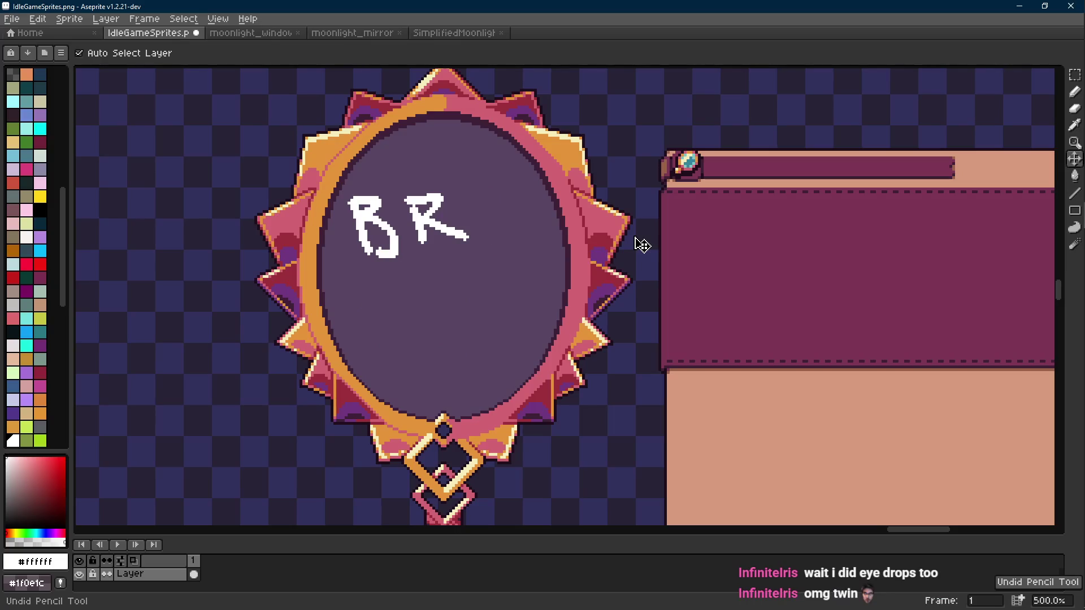
{"action": "key", "text": "ctrl+z"}
{"action": "key", "text": "ctrl+z"}
{"action": "key", "text": "ctrl+z"}
- Save IdleGameSprites.png and bring the Godot editor to the front
{"action": "key", "text": "ctrl+s"}
{"action": "mouse_move", "coordinate": [1077, 191]}
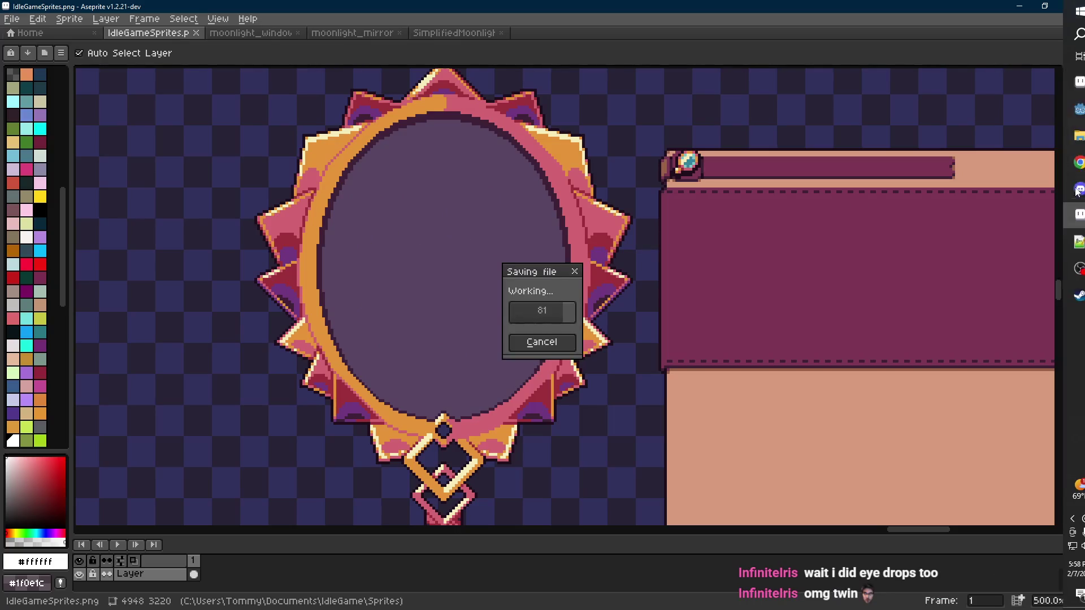
{"action": "mouse_move", "coordinate": [1078, 108]}
{"action": "left_click", "coordinate": [986, 171]}
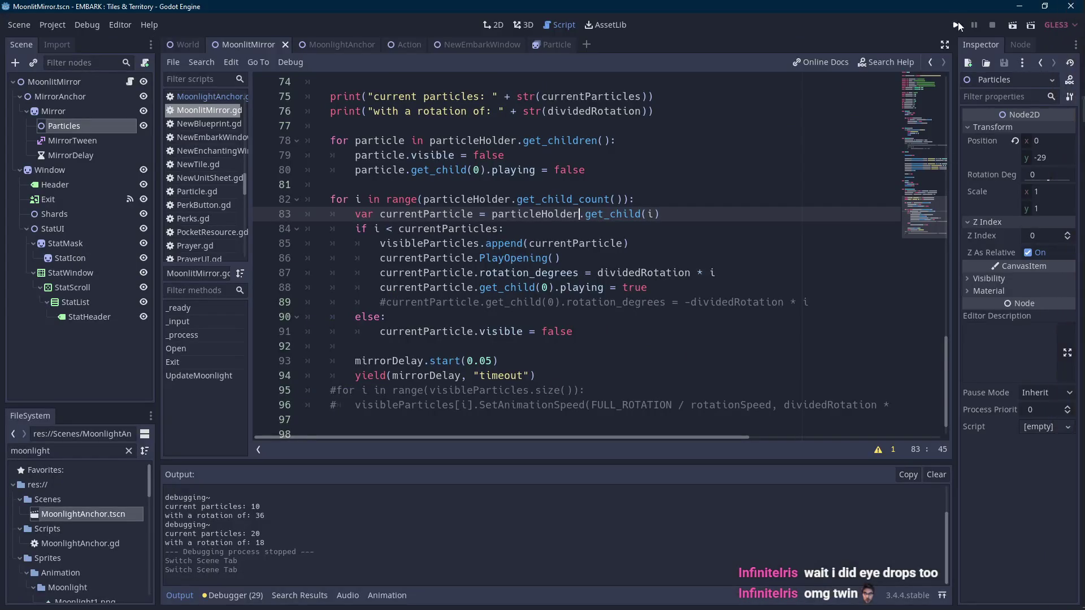
- Run the project from the Play button to test the scene
{"action": "left_click", "coordinate": [956, 25]}
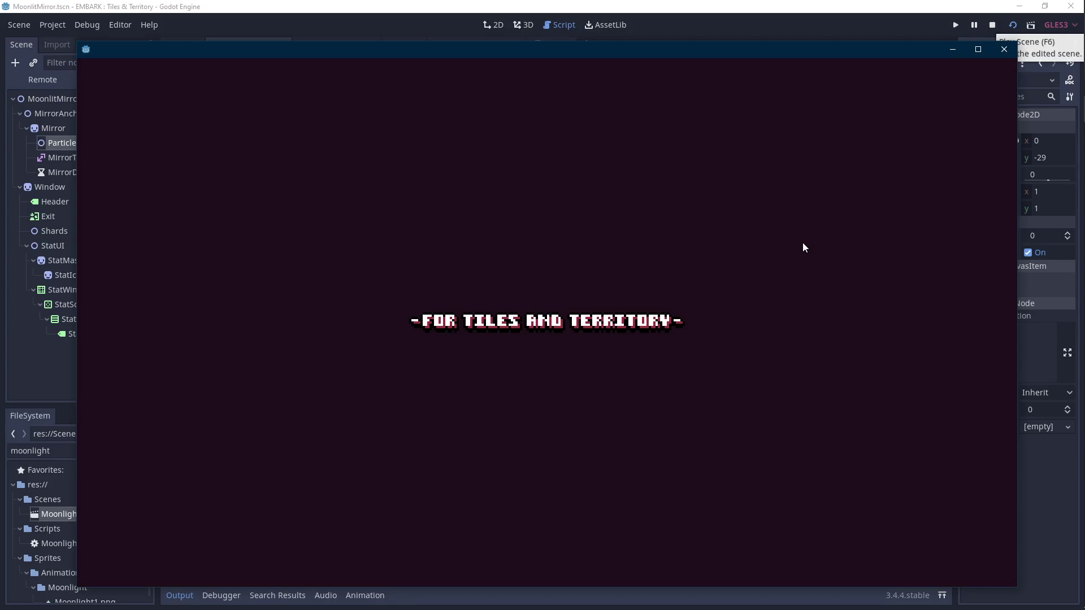
- Wait for the Moonlit Mirror scene and Fragment Stats panel to load in the game window
{"action": "key", "text": "Scroll_Lock"}
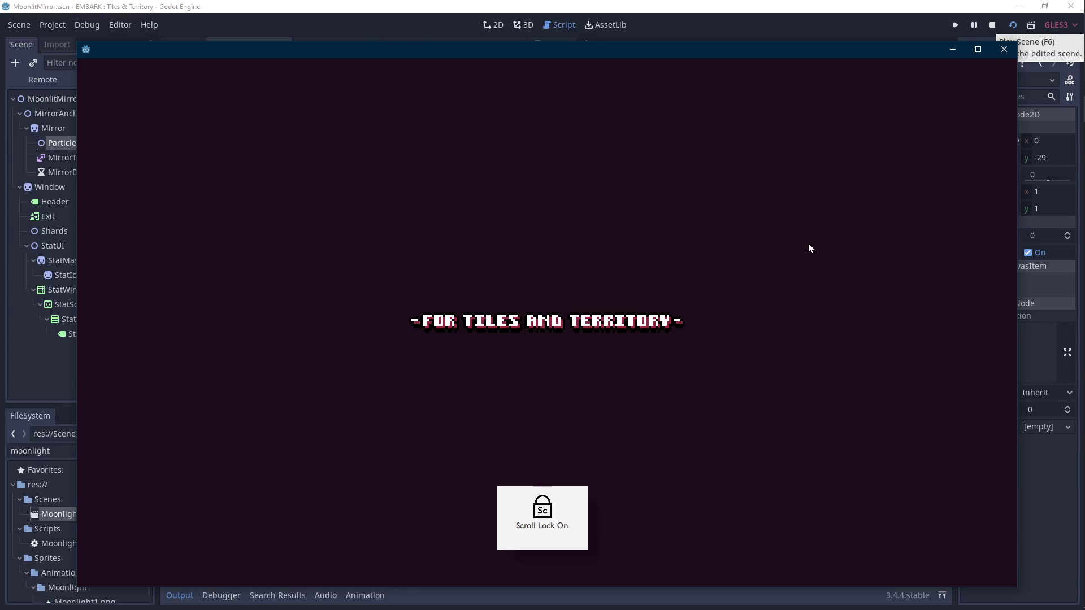
{"action": "key", "text": "Scroll_Lock"}
{"action": "key", "text": "Scroll_Lock"}
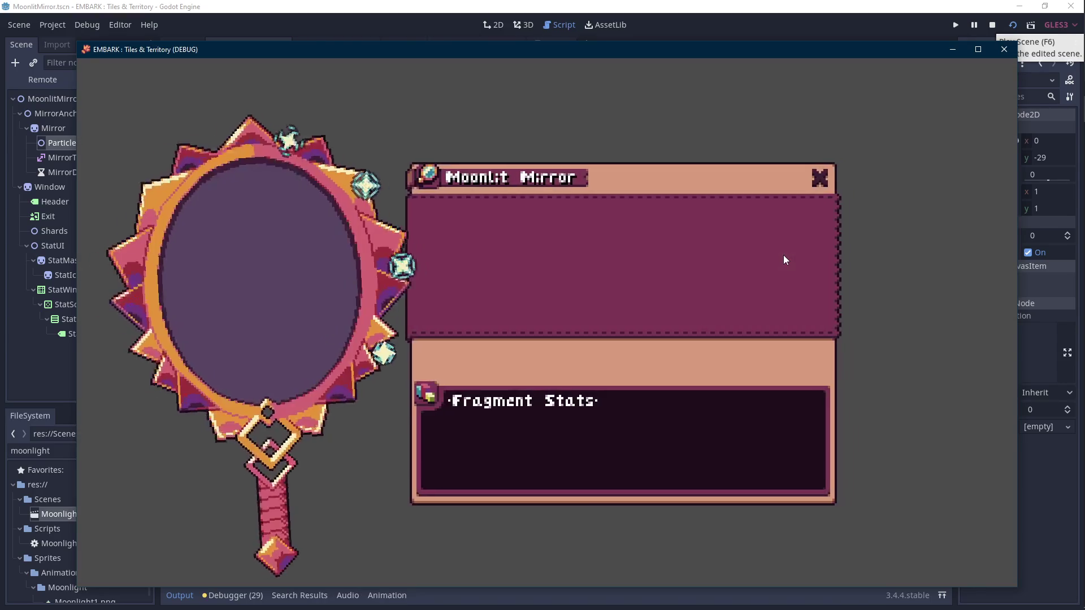
{"action": "key", "text": "Scroll_Lock"}
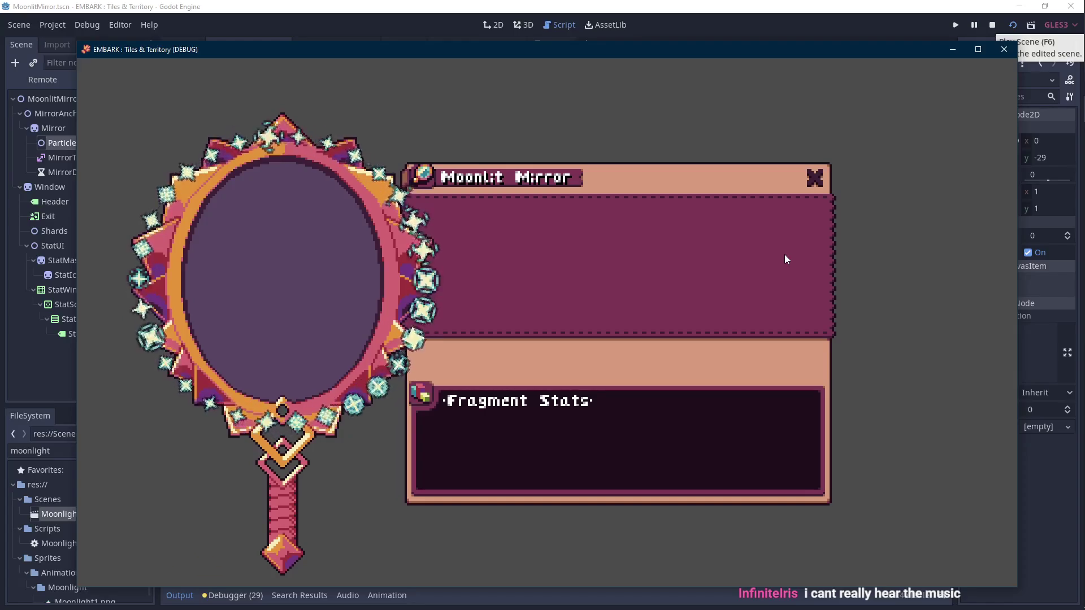
{"action": "key", "text": "Scroll_Lock"}
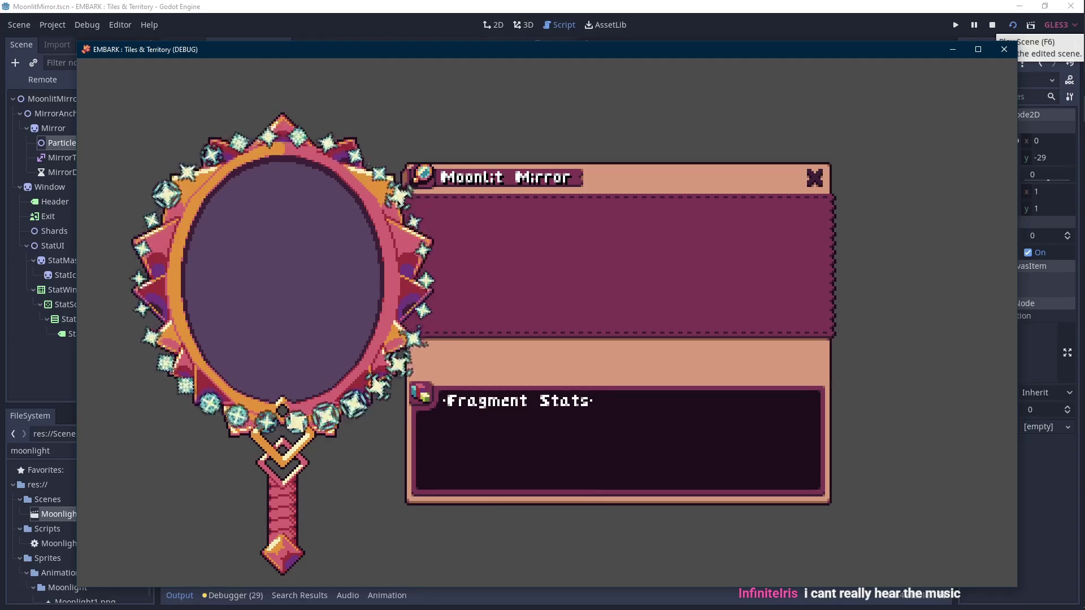
{"action": "key", "text": "super+d"}
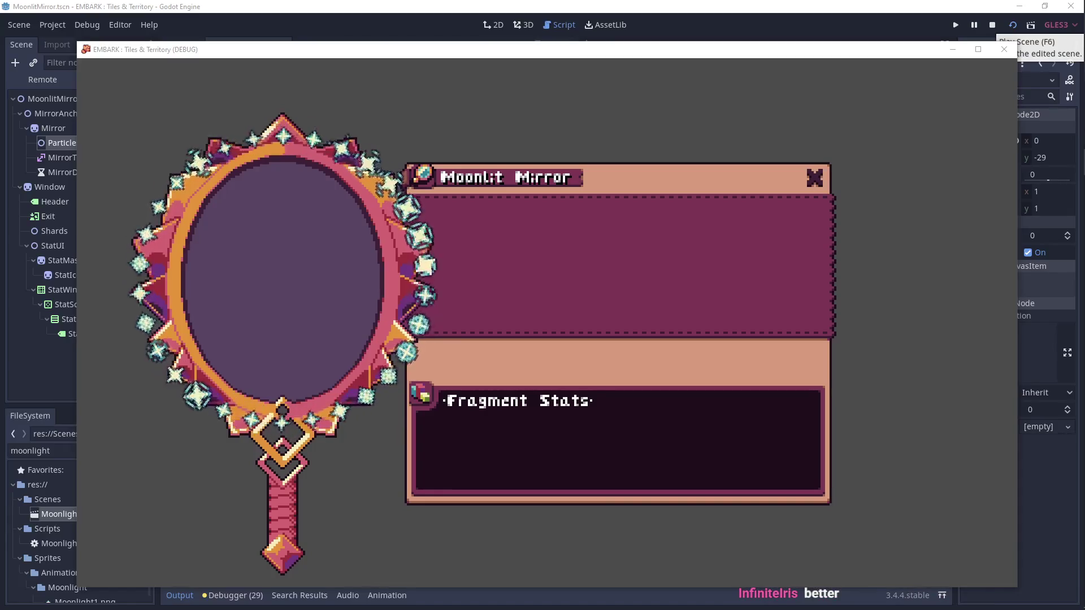
{"action": "left_click", "coordinate": [535, 277]}
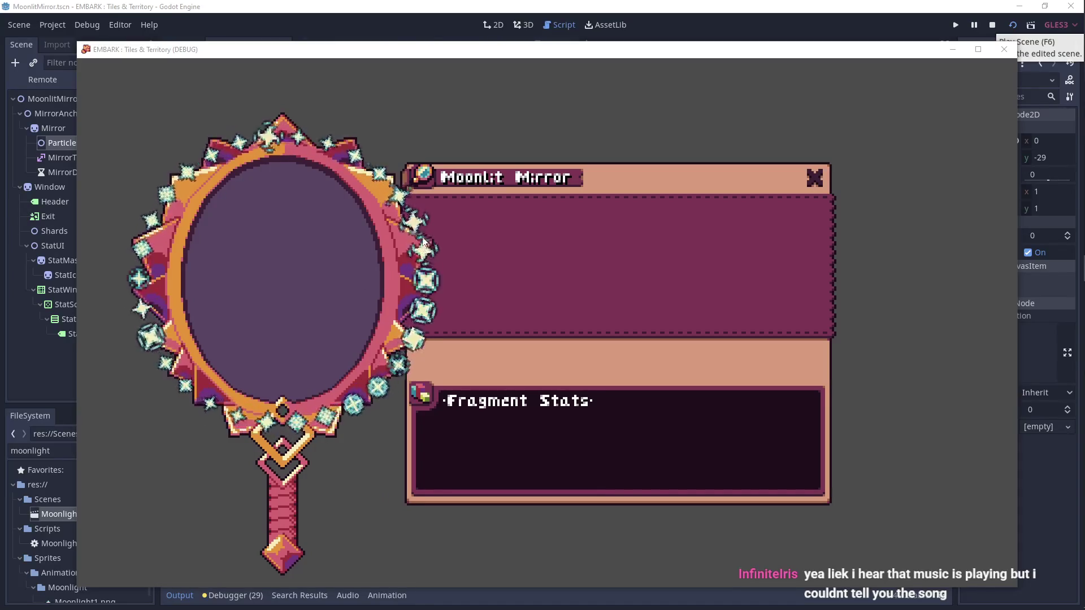
{"action": "left_click", "coordinate": [421, 198]}
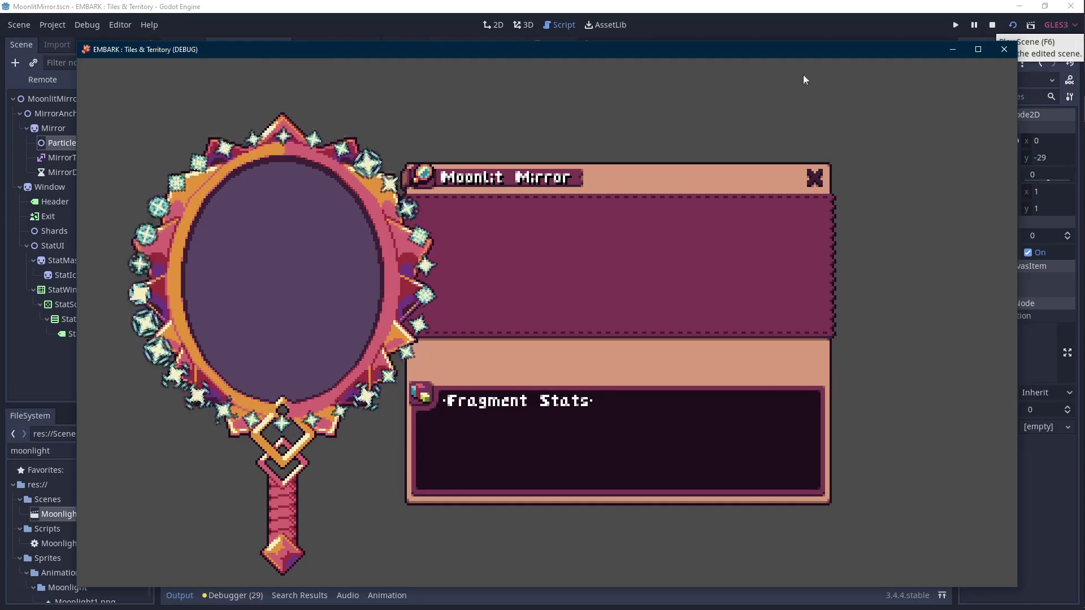
- Stop the test run and select the Mirror node in the 2D view
{"action": "left_click", "coordinate": [993, 26]}
{"action": "left_click", "coordinate": [500, 26]}
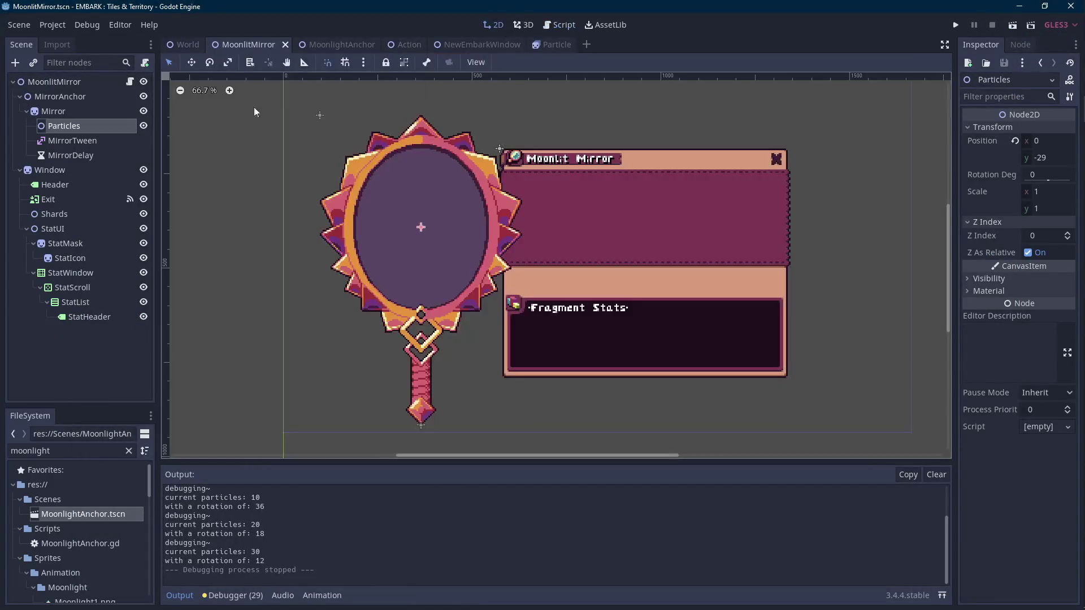
{"action": "left_click", "coordinate": [57, 111]}
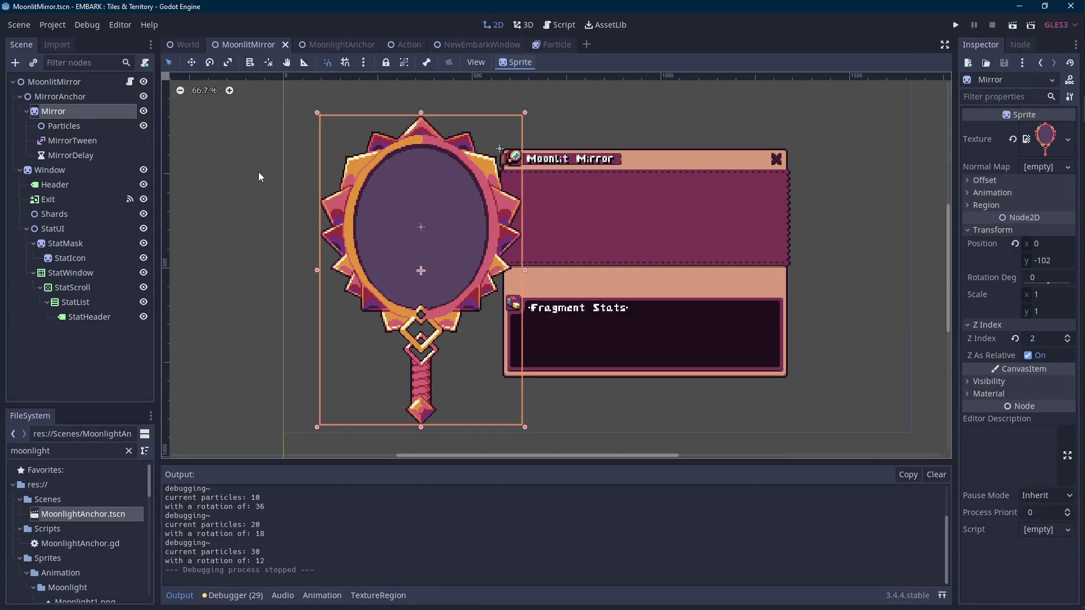
{"action": "left_click", "coordinate": [186, 596]}
{"action": "scroll", "coordinate": [384, 358], "scroll_direction": "up", "scroll_amount": 1}
{"action": "scroll", "coordinate": [392, 401], "scroll_direction": "up", "scroll_amount": 1}
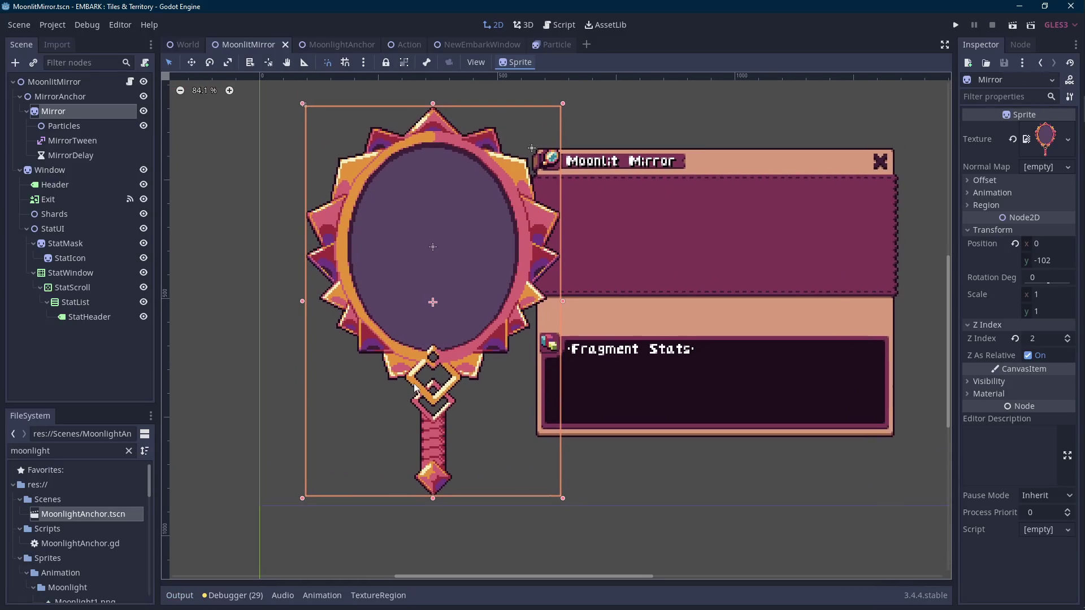
- Try a Mirror scale x of 0.9, then undo it back to full width
{"action": "left_click", "coordinate": [1042, 278]}
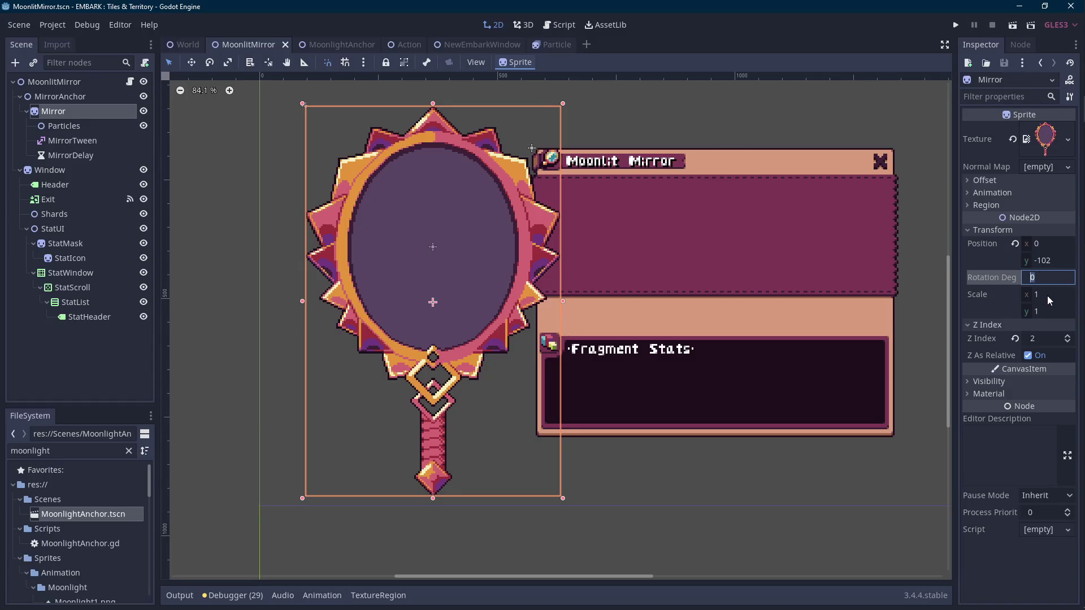
{"action": "key", "text": "Scroll_Lock"}
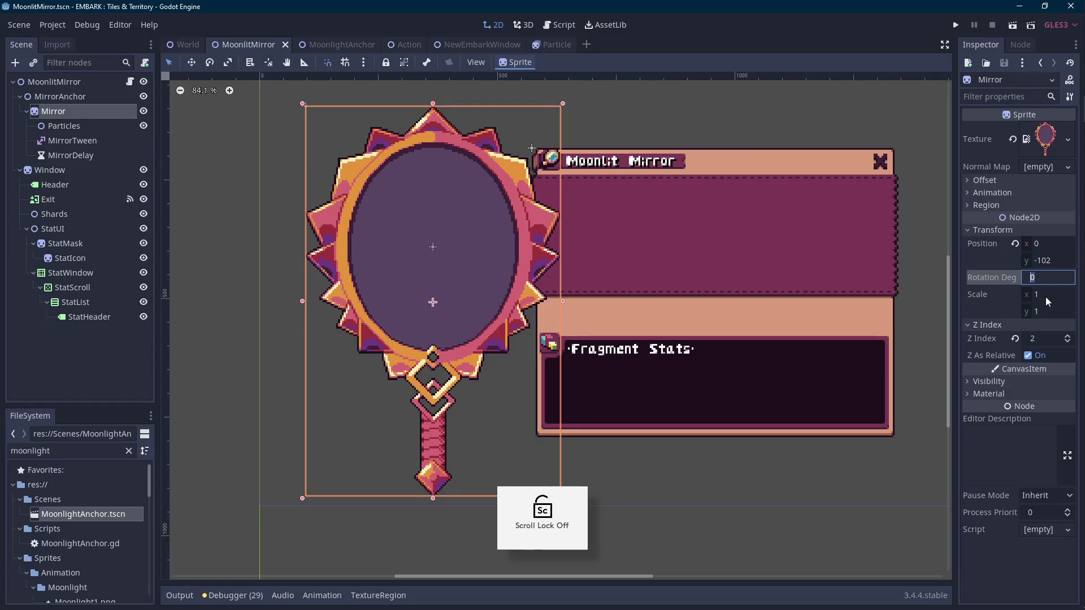
{"action": "left_click", "coordinate": [1047, 293]}
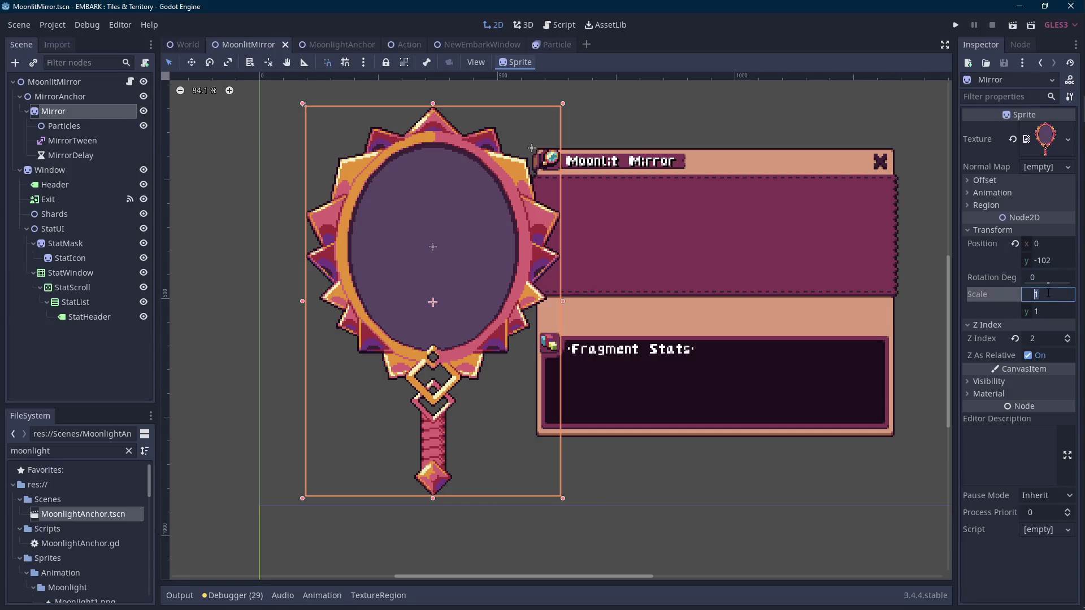
{"action": "type", "text": "0.9"}
{"action": "key", "text": "Return"}
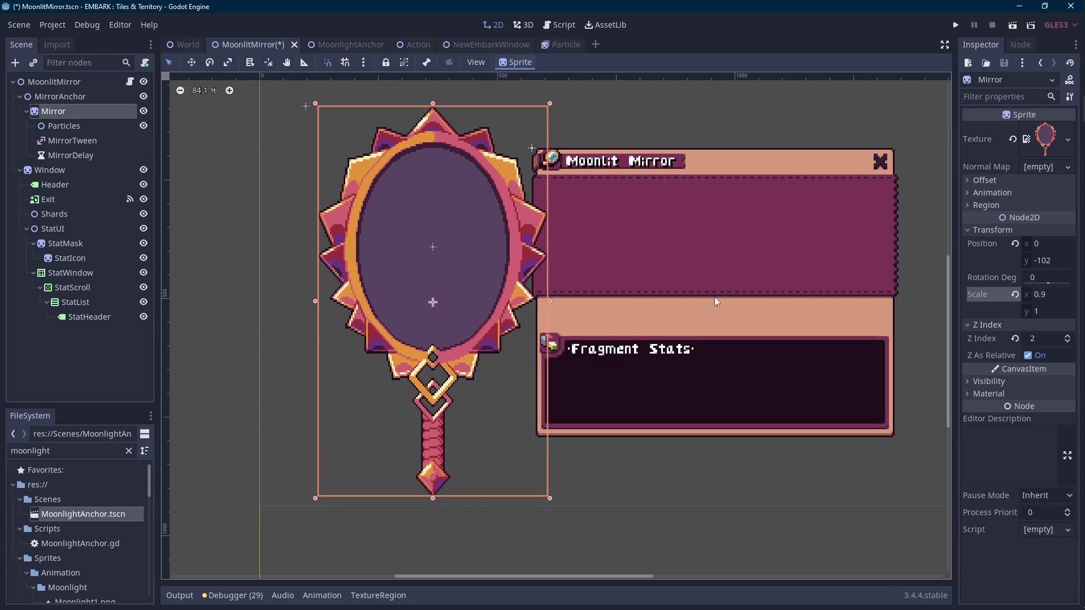
{"action": "scroll", "coordinate": [714, 296], "scroll_direction": "up", "scroll_amount": 2}
{"action": "key", "text": "Right"}
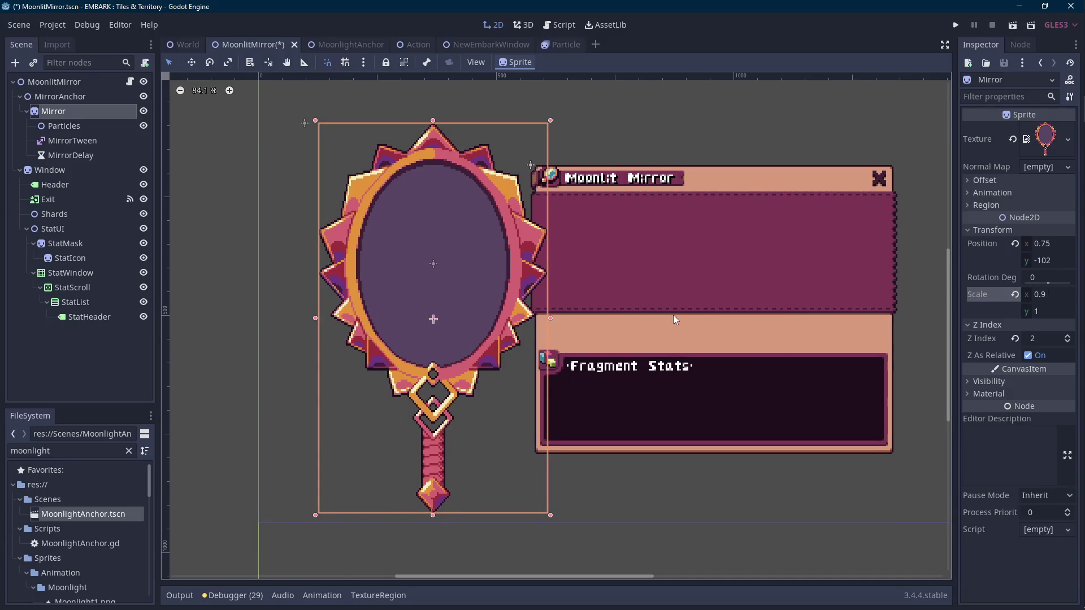
{"action": "key", "text": "ctrl+z"}
{"action": "key", "text": "ctrl+z"}
{"action": "key", "text": "ctrl+z"}
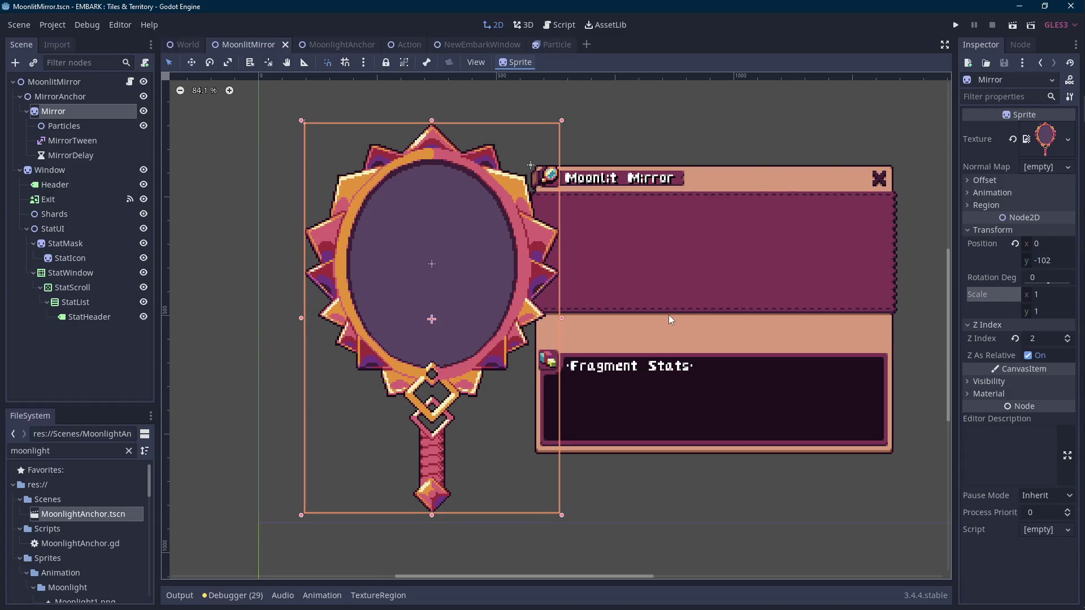
{"action": "scroll", "coordinate": [566, 281], "scroll_direction": "right", "scroll_amount": 1}
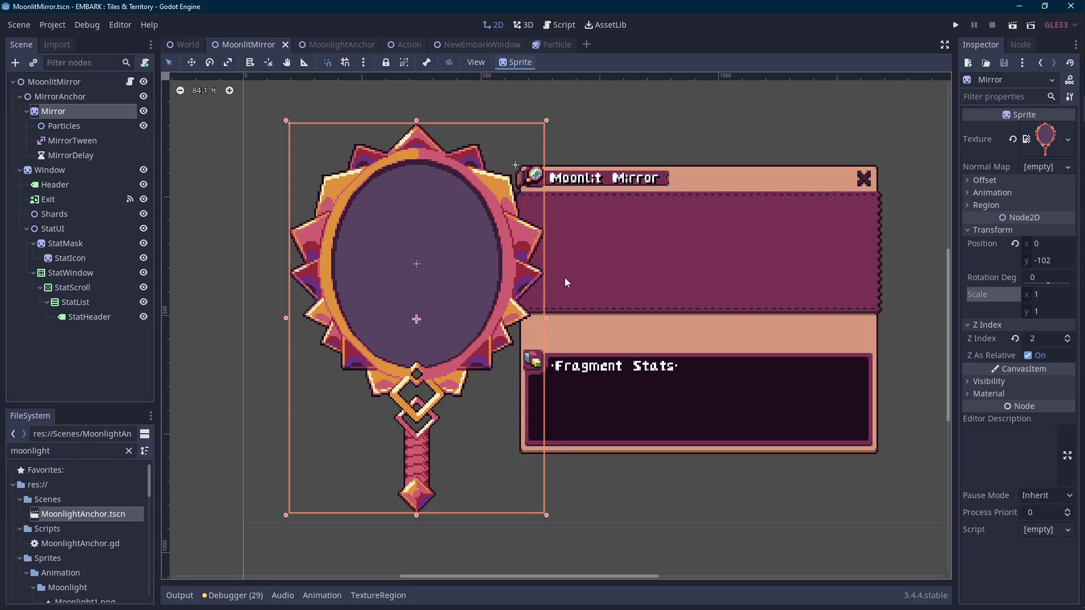
- Try scale x 0.95, reset it to 1, and save the MoonlitMirror scene
{"action": "left_click", "coordinate": [1051, 294]}
{"action": "type", "text": ".95"}
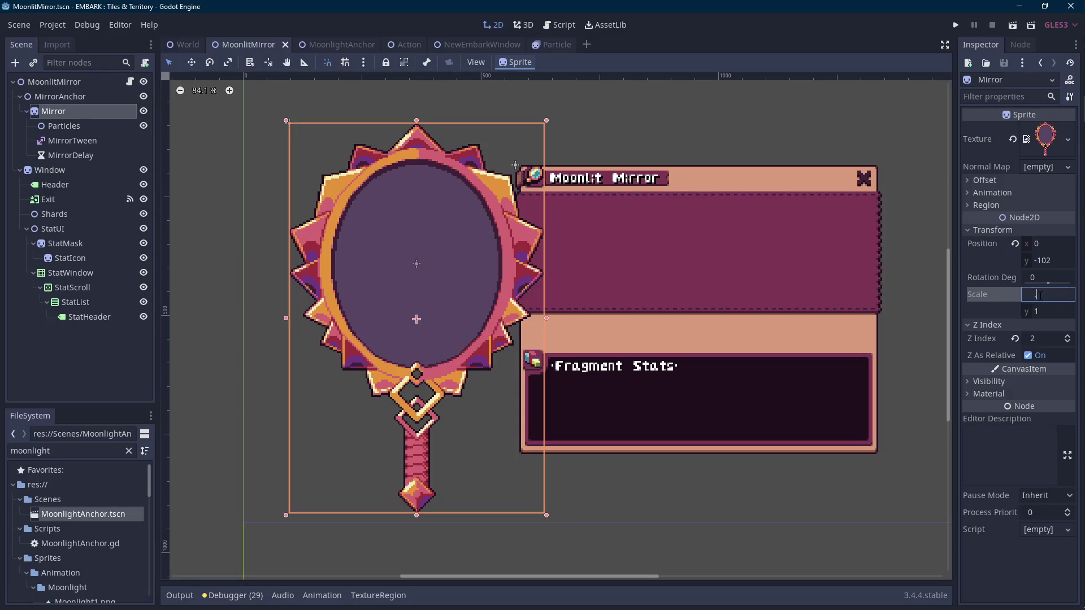
{"action": "key", "text": "Return"}
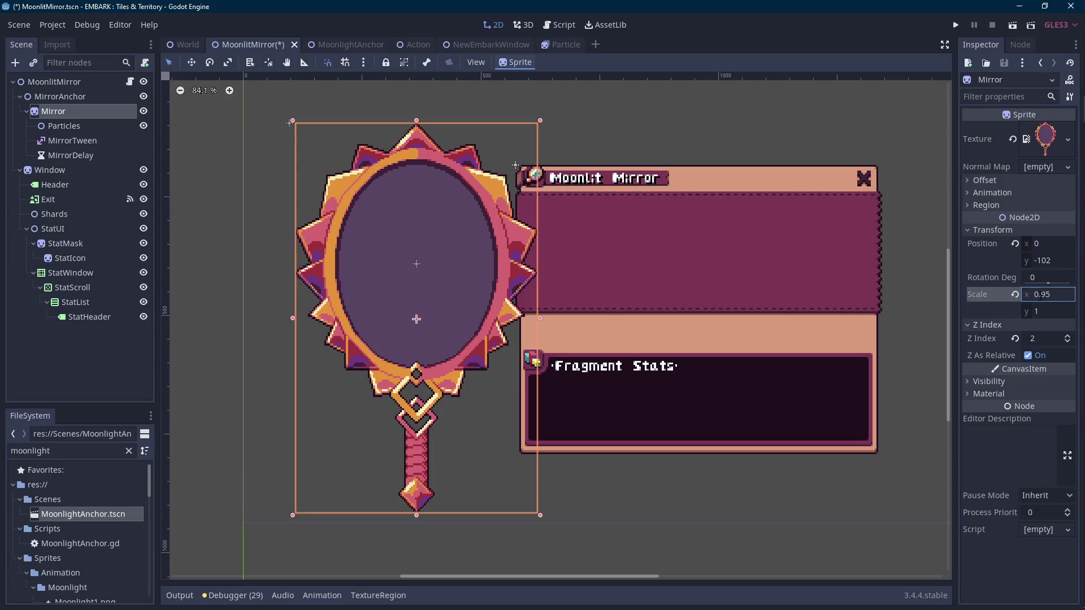
{"action": "key", "text": "BackSpace"}
{"action": "key", "text": "BackSpace"}
{"action": "key", "text": "BackSpace"}
{"action": "type", "text": "1"}
{"action": "key", "text": "Return"}
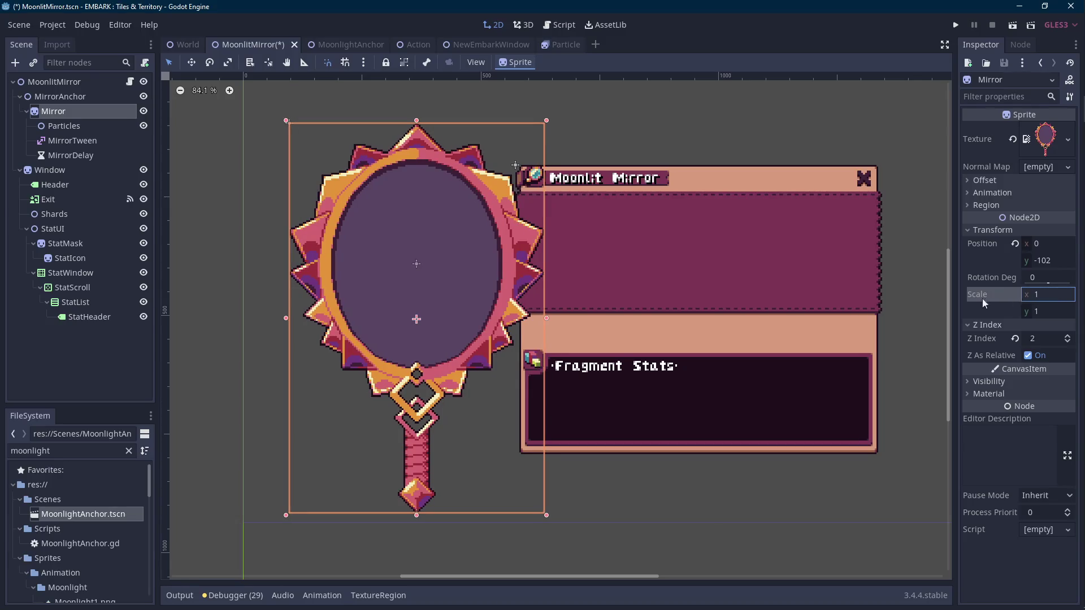
{"action": "key", "text": "ctrl+s"}
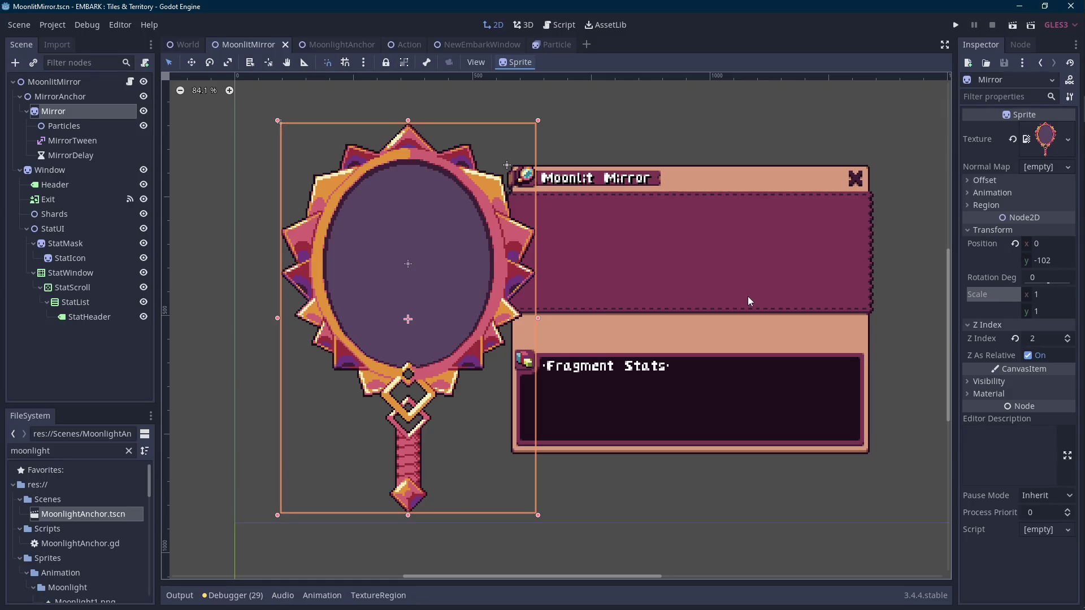
{"action": "right_click", "coordinate": [97, 113]}
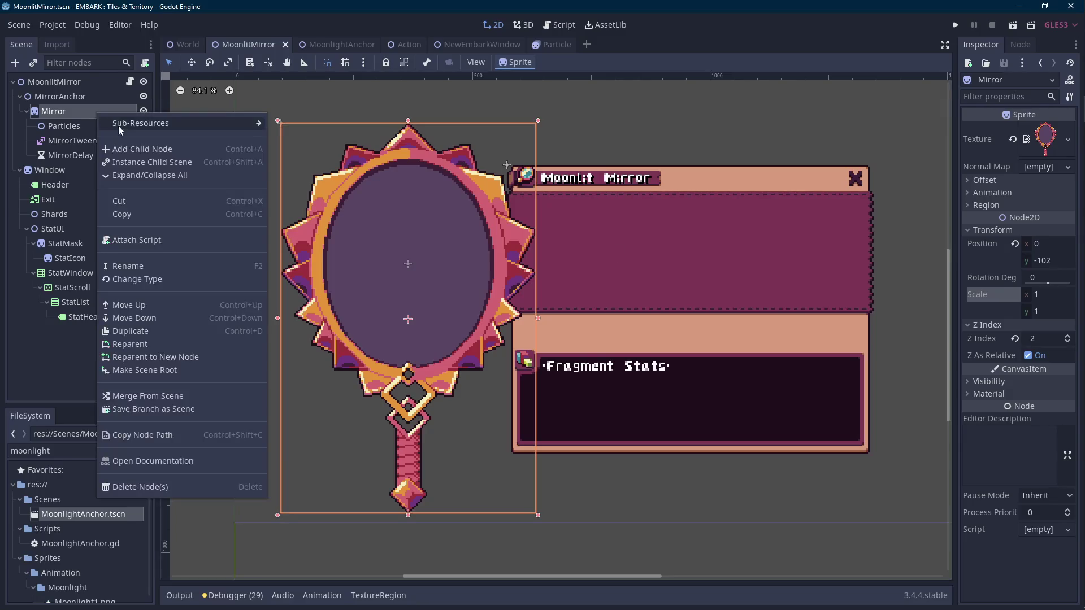
- Add a Node2D under Mirror, rename it CurrentShards, and save the scene
{"action": "left_click", "coordinate": [122, 148]}
{"action": "type", "text": "2d"}
{"action": "double_click", "coordinate": [432, 193]}
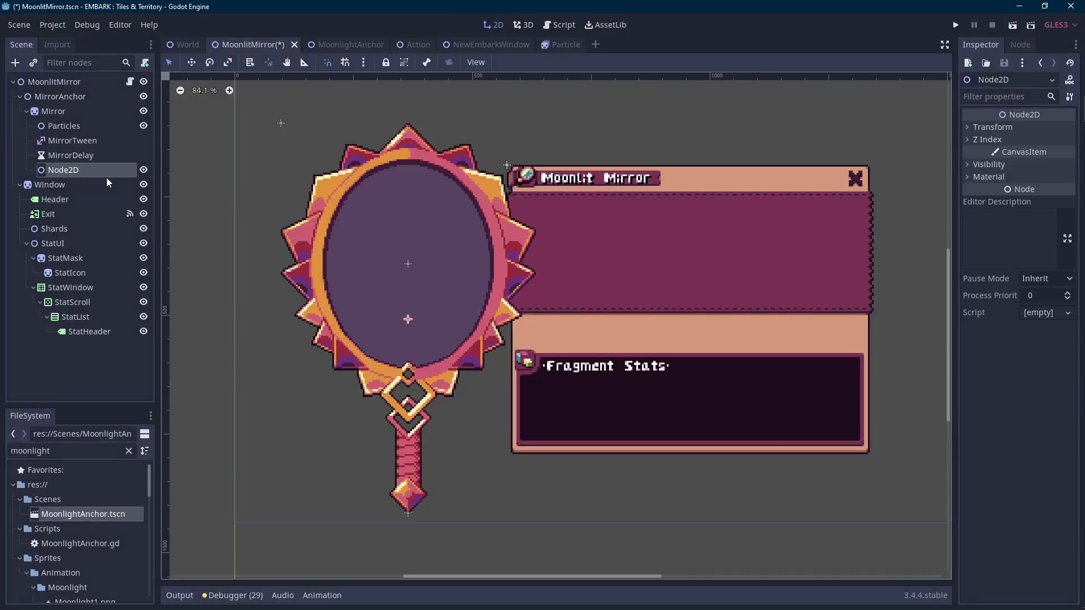
{"action": "double_click", "coordinate": [87, 128]}
{"action": "type", "text": "CurrentShards"}
{"action": "key", "text": "Return"}
{"action": "key", "text": "ctrl+s"}
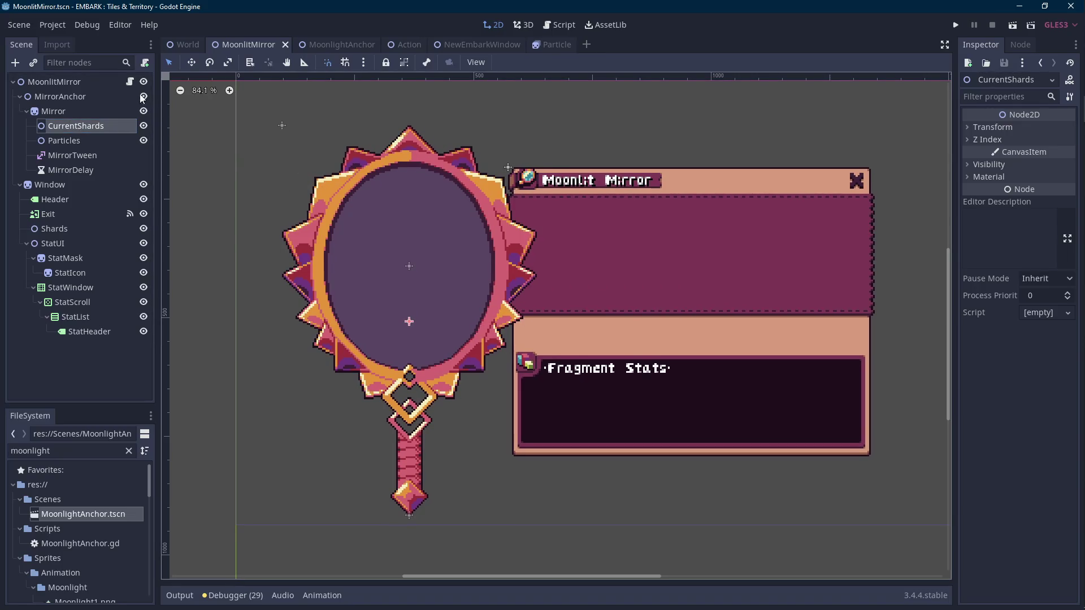
{"action": "left_click", "coordinate": [63, 111]}
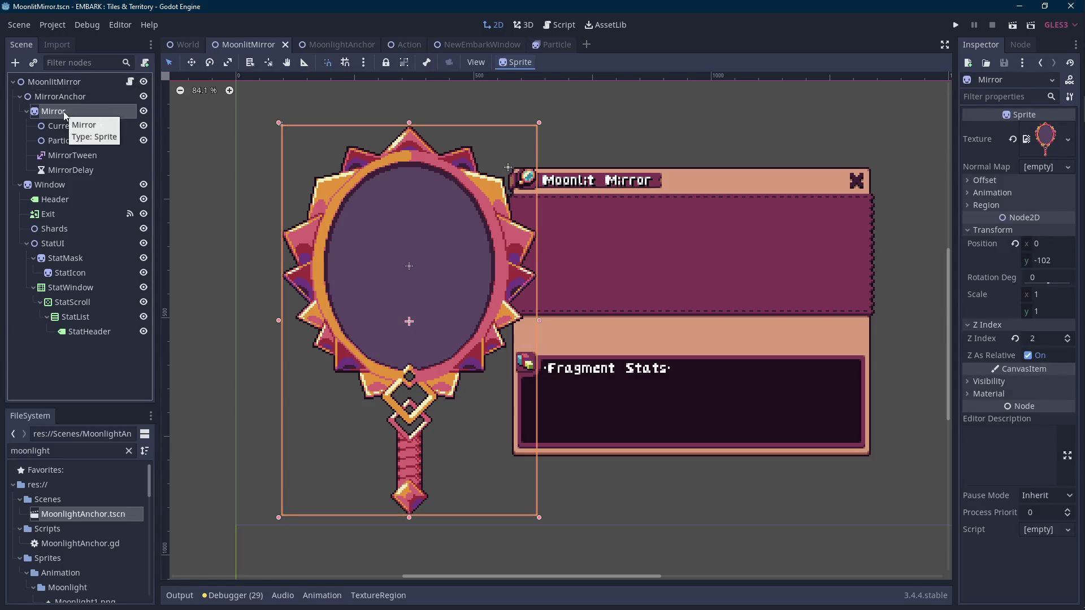
- Add an Area2D child node under Mirror
{"action": "right_click", "coordinate": [72, 113]}
{"action": "left_click", "coordinate": [111, 150]}
{"action": "type", "text": "area2d"}
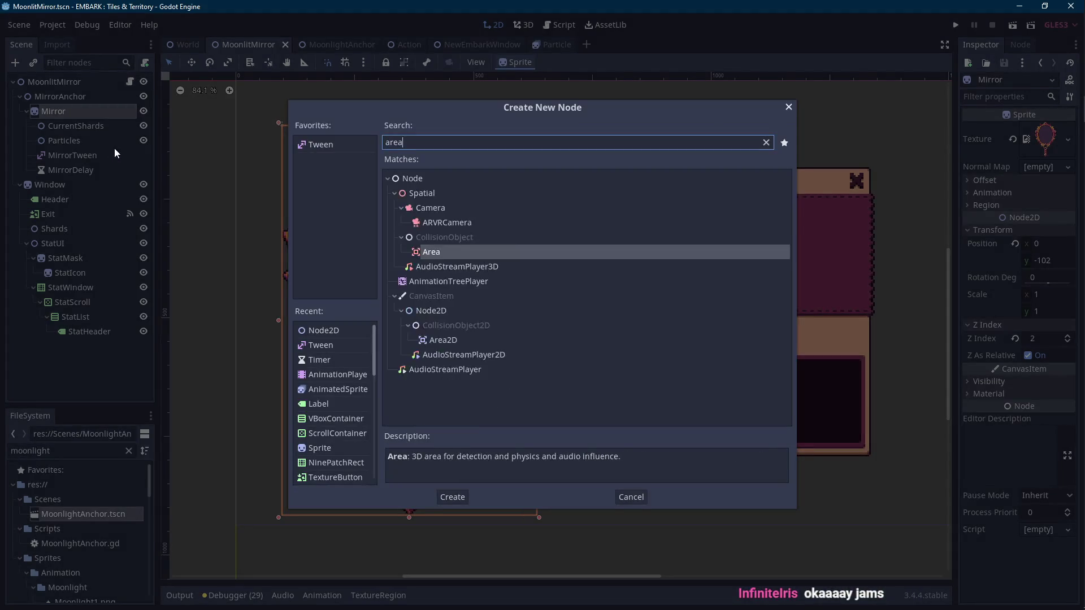
{"action": "double_click", "coordinate": [440, 240]}
- Rename the new Area2D node to Hitbox
{"action": "left_click", "coordinate": [84, 183]}
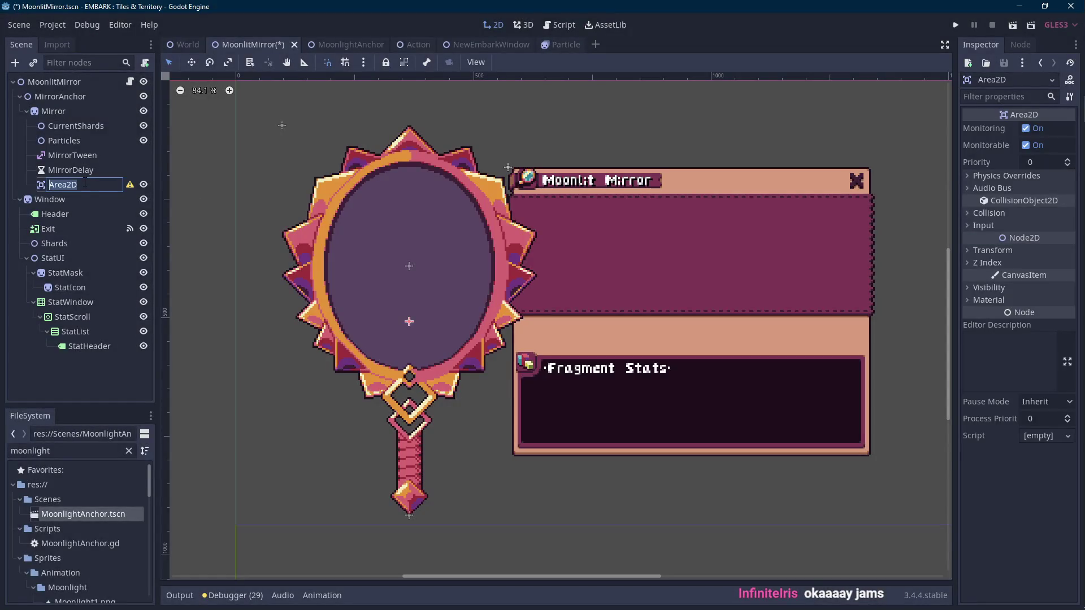
{"action": "type", "text": "Mirror"}
{"action": "key", "text": "ctrl+a"}
{"action": "key", "text": "BackSpace"}
{"action": "type", "text": "Hitbox"}
{"action": "key", "text": "Return"}
{"action": "key", "text": "Scroll_Lock"}
{"action": "left_click_drag", "start_coordinate": [292, 265], "coordinate": [310, 276]}
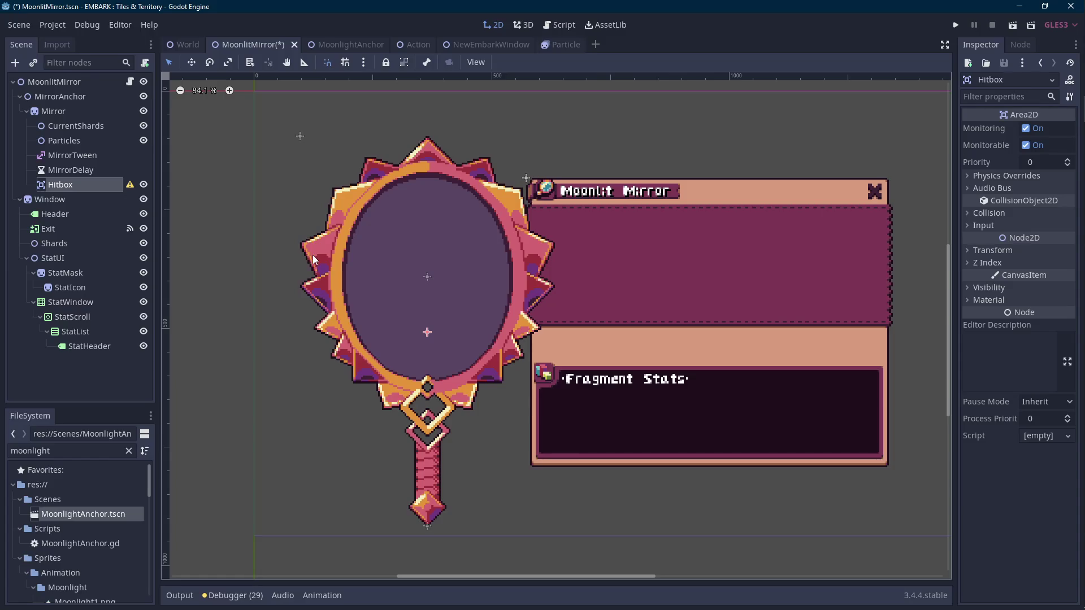
{"action": "scroll", "coordinate": [298, 283], "scroll_direction": "up", "scroll_amount": 1}
{"action": "scroll", "coordinate": [288, 274], "scroll_direction": "down", "scroll_amount": 1}
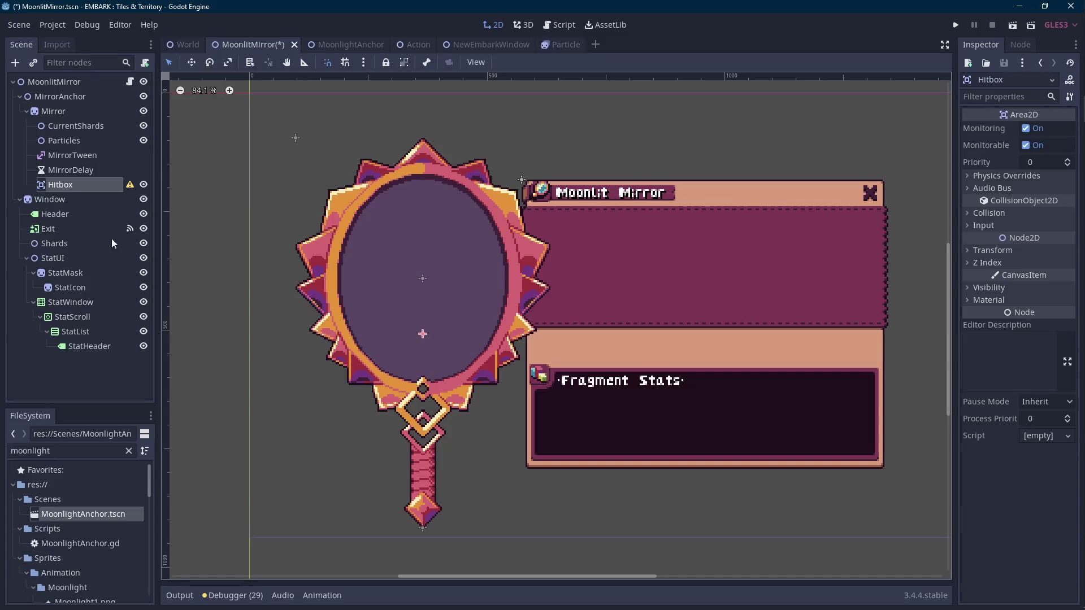
{"action": "right_click", "coordinate": [86, 185]}
- Add an Area2D under Hitbox, then delete that extra node
{"action": "left_click", "coordinate": [121, 191]}
{"action": "type", "text": "area2d"}
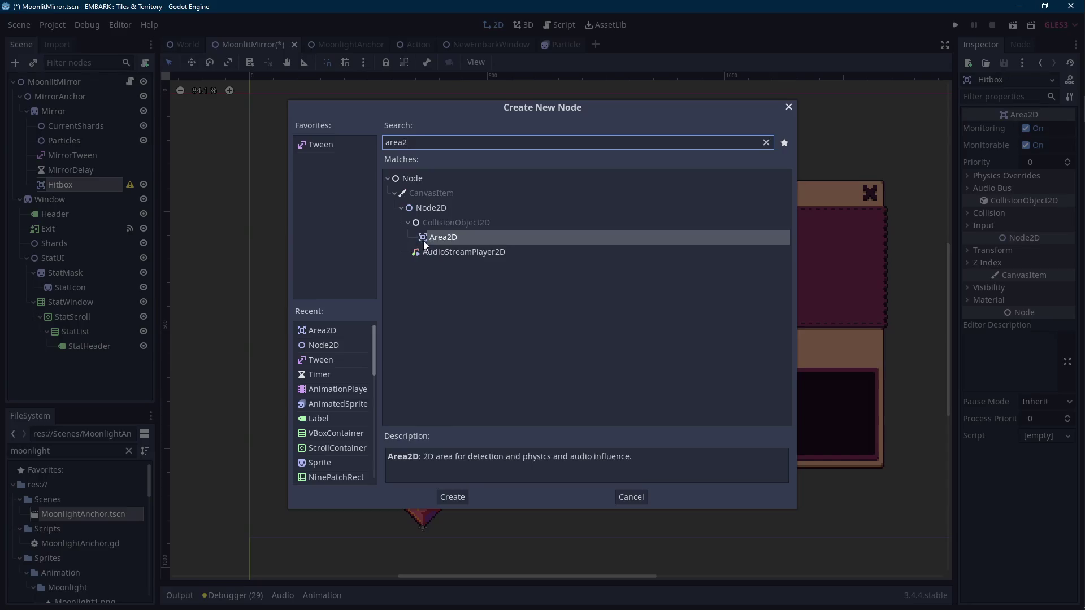
{"action": "double_click", "coordinate": [450, 239]}
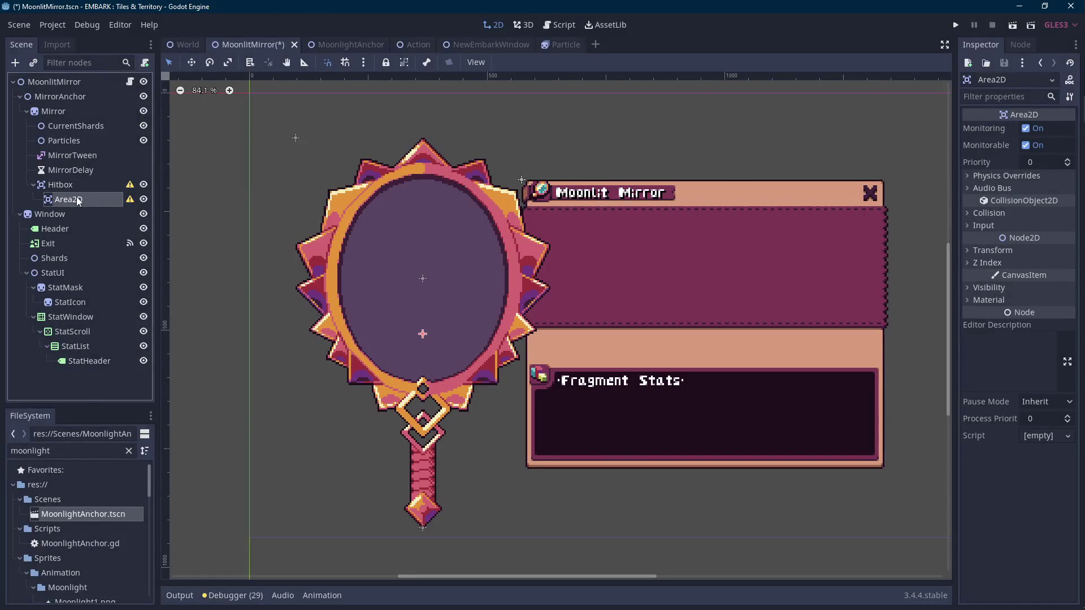
{"action": "right_click", "coordinate": [77, 199]}
{"action": "key", "text": "Scroll_Lock"}
{"action": "left_click", "coordinate": [128, 544]}
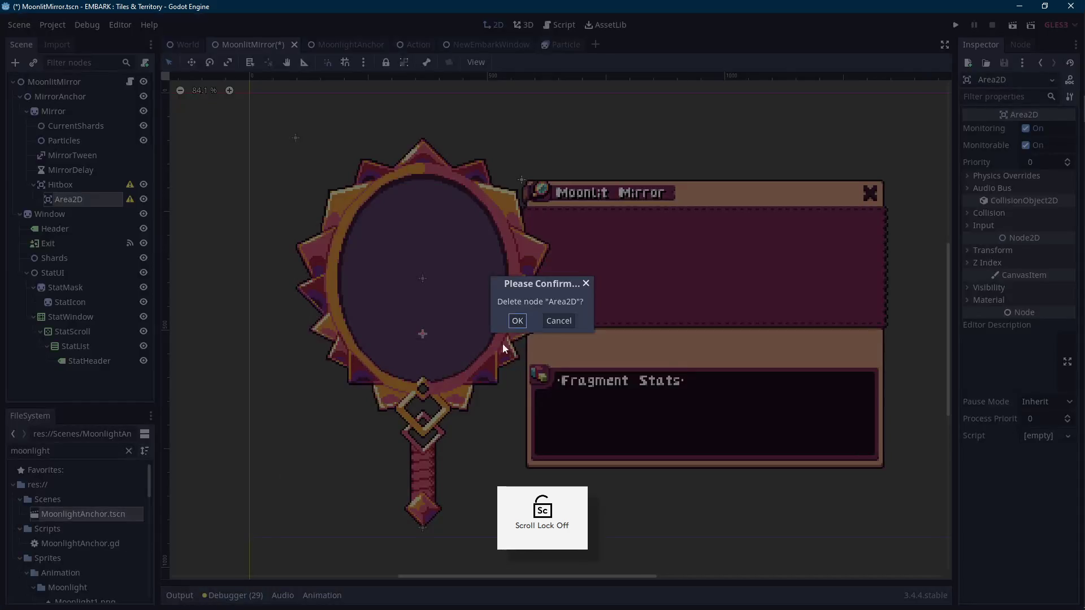
{"action": "left_click", "coordinate": [517, 323]}
- Open the Create New Node dialog for Hitbox and search 'shape'
{"action": "left_click", "coordinate": [87, 175]}
{"action": "right_click", "coordinate": [93, 188]}
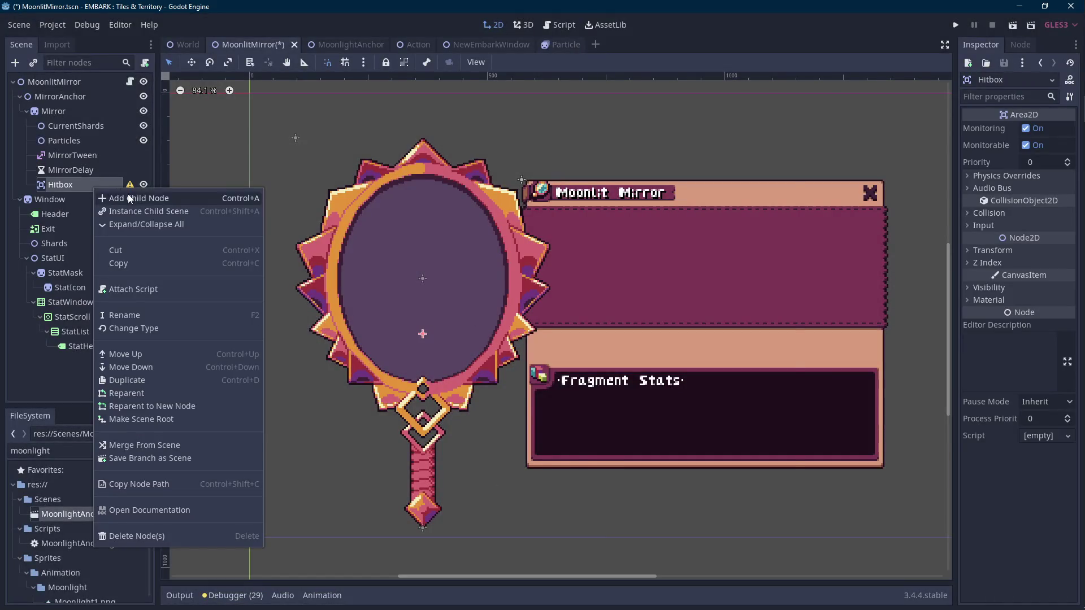
{"action": "left_click", "coordinate": [127, 194]}
{"action": "type", "text": "shape"}
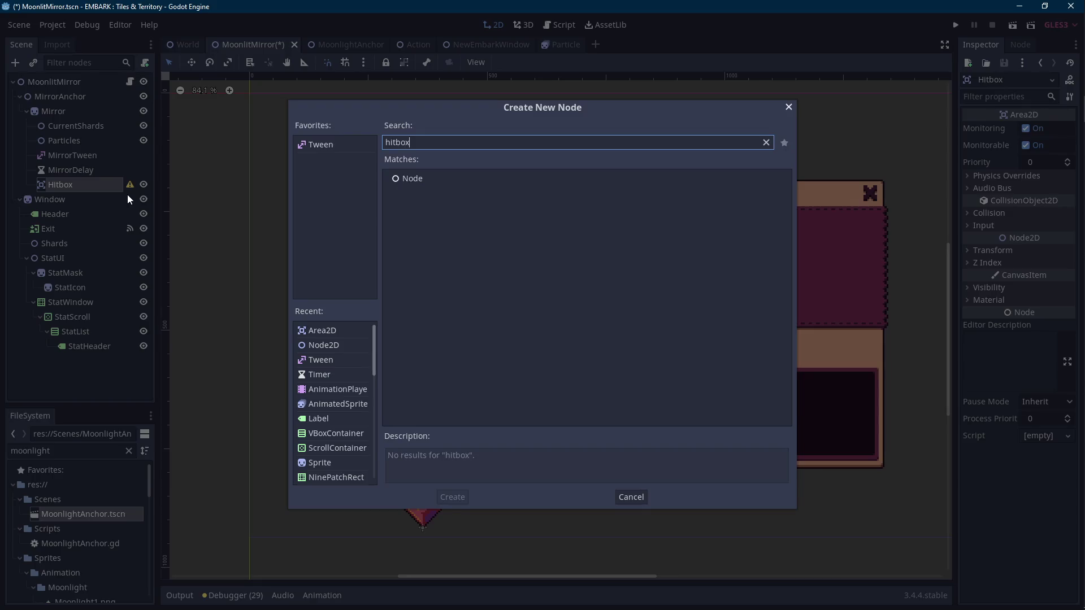
- Add a CollisionShape2D under Hitbox and rename it Shape
{"action": "key", "text": "Return"}
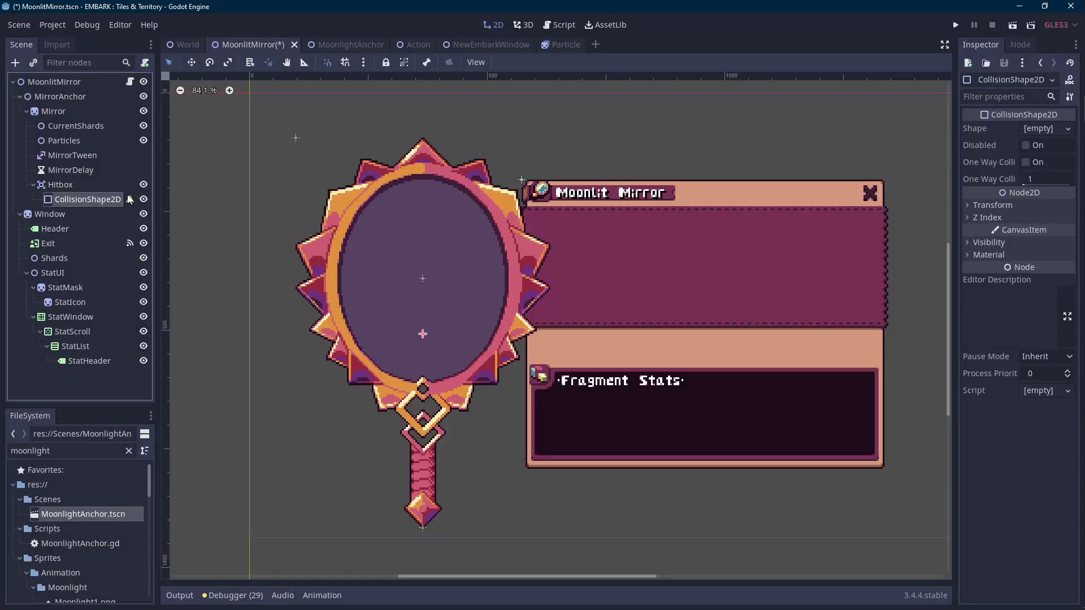
{"action": "double_click", "coordinate": [104, 199]}
{"action": "type", "text": "Shape"}
{"action": "key", "text": "Return"}
- Assign a New CircleShape2D as the Shape node's collision shape
{"action": "left_click", "coordinate": [1037, 129]}
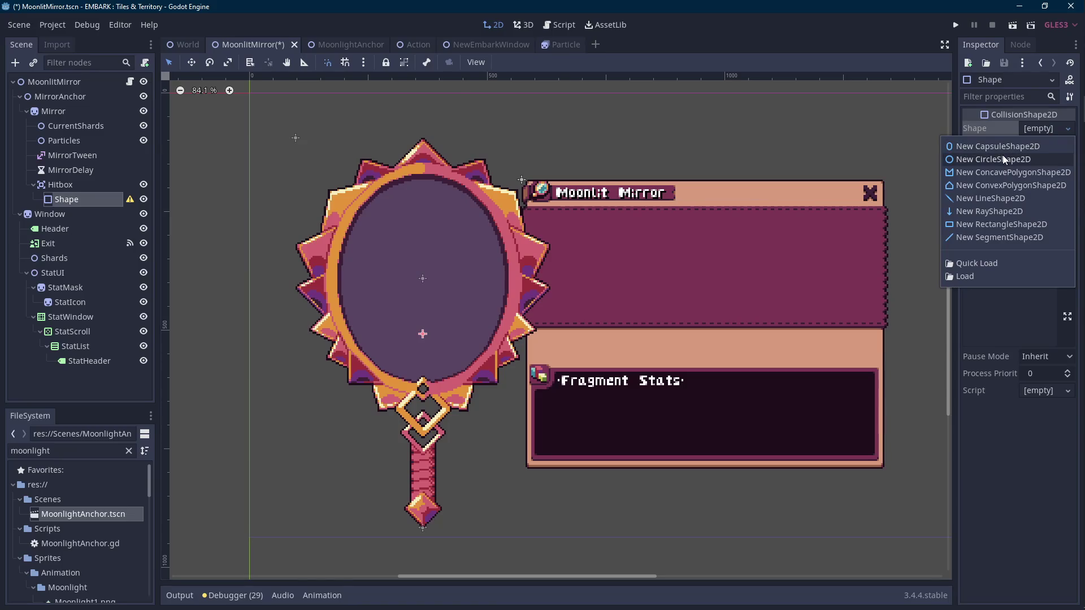
{"action": "left_click", "coordinate": [1003, 159]}
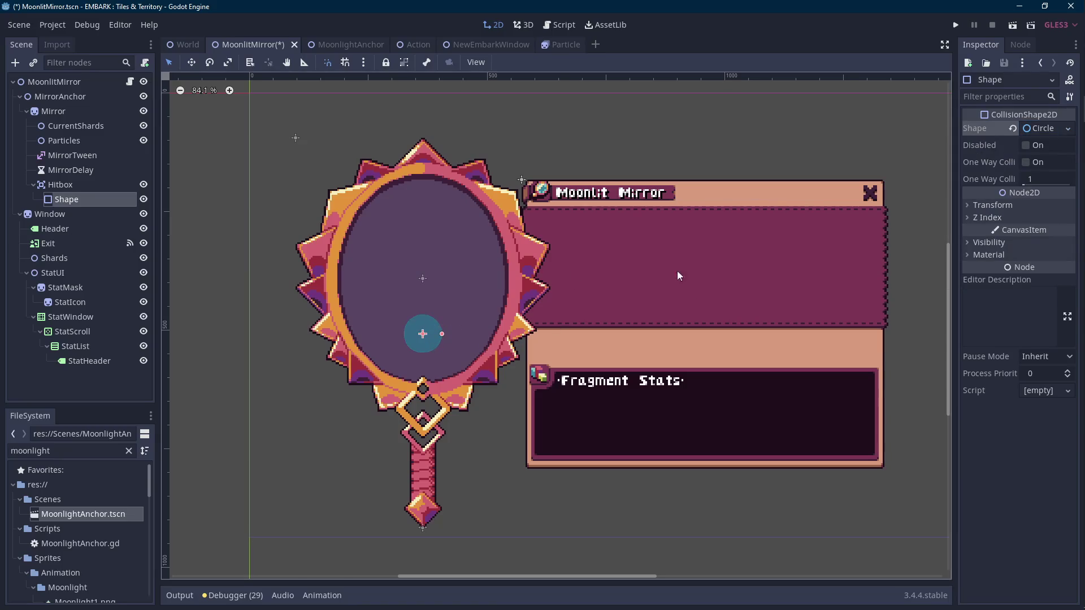
{"action": "left_click", "coordinate": [1040, 129]}
- Replace the circle with a New CapsuleShape2D sized over the mirror frame, then save
{"action": "left_click", "coordinate": [1067, 128]}
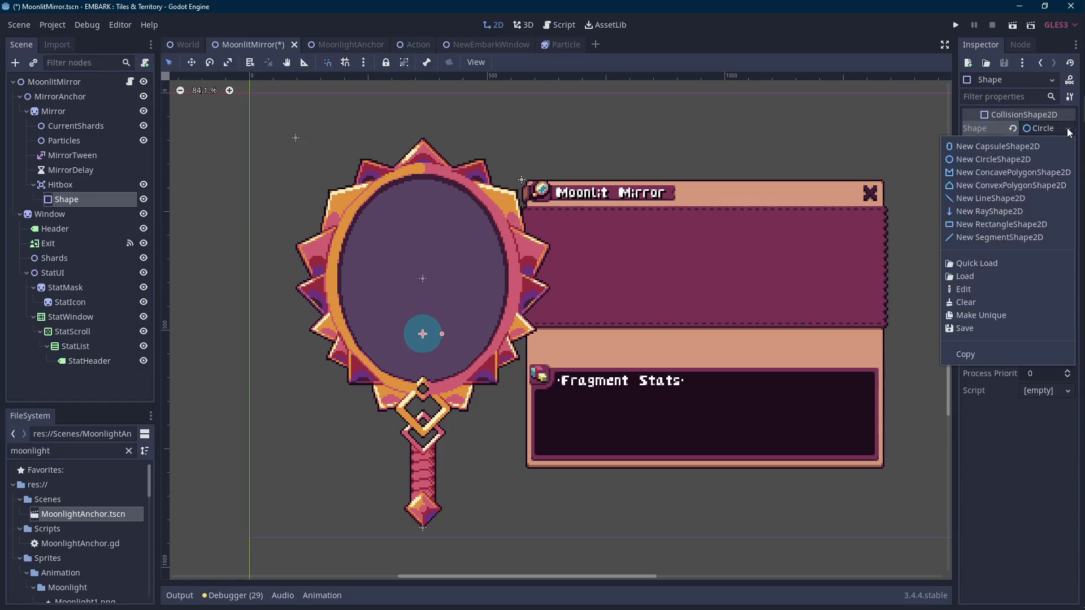
{"action": "left_click", "coordinate": [998, 146]}
{"action": "left_click_drag", "start_coordinate": [442, 314], "coordinate": [508, 314]}
{"action": "left_click_drag", "start_coordinate": [427, 231], "coordinate": [429, 198]}
{"action": "key", "text": "Up"}
{"action": "key", "text": "Up"}
{"action": "key", "text": "Up"}
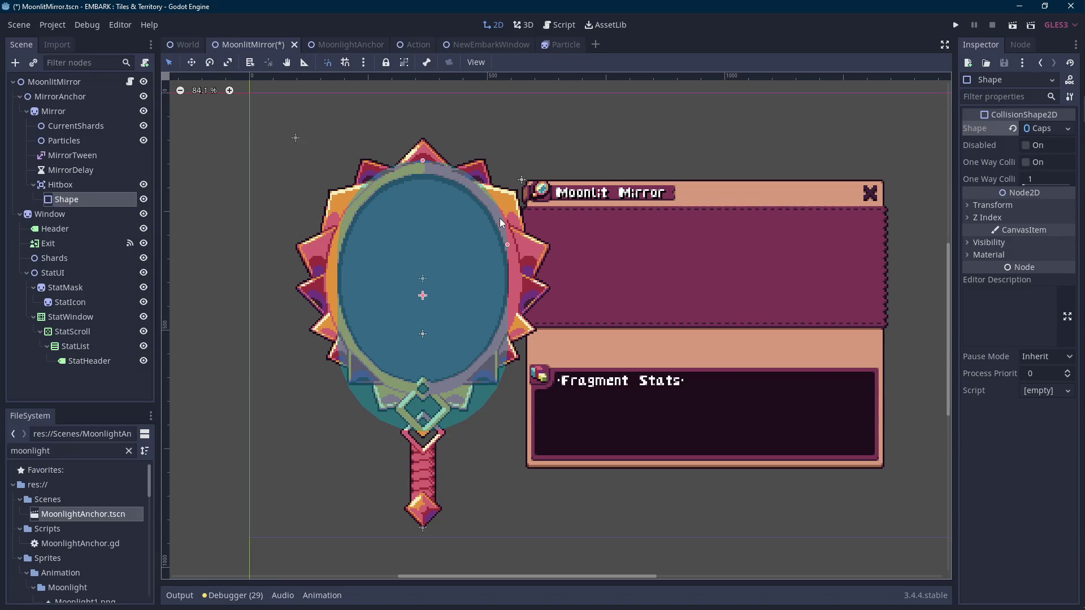
{"action": "left_click_drag", "start_coordinate": [507, 245], "coordinate": [523, 245]}
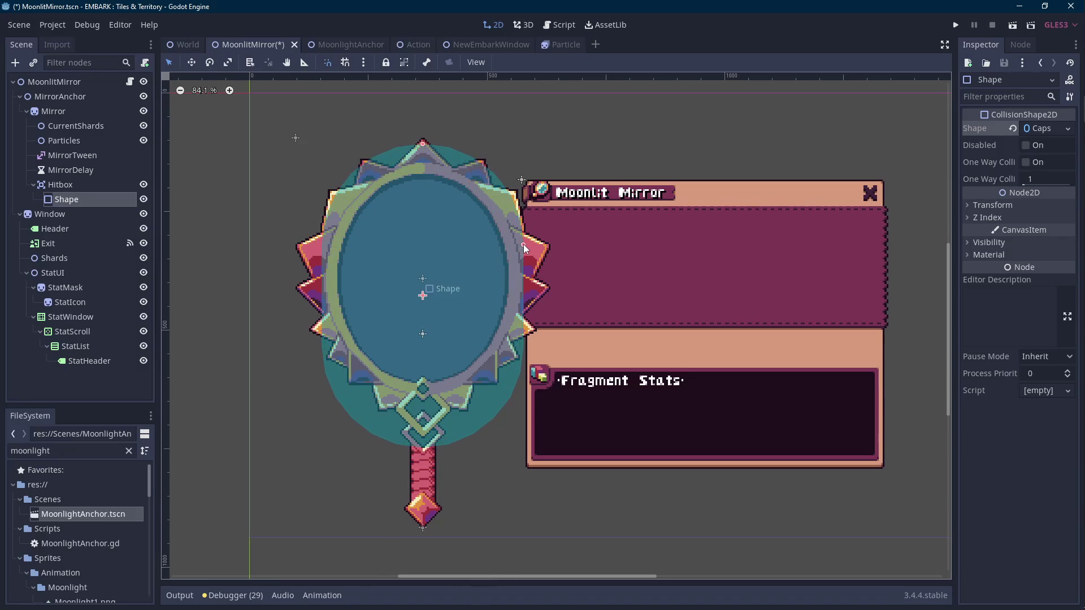
{"action": "key", "text": "Down"}
{"action": "key", "text": "Down"}
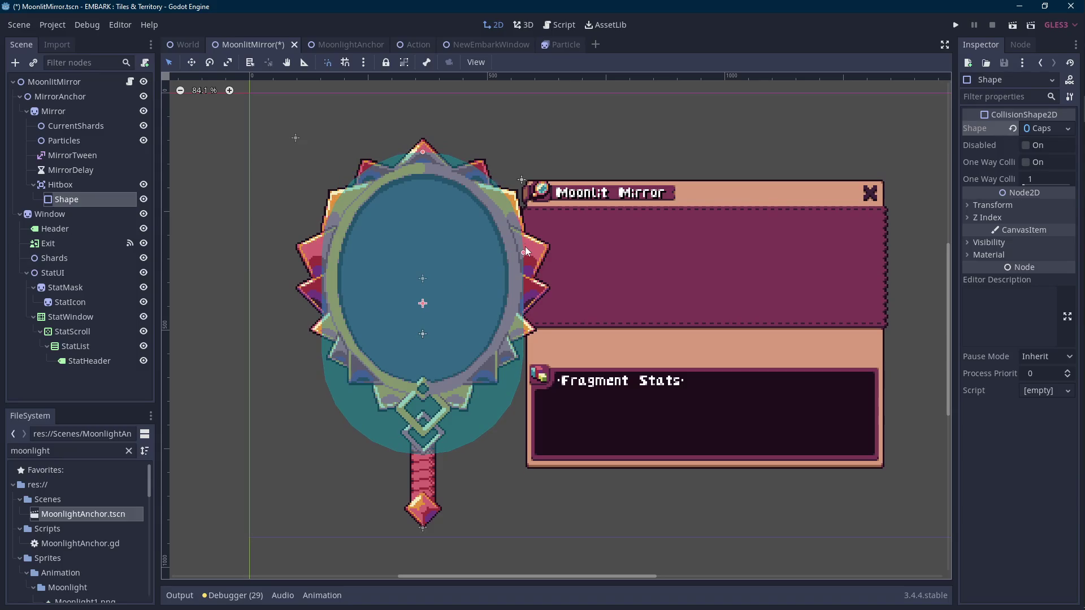
{"action": "left_click_drag", "start_coordinate": [524, 252], "coordinate": [528, 252]}
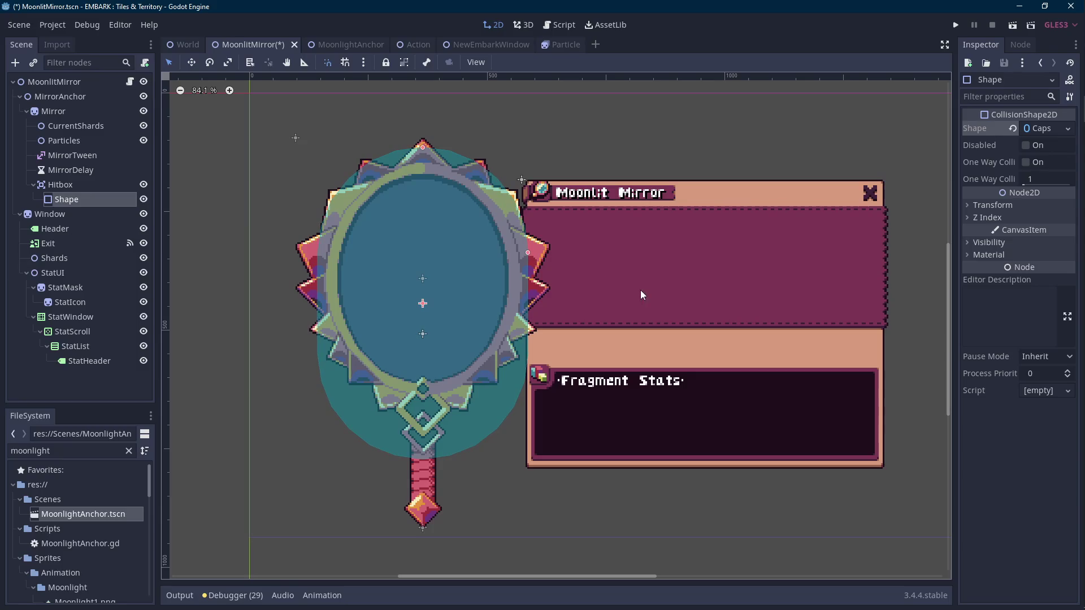
{"action": "key", "text": "ctrl+s"}
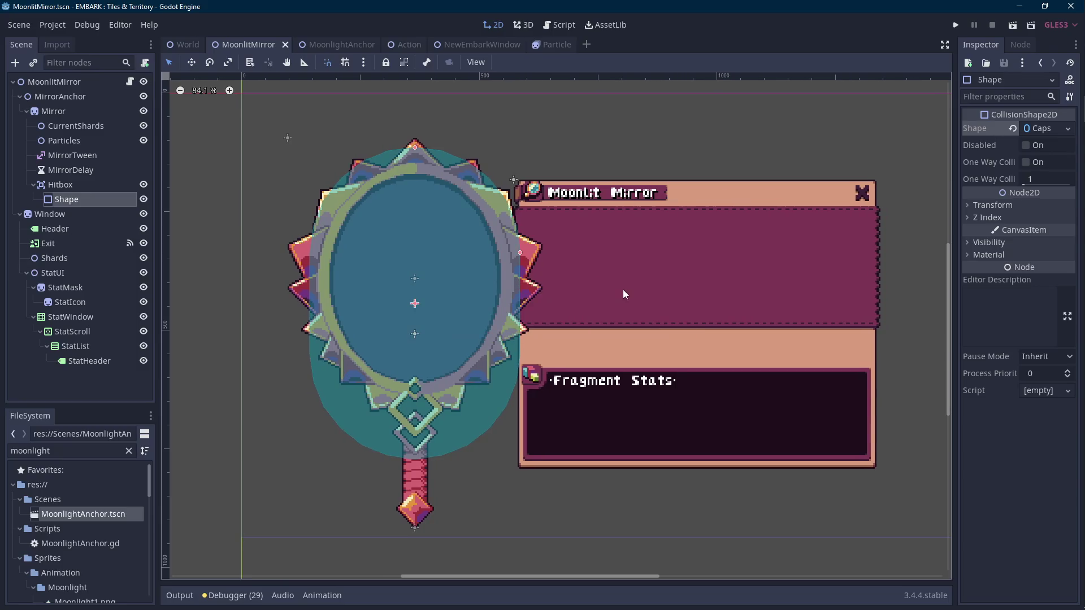
- Refine the capsule's height to the frame's top, nudge it down, and save the scene
{"action": "left_click_drag", "start_coordinate": [415, 147], "coordinate": [415, 165]}
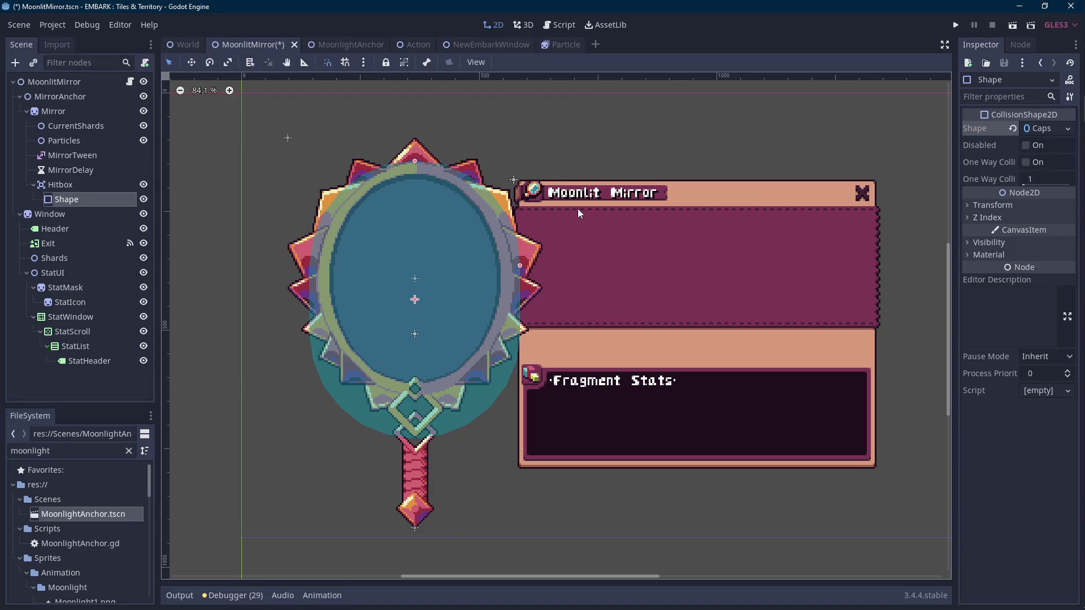
{"action": "key", "text": "ctrl+z"}
{"action": "key", "text": "ctrl+z"}
{"action": "key", "text": "ctrl+z"}
{"action": "key", "text": "ctrl+z"}
{"action": "key", "text": "ctrl+z"}
{"action": "key", "text": "ctrl+z"}
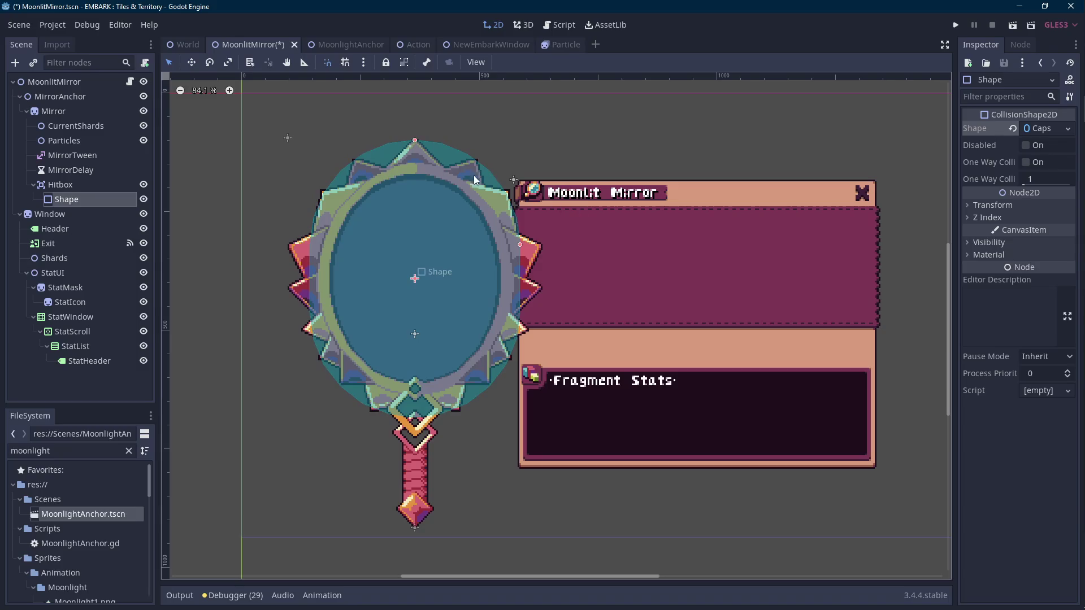
{"action": "left_click_drag", "start_coordinate": [419, 140], "coordinate": [416, 146]}
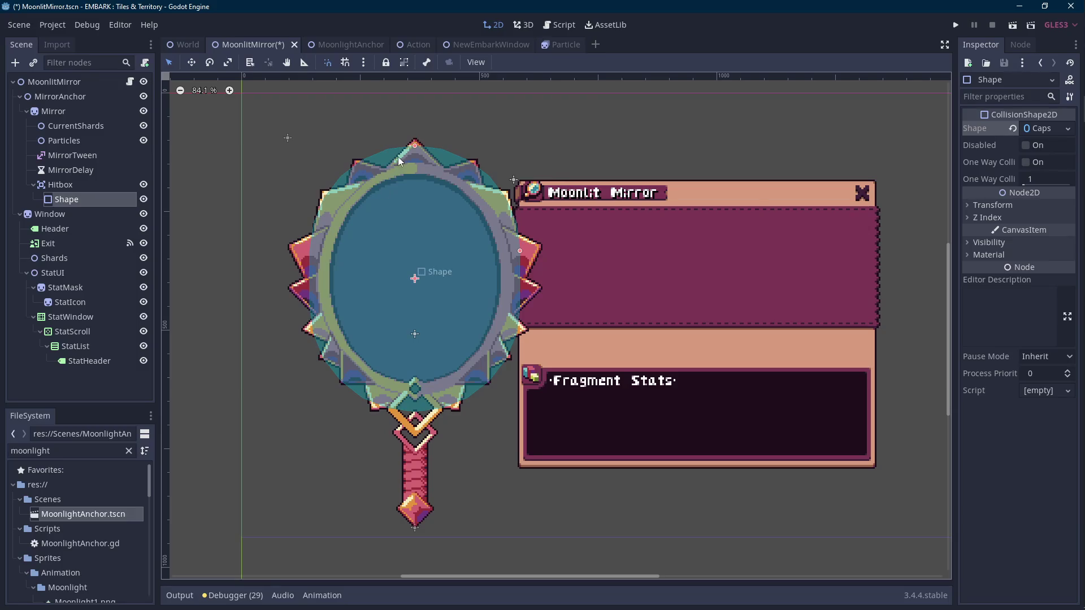
{"action": "left_click_drag", "start_coordinate": [415, 145], "coordinate": [414, 139]}
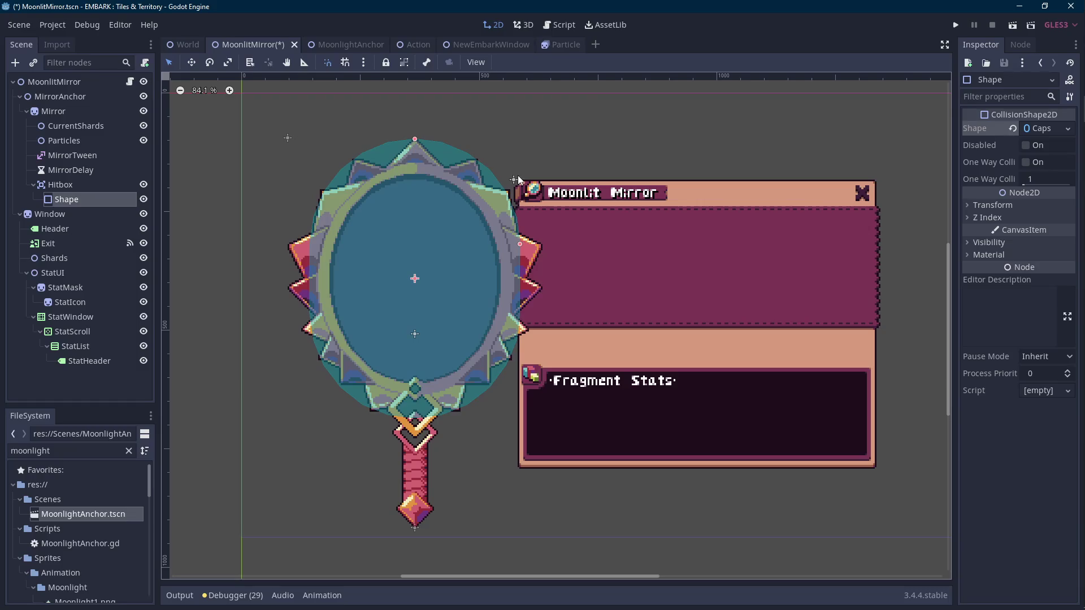
{"action": "key", "text": "shift+Down"}
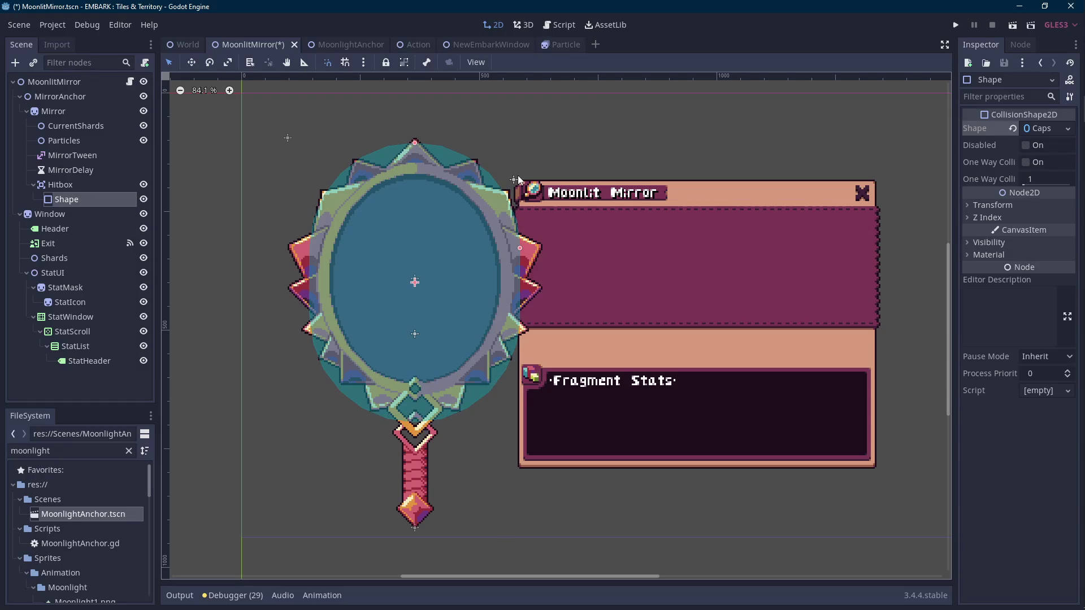
{"action": "key", "text": "ctrl+s"}
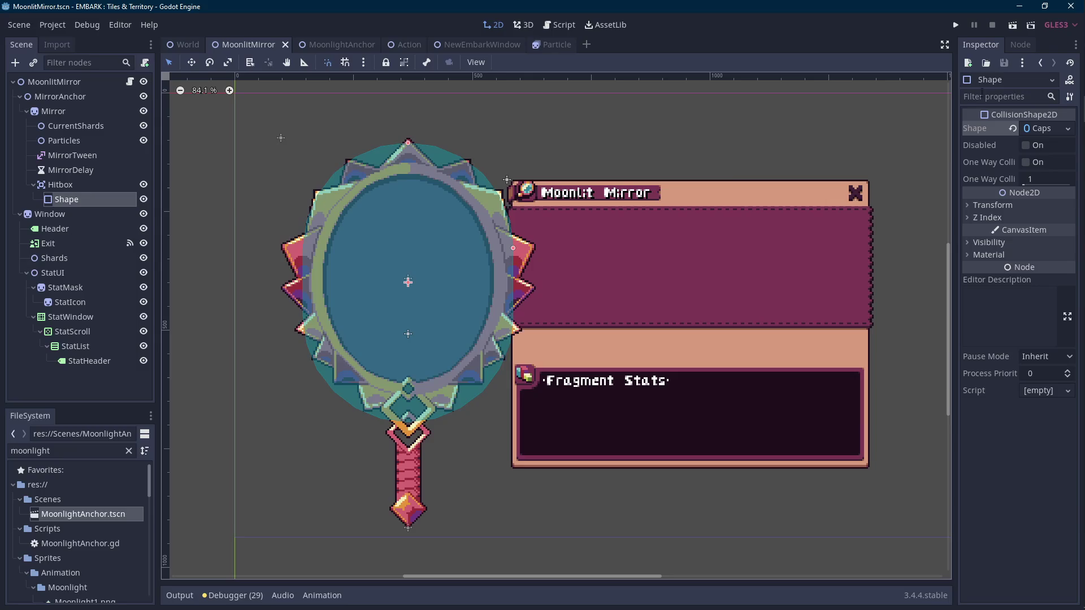
{"action": "left_click", "coordinate": [1021, 45]}
- Connect the Hitbox's mouse_entered signal to a new receiver method named HoveringMirror
{"action": "left_click", "coordinate": [90, 185]}
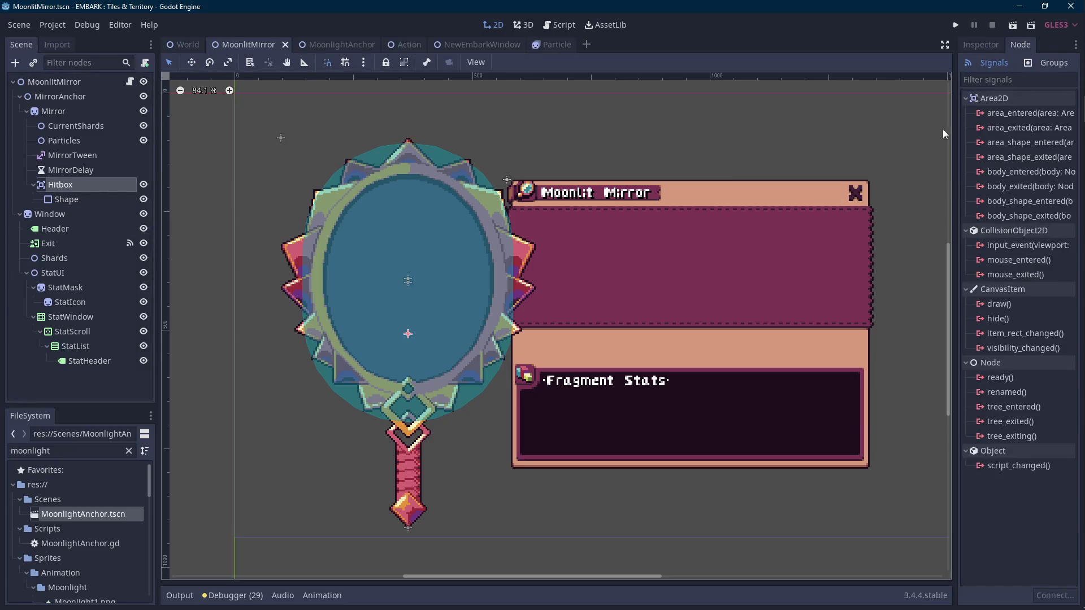
{"action": "double_click", "coordinate": [1007, 259]}
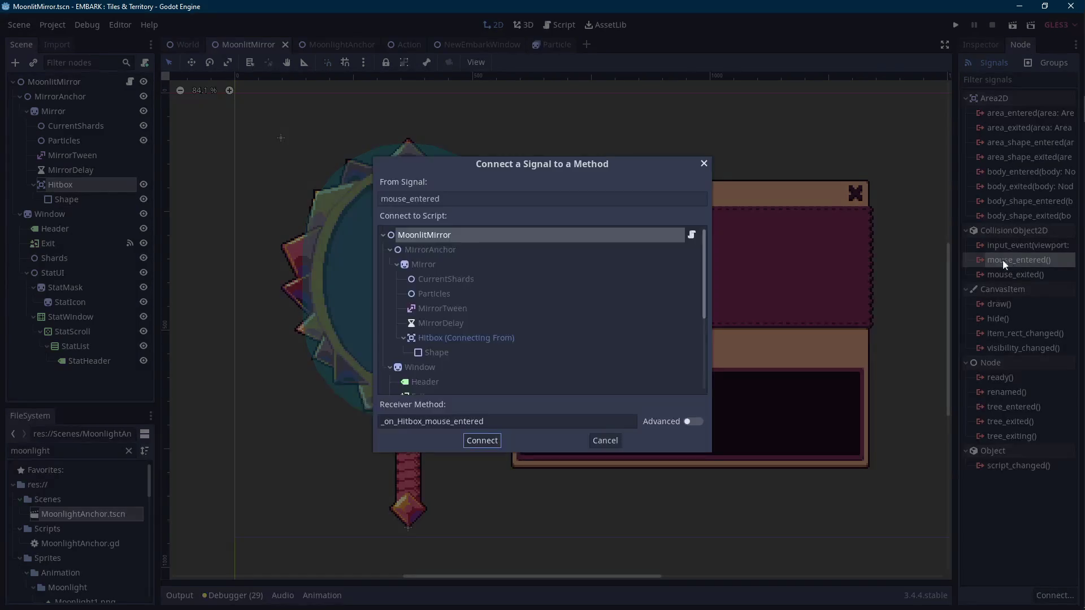
{"action": "double_click", "coordinate": [543, 425]}
{"action": "type", "text": "HoveringMirror"}
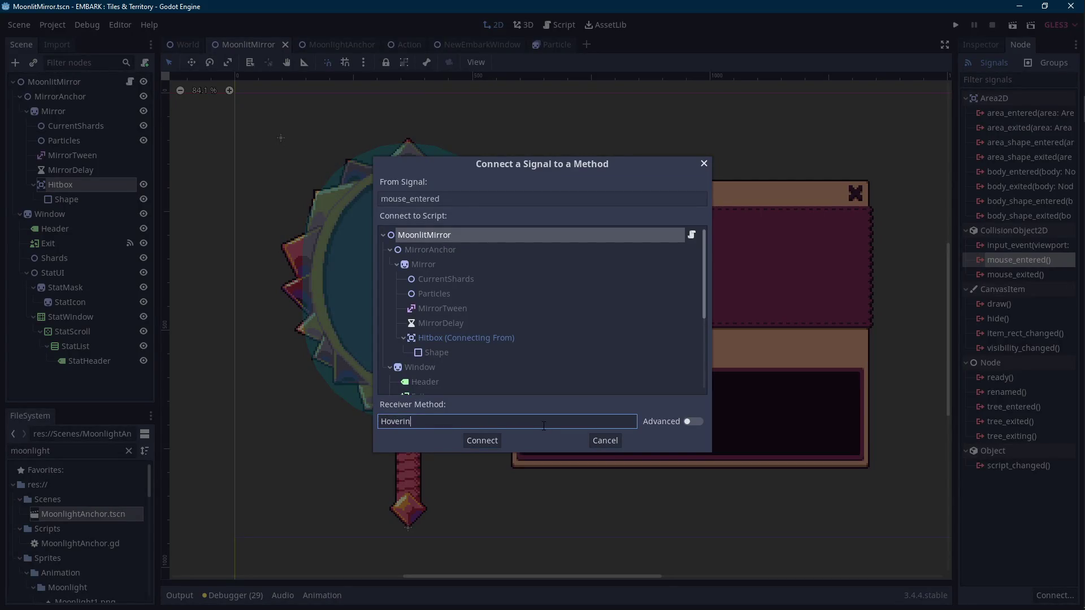
{"action": "key", "text": "Return"}
{"action": "key", "text": "Scroll_Lock"}
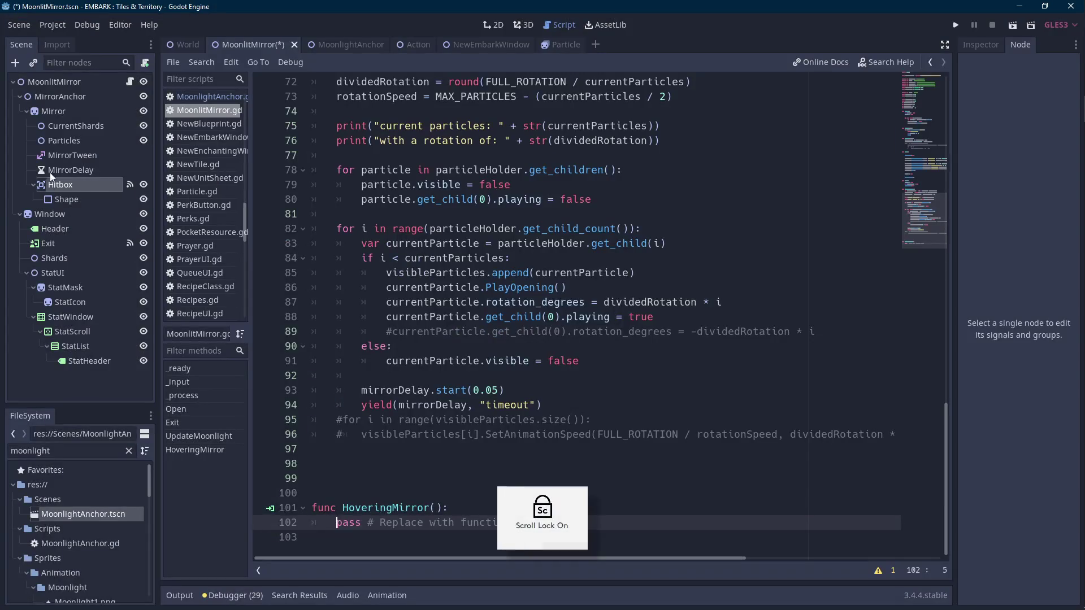
- Open the mouse_exited connection dialog for Hitbox, then cancel it without connecting
{"action": "left_click", "coordinate": [62, 185]}
{"action": "double_click", "coordinate": [1000, 290]}
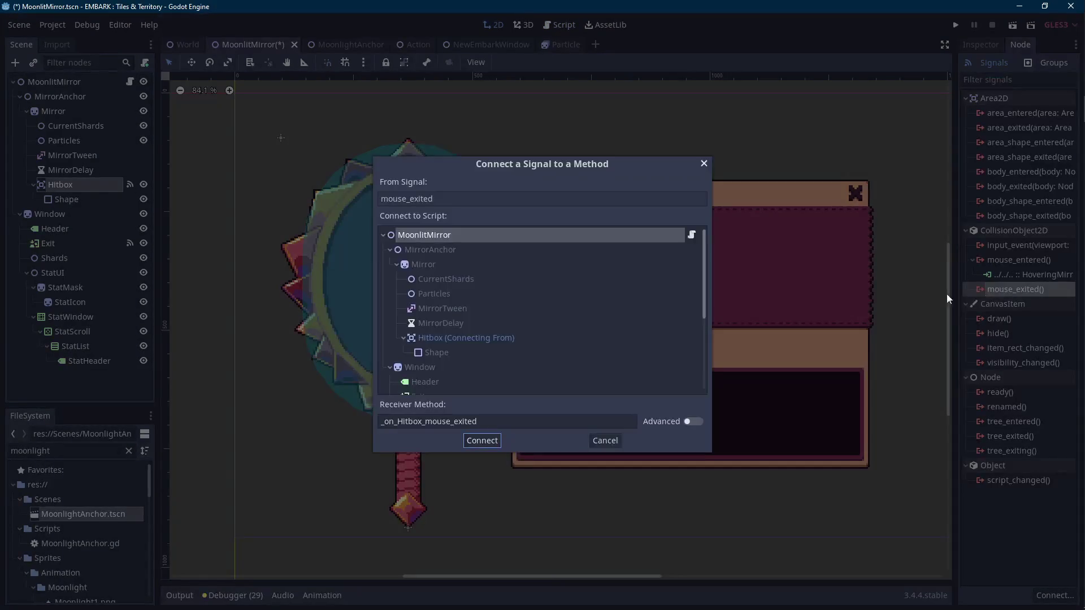
{"action": "double_click", "coordinate": [486, 422]}
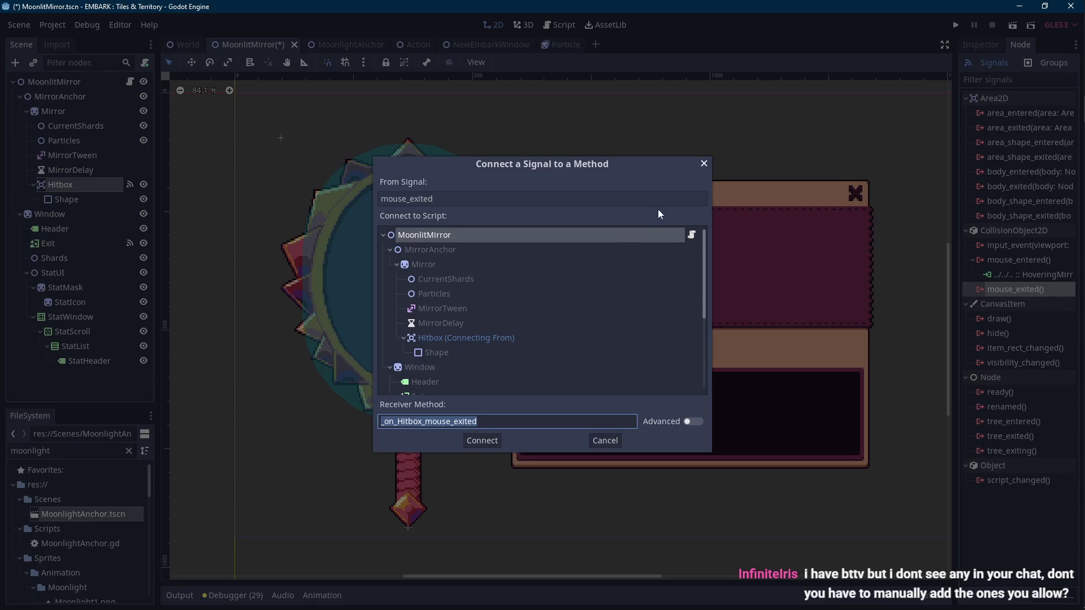
{"action": "left_click", "coordinate": [703, 163]}
{"action": "left_click", "coordinate": [988, 44]}
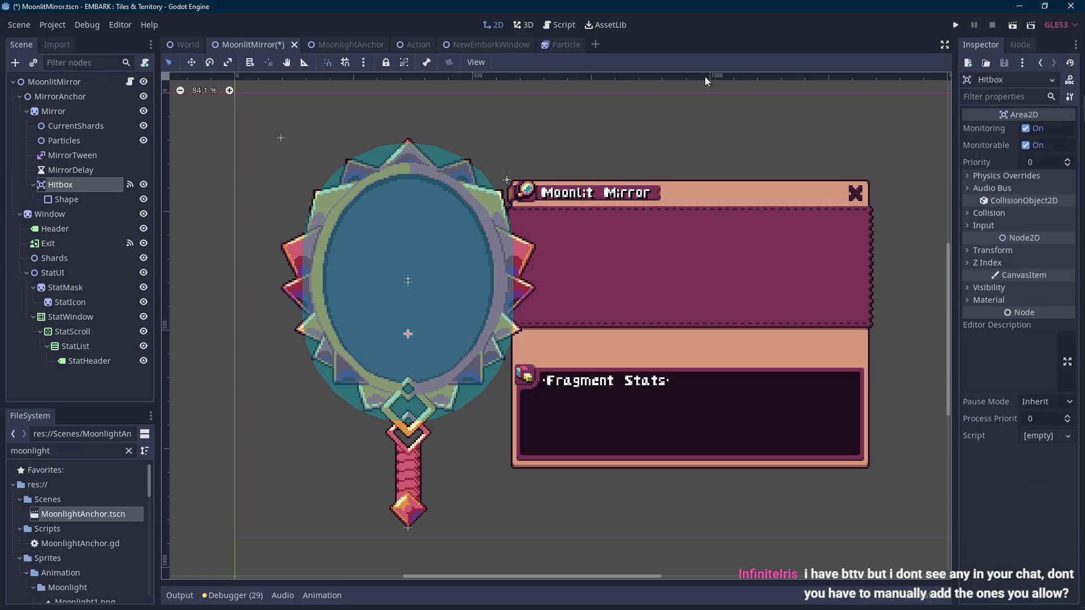
- Remove the blank lines above func HoveringMirror() in MoonlitMirror.gd
{"action": "left_click", "coordinate": [129, 81]}
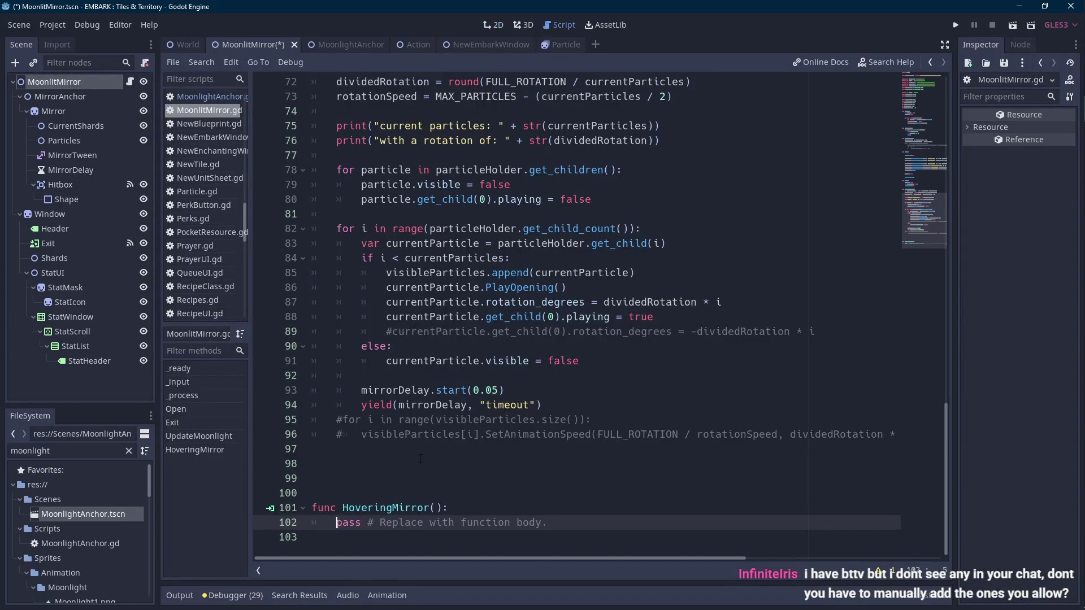
{"action": "key", "text": "Up"}
{"action": "key", "text": "Up"}
{"action": "key", "text": "Up"}
{"action": "key", "text": "Delete"}
{"action": "key", "text": "Delete"}
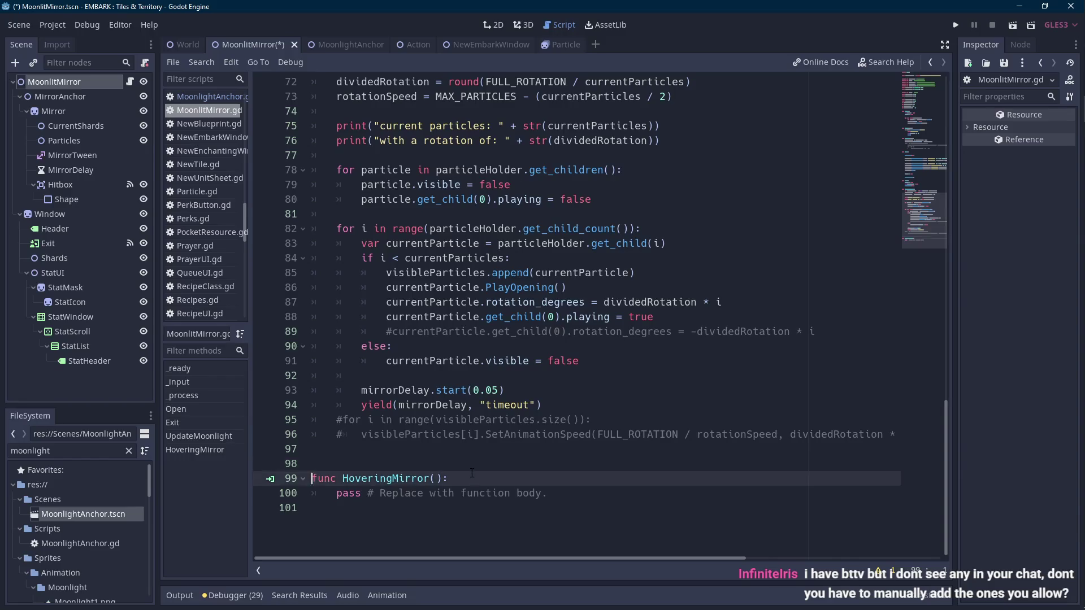
{"action": "key", "text": "Down"}
{"action": "key", "text": "Down"}
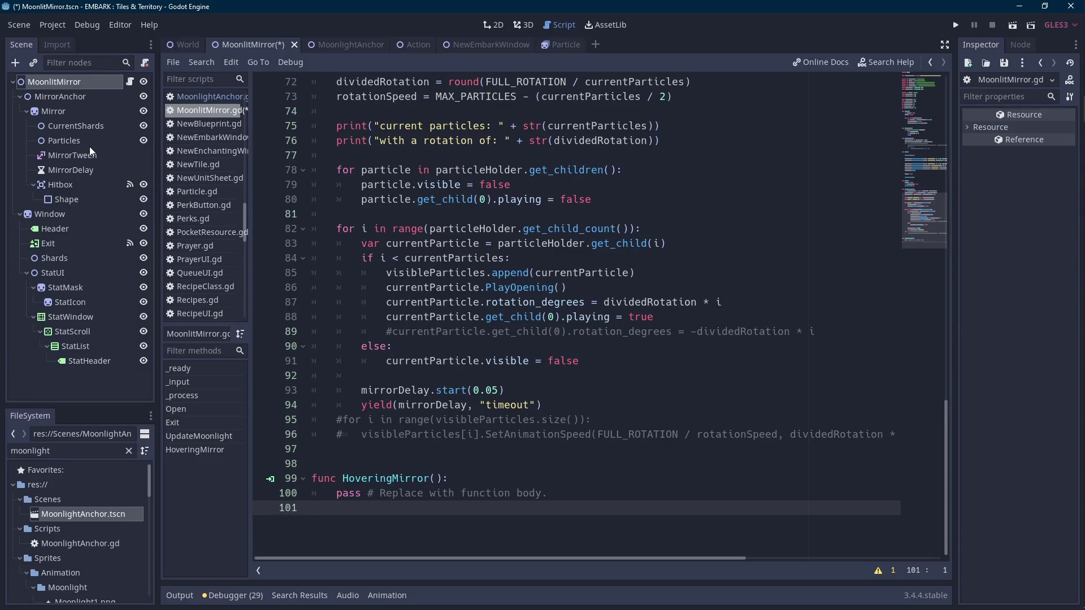
- Inspect the MirrorAnchor, Mirror and MoonlitMirror nodes, then show Hitbox's signal list
{"action": "left_click", "coordinate": [96, 101]}
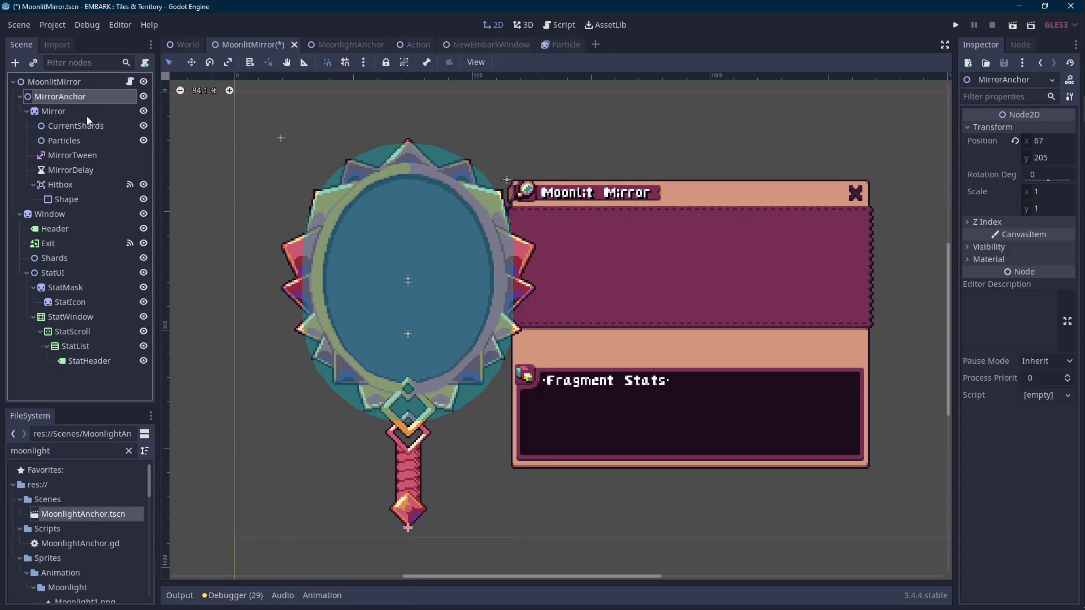
{"action": "left_click", "coordinate": [87, 116]}
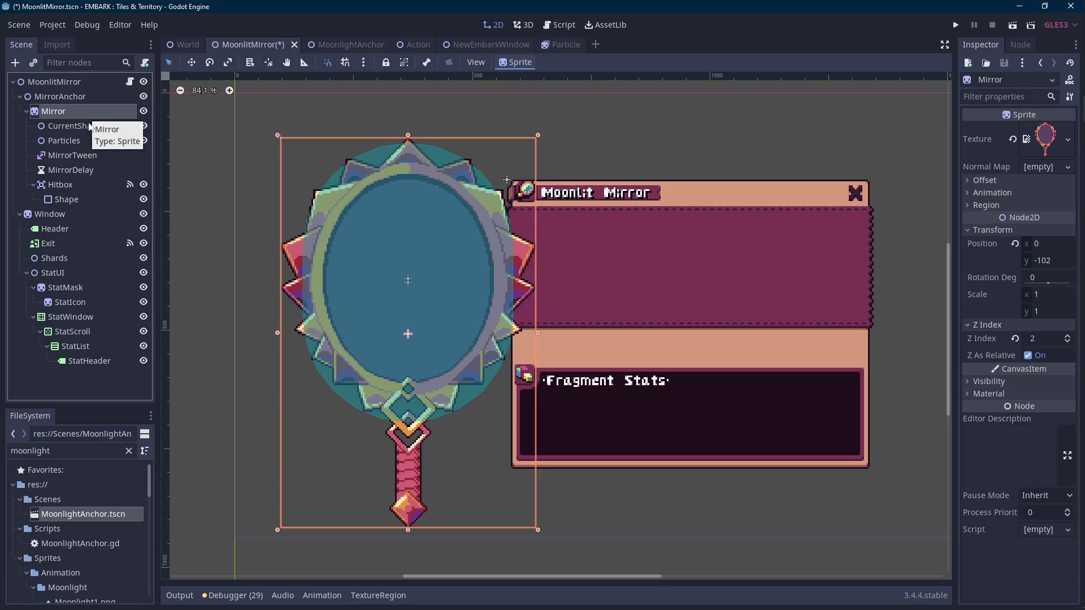
{"action": "left_click", "coordinate": [116, 83]}
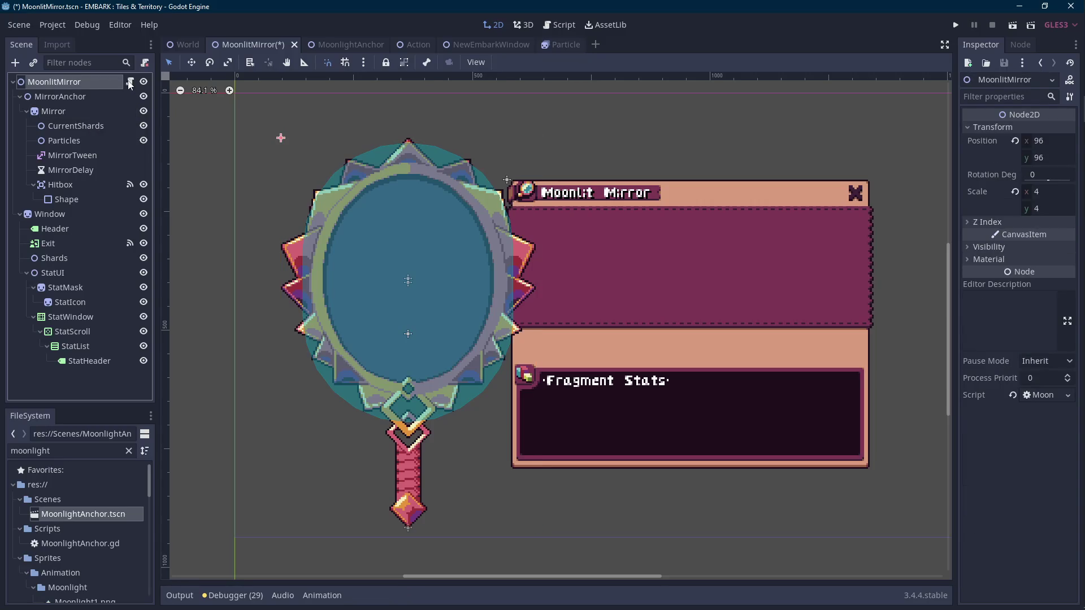
{"action": "left_click", "coordinate": [130, 82]}
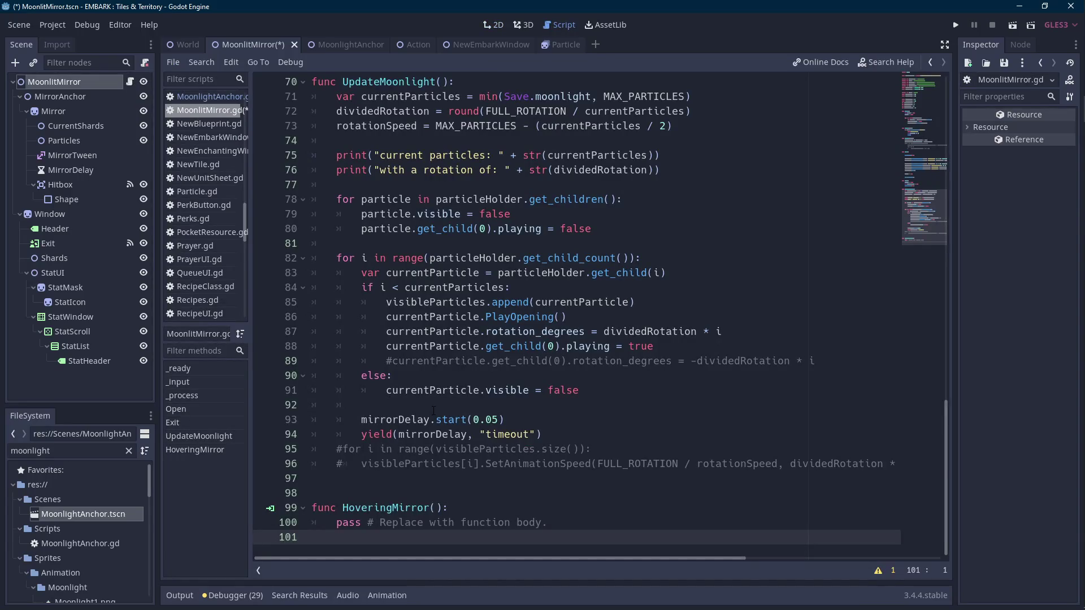
{"action": "left_click_drag", "start_coordinate": [547, 523], "coordinate": [304, 517]}
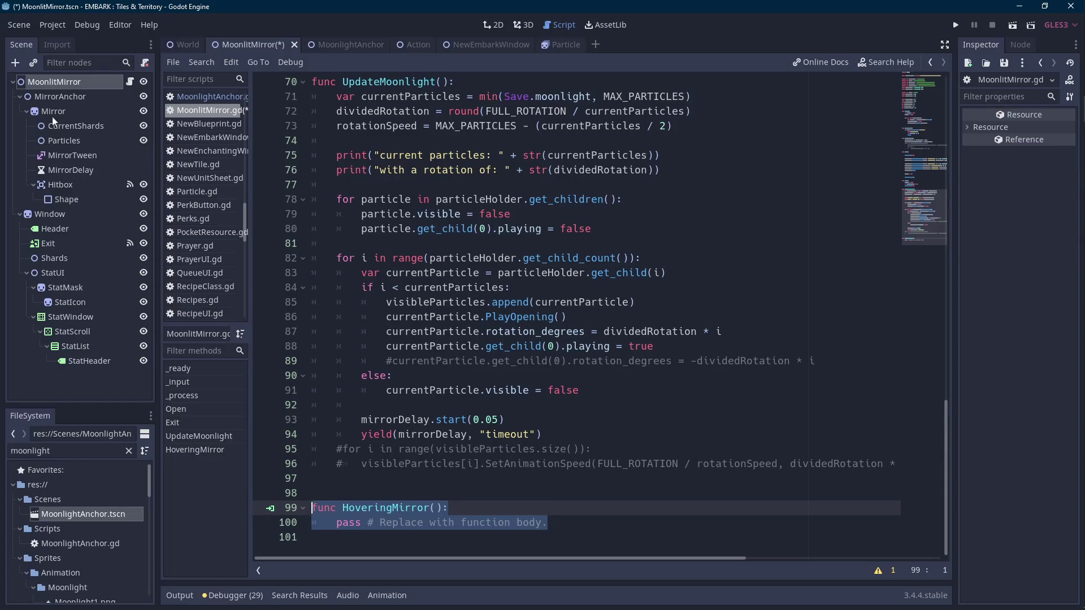
{"action": "key", "text": "Scroll_Lock"}
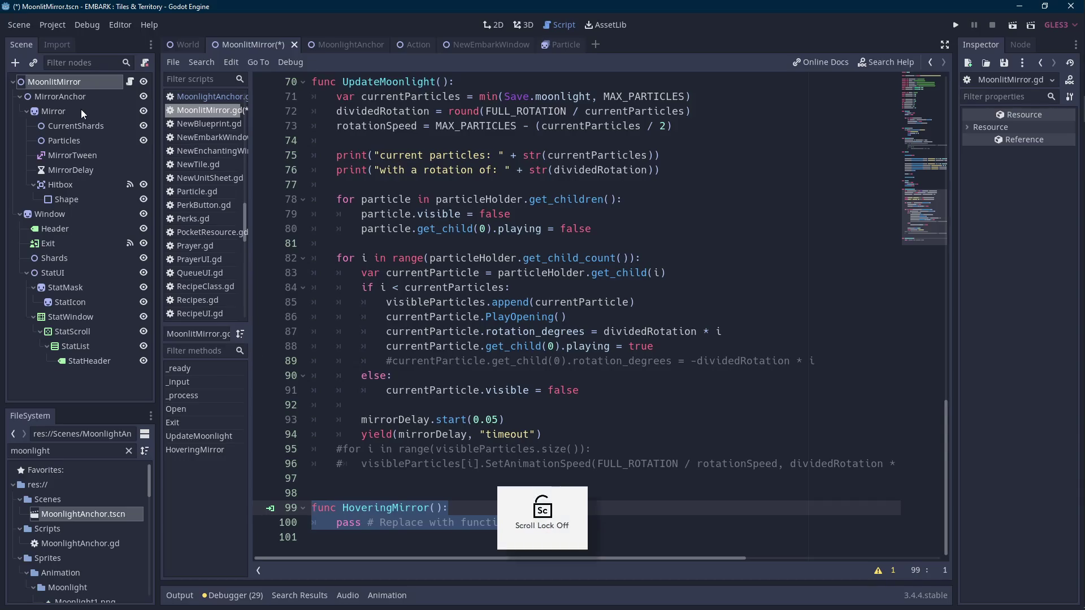
{"action": "left_click", "coordinate": [71, 185]}
{"action": "left_click", "coordinate": [1013, 49]}
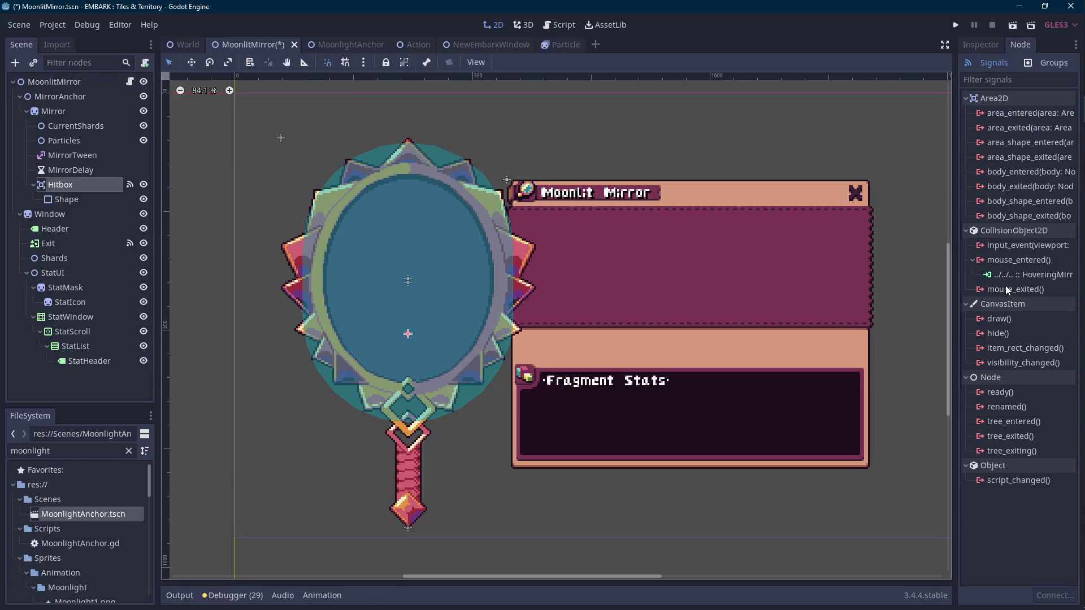
- Connect Hitbox's mouse_exited signal to a new receiver method named ExitMirror
{"action": "double_click", "coordinate": [1005, 286]}
{"action": "mouse_move", "coordinate": [1081, 286]}
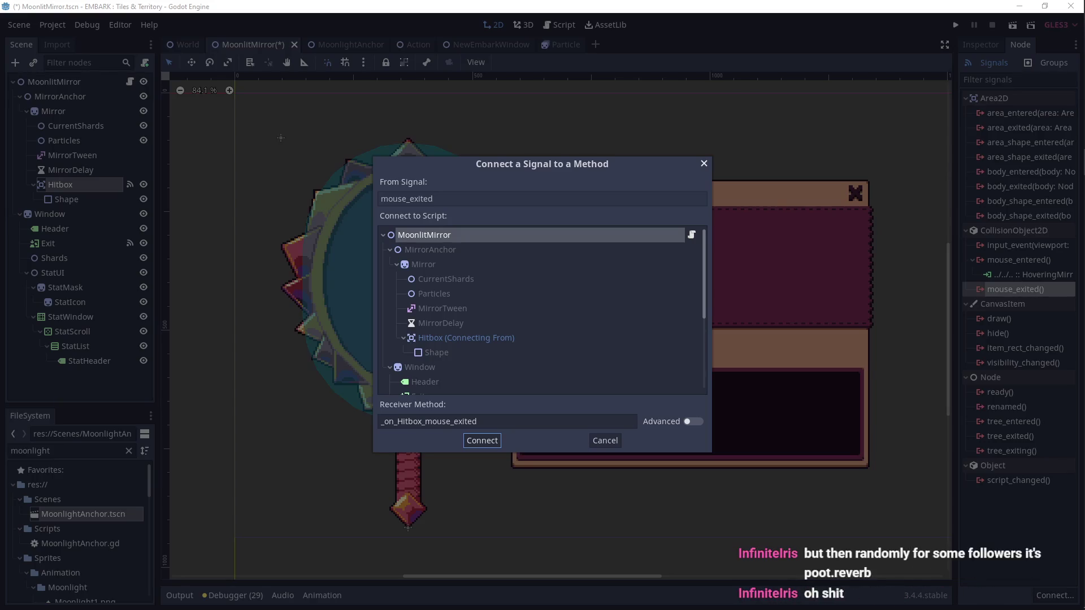
{"action": "key", "text": "alt+Tab"}
{"action": "key", "text": "Scroll_Lock"}
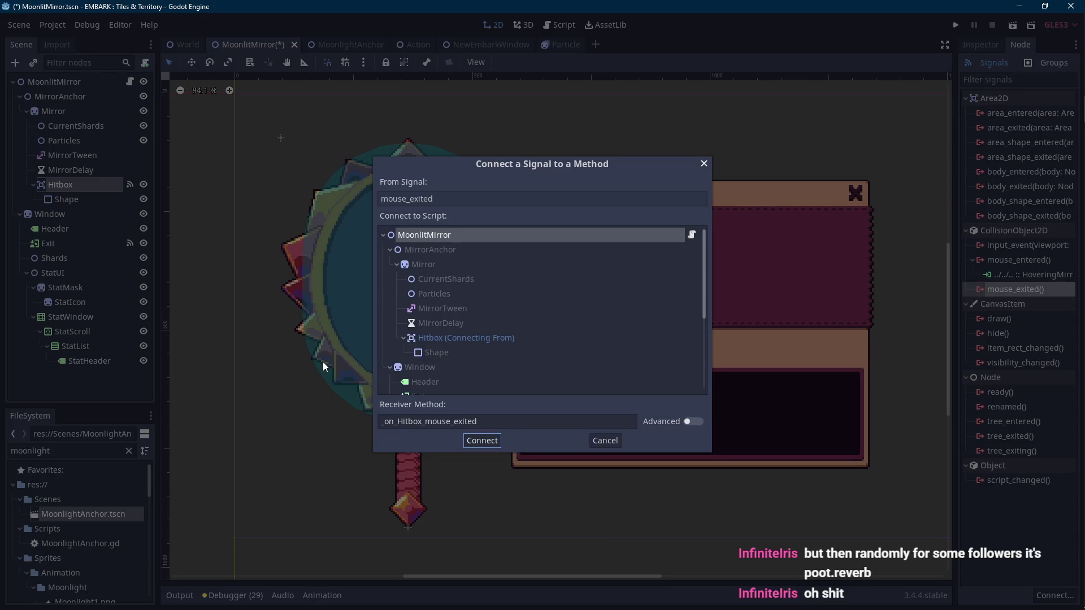
{"action": "key", "text": "Scroll_Lock"}
{"action": "double_click", "coordinate": [519, 421]}
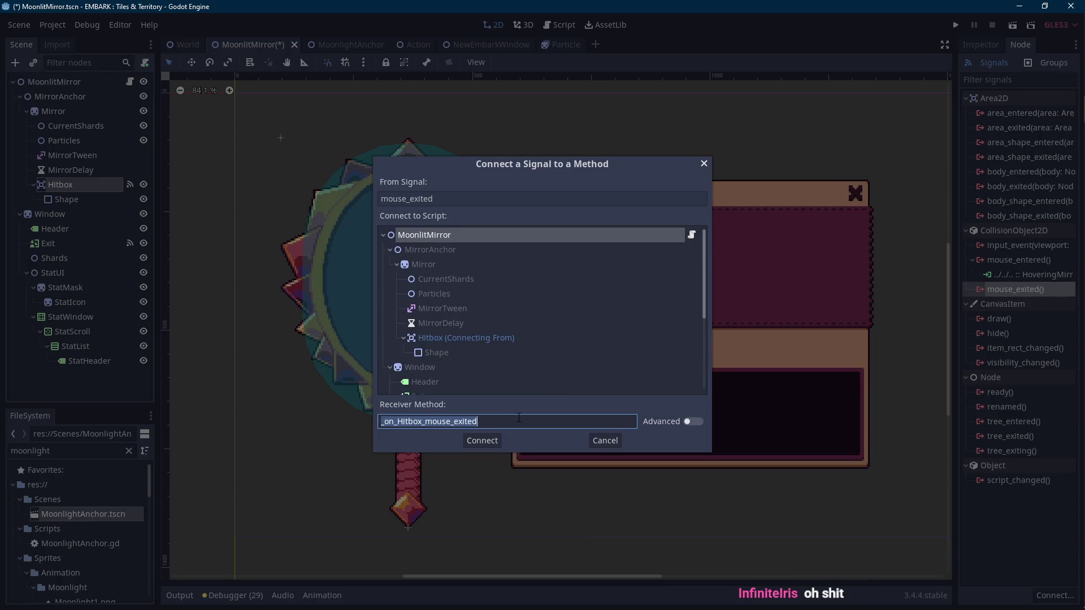
{"action": "type", "text": "Exited"}
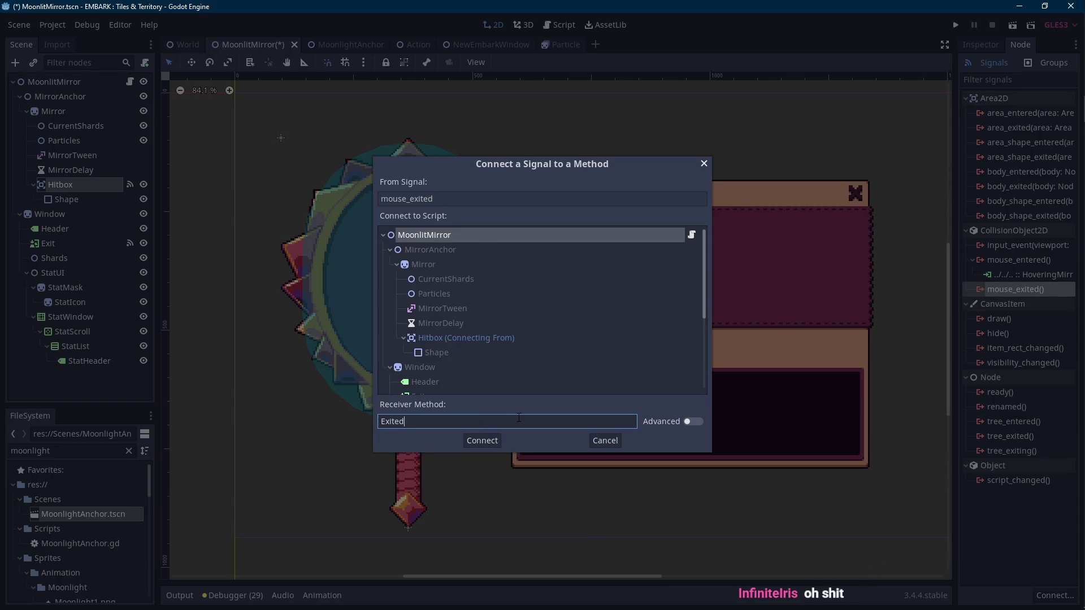
{"action": "double_click", "coordinate": [519, 421]}
{"action": "type", "text": "Exi"}
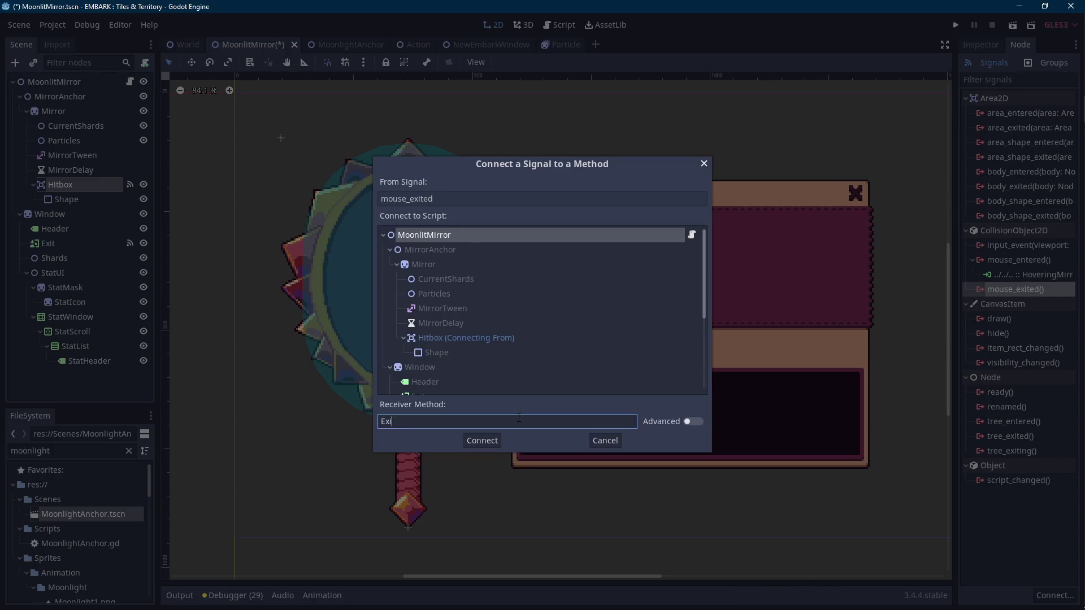
{"action": "type", "text": "tMirror"}
{"action": "key", "text": "Return"}
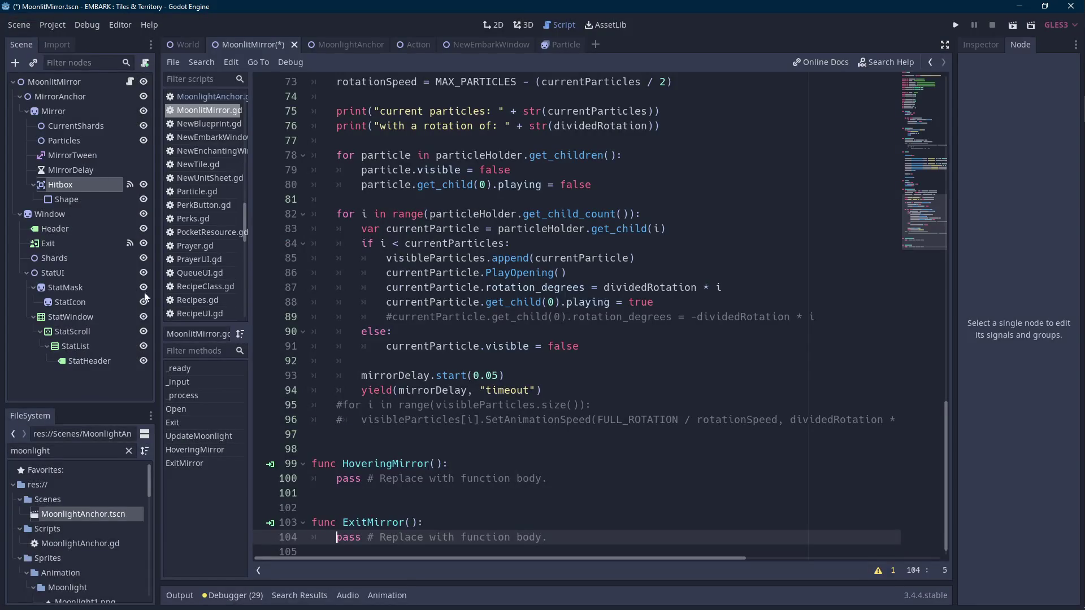
- Disconnect the HoveringMirror connection and reconnect mouse_entered to a new HoverMirror method
{"action": "left_click", "coordinate": [79, 184]}
{"action": "left_click", "coordinate": [1029, 274]}
{"action": "left_click", "coordinate": [1045, 596]}
{"action": "double_click", "coordinate": [1018, 260]}
{"action": "double_click", "coordinate": [574, 421]}
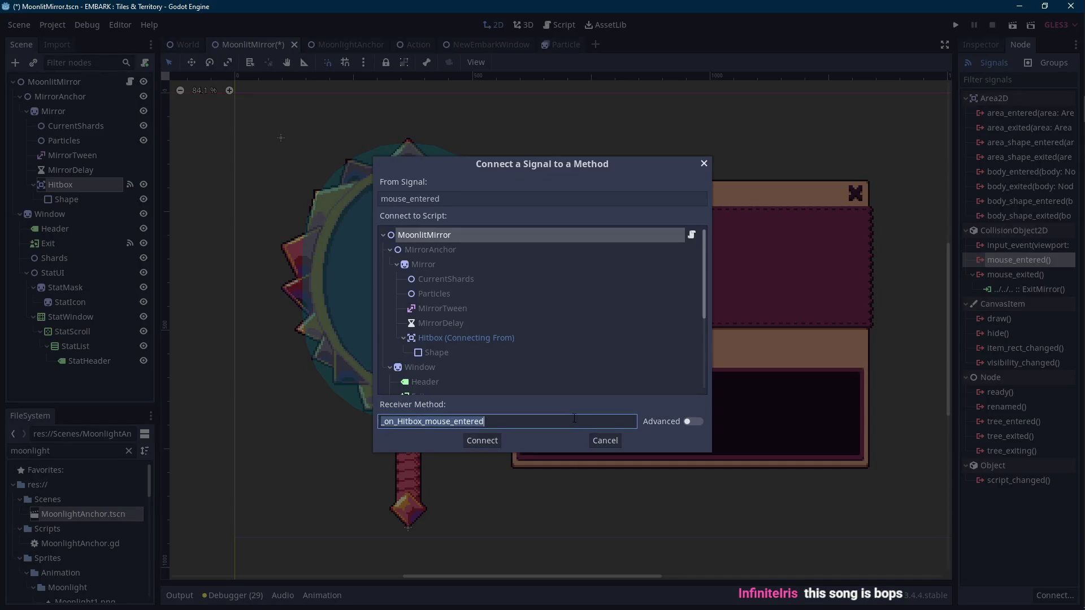
{"action": "type", "text": "HoverMirror"}
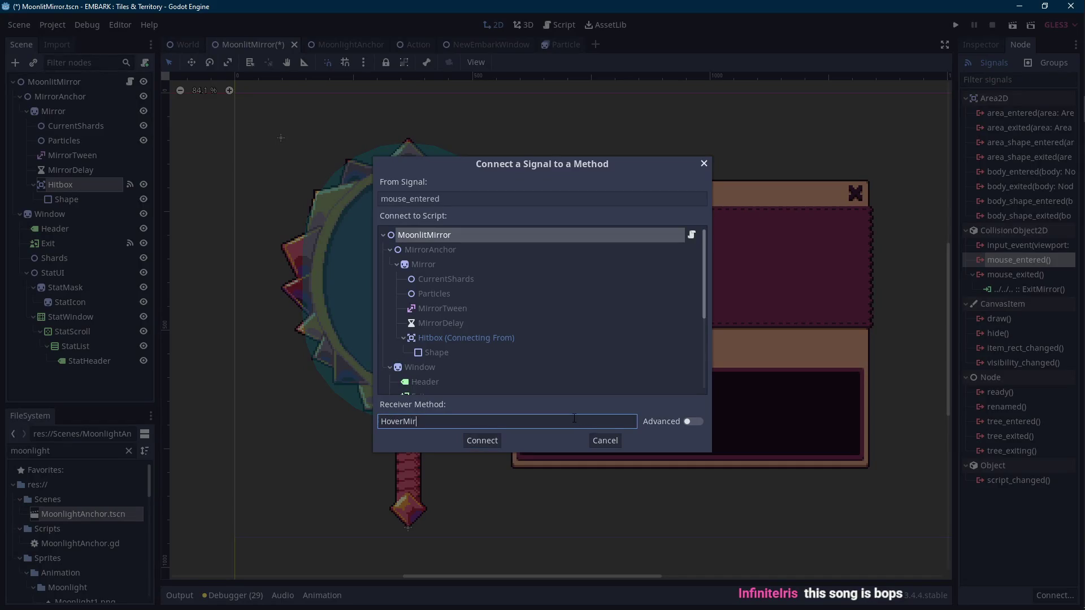
{"action": "key", "text": "Return"}
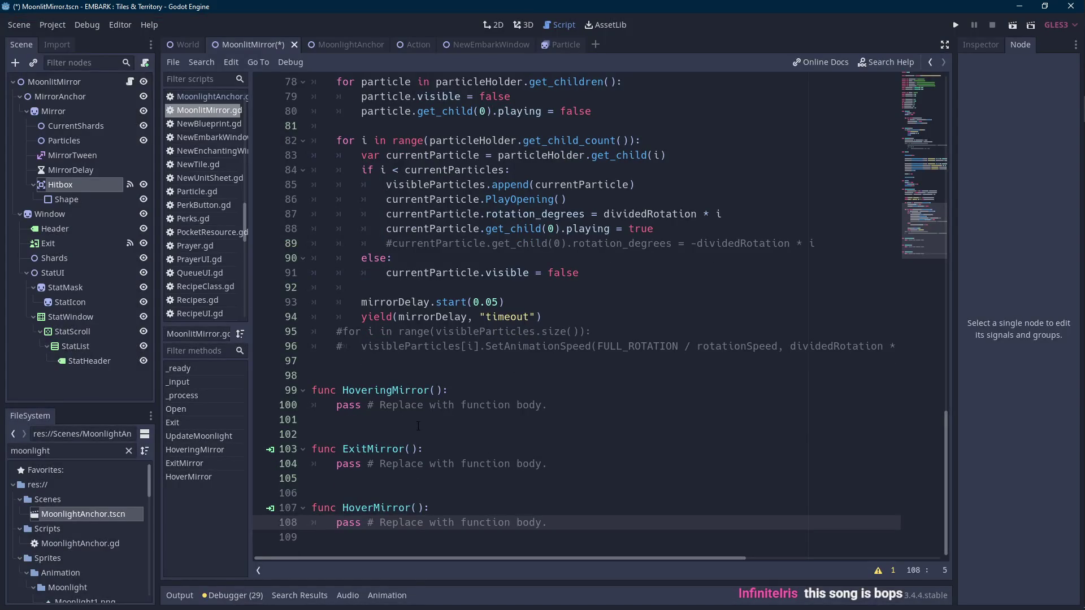
{"action": "left_click_drag", "start_coordinate": [418, 426], "coordinate": [313, 375]}
{"action": "key", "text": "BackSpace"}
{"action": "left_click_drag", "start_coordinate": [550, 479], "coordinate": [300, 452]}
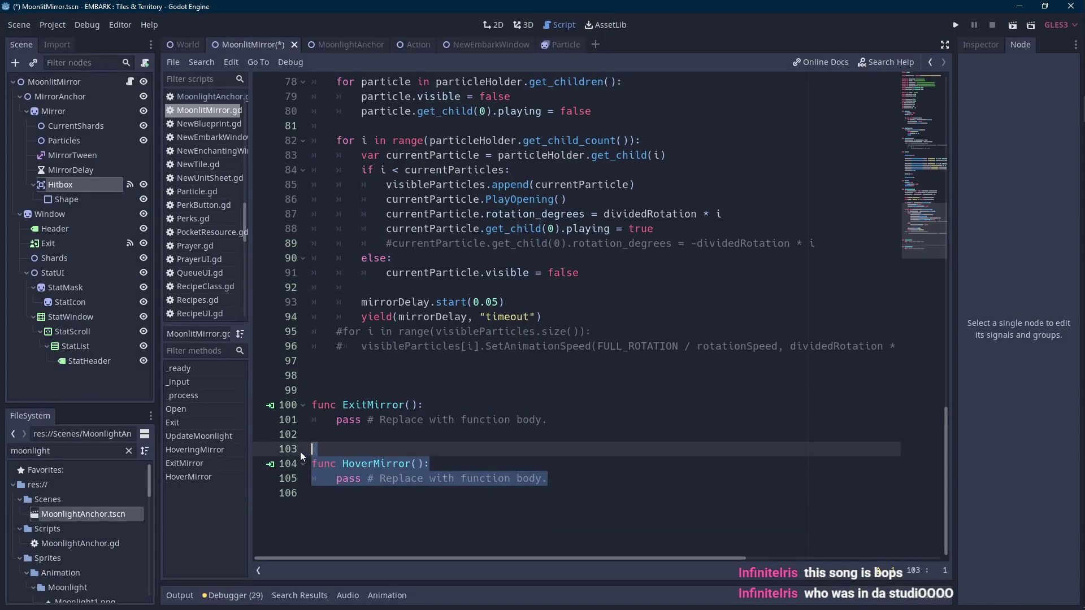
{"action": "key", "text": "BackSpace"}
{"action": "left_click", "coordinate": [343, 378]}
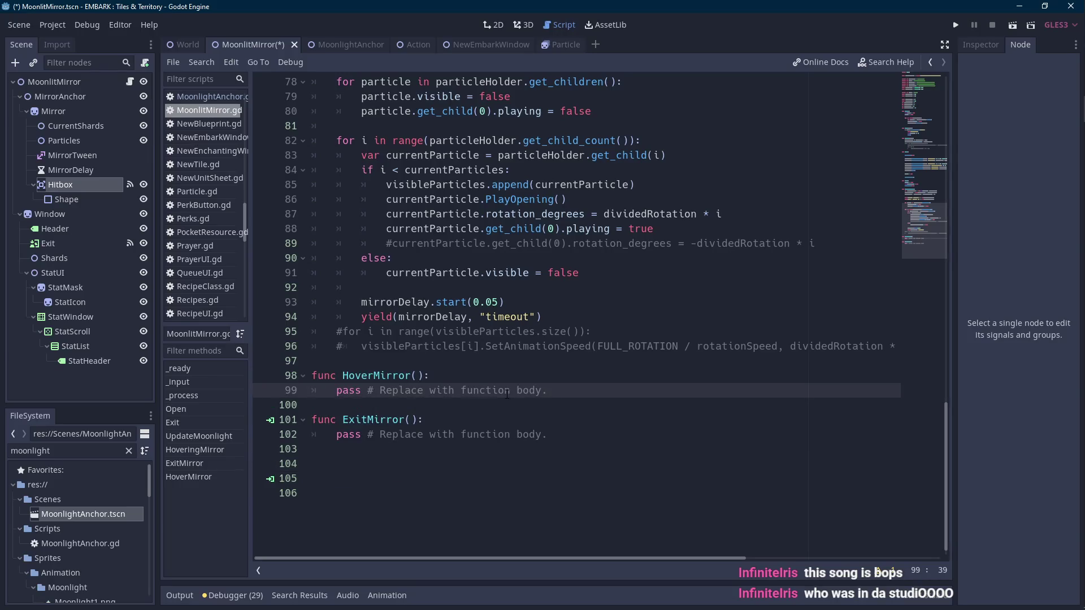
{"action": "key", "text": "Scroll_Lock"}
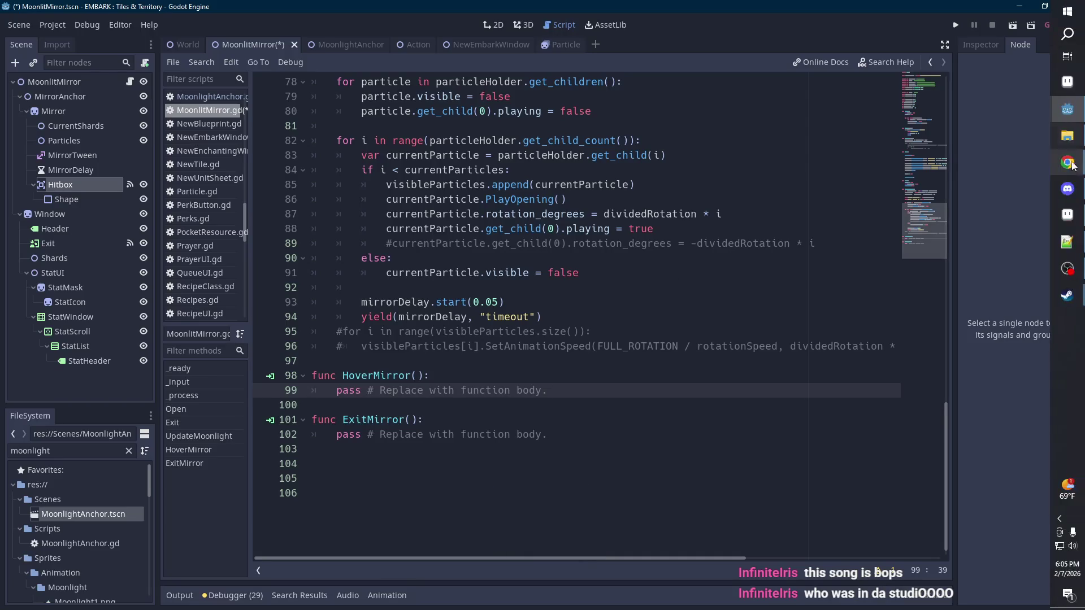
{"action": "key", "text": "super+d"}
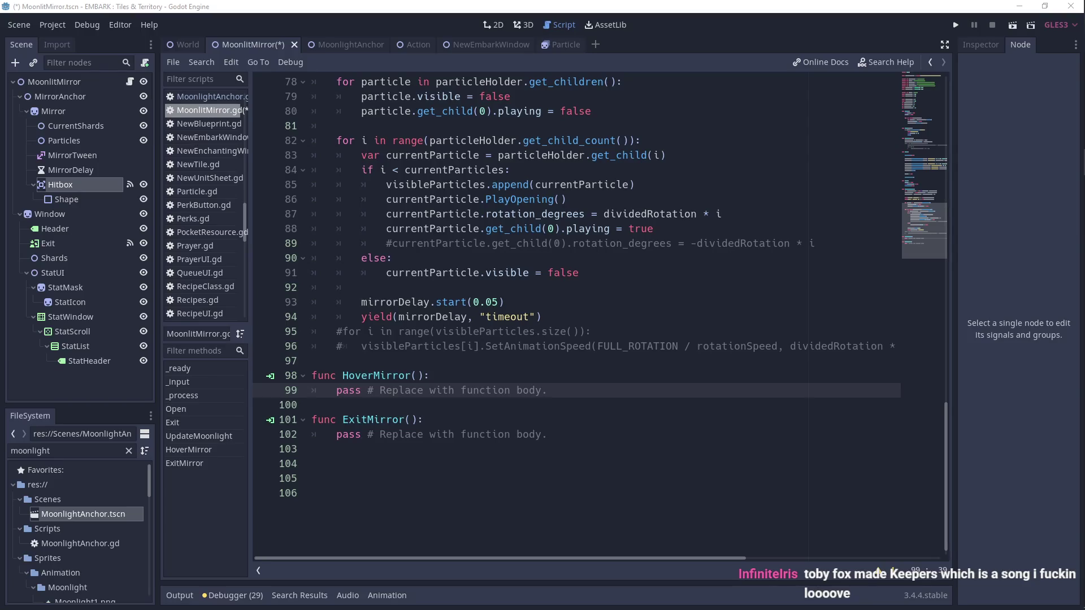
{"action": "left_click", "coordinate": [548, 389]}
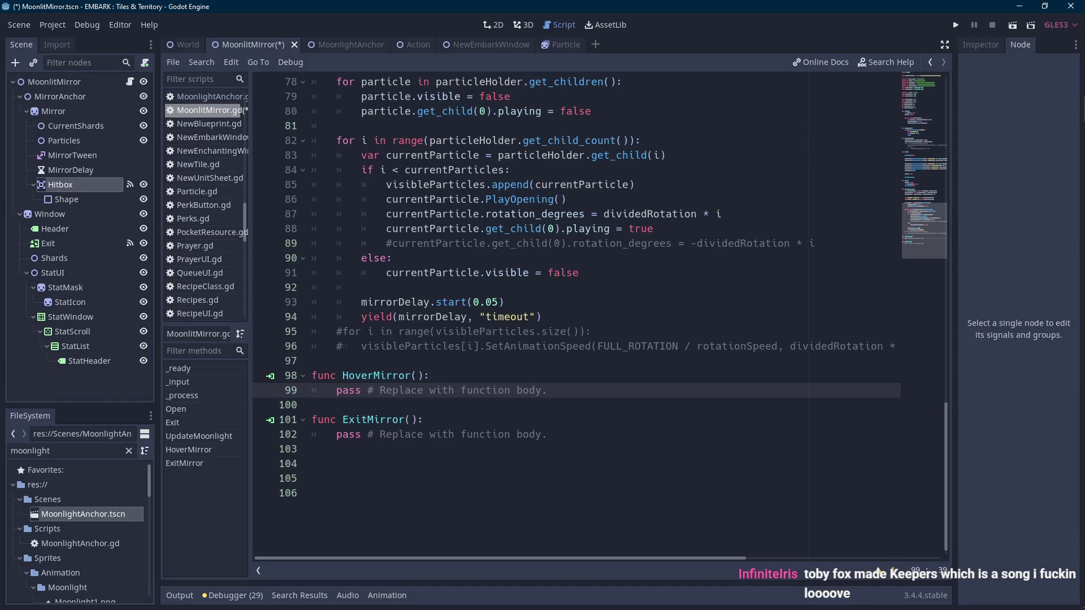
{"action": "key", "text": "alt+Tab"}
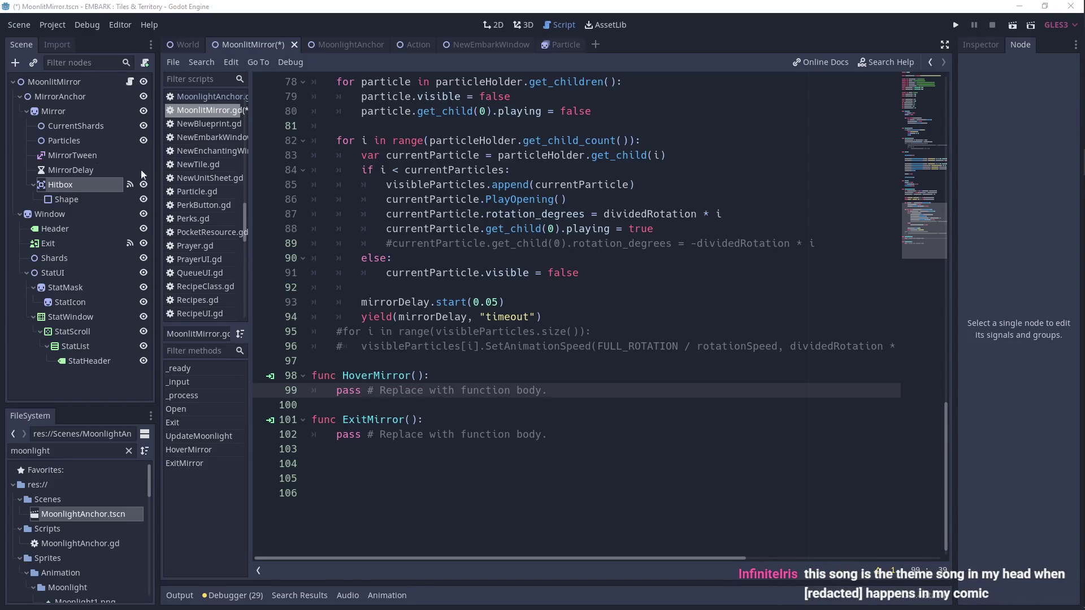
{"action": "left_click", "coordinate": [541, 371]}
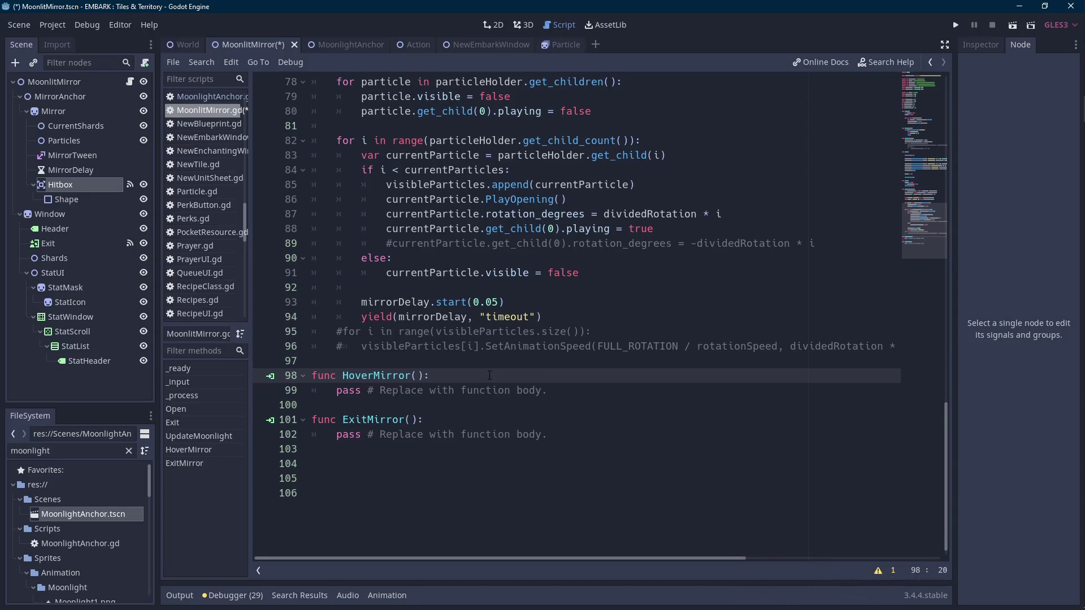
{"action": "left_click_drag", "start_coordinate": [548, 391], "coordinate": [332, 391]}
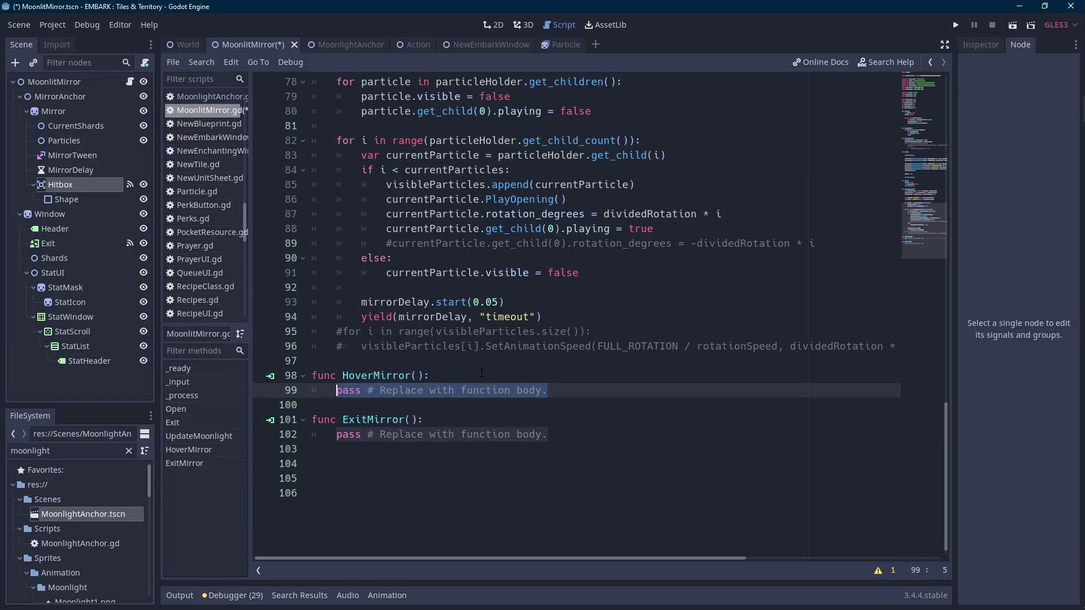
- Declare 'var hoveringMirror = false' after the existing variable declarations
{"action": "scroll", "coordinate": [481, 373], "scroll_direction": "up", "scroll_amount": 20}
{"action": "key", "text": "Scroll_Lock"}
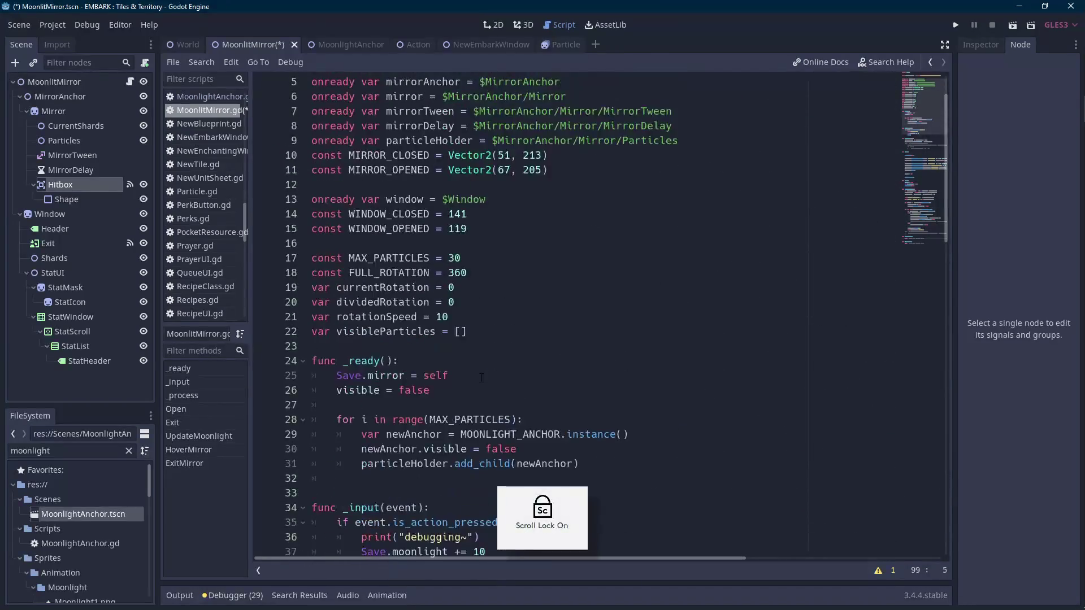
{"action": "left_click", "coordinate": [538, 341]}
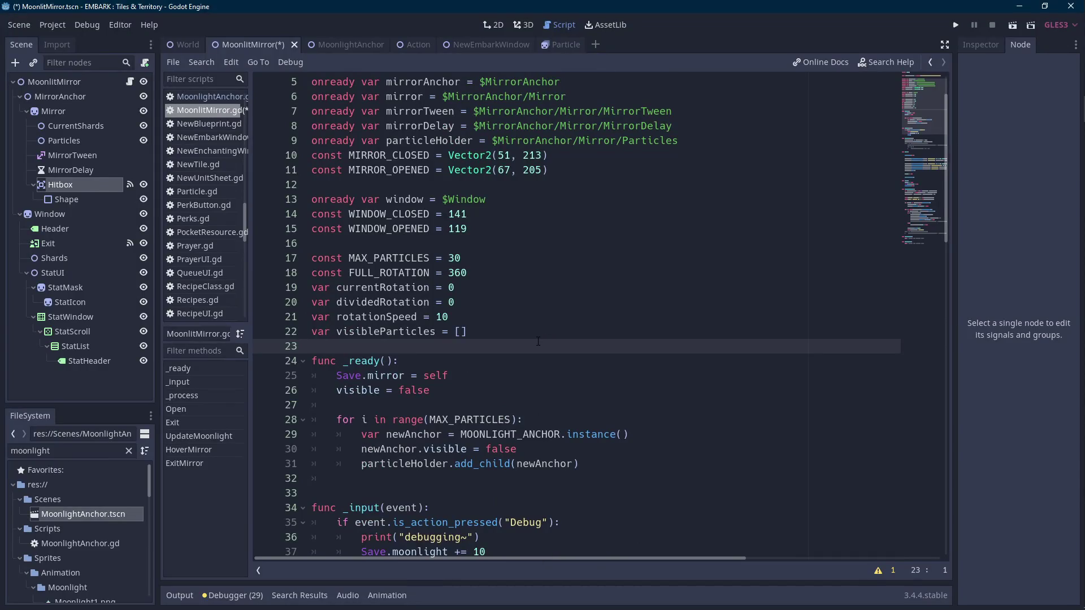
{"action": "key", "text": "Return"}
{"action": "key", "text": "Return"}
{"action": "key", "text": "Up"}
{"action": "type", "text": "var hoveringMirror = false"}
{"action": "key", "text": "Left"}
{"action": "key", "text": "Left"}
{"action": "key", "text": "Left"}
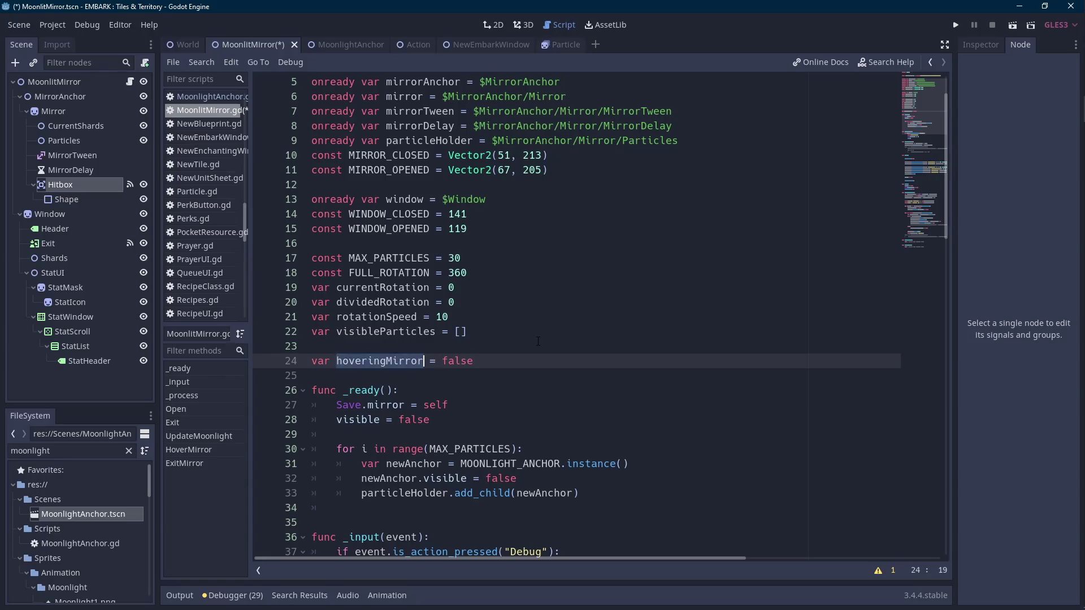
- Replace HoverMirror's placeholder body with 'hoveringMirror = true'
{"action": "scroll", "coordinate": [538, 341], "scroll_direction": "down", "scroll_amount": 20}
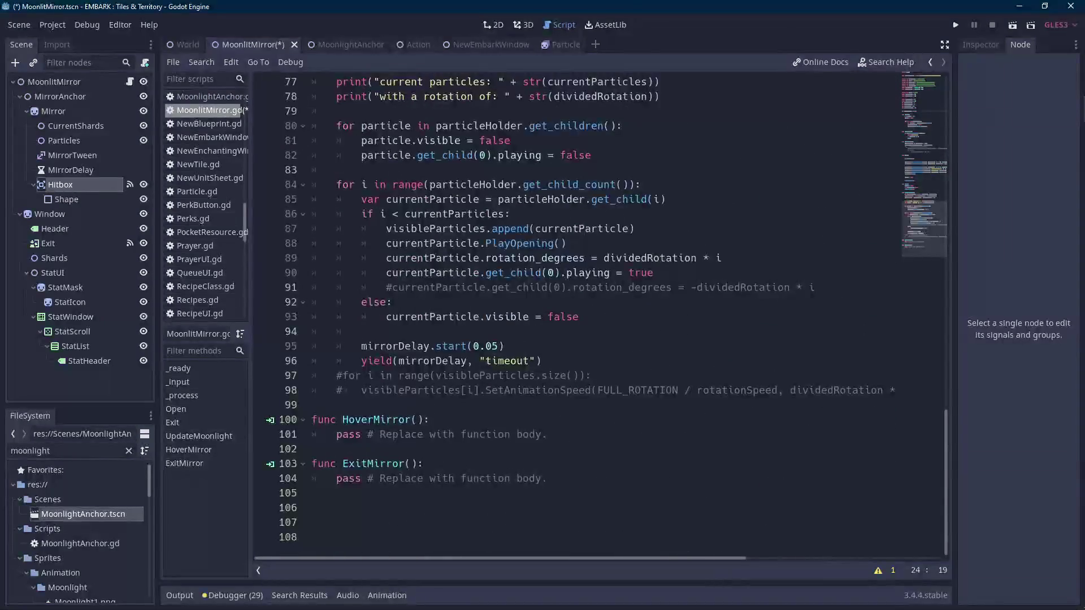
{"action": "left_click", "coordinate": [565, 434]}
{"action": "key", "text": "shift+Home"}
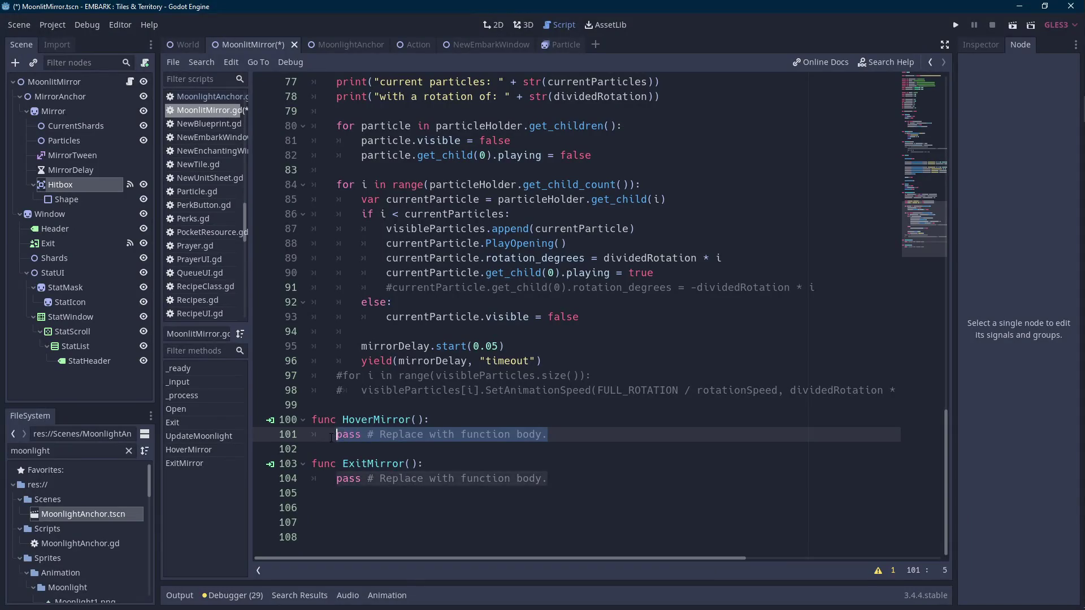
{"action": "type", "text": "hoveringMirror"}
{"action": "key", "text": "Scroll_Lock"}
{"action": "type", "text": "= true"}
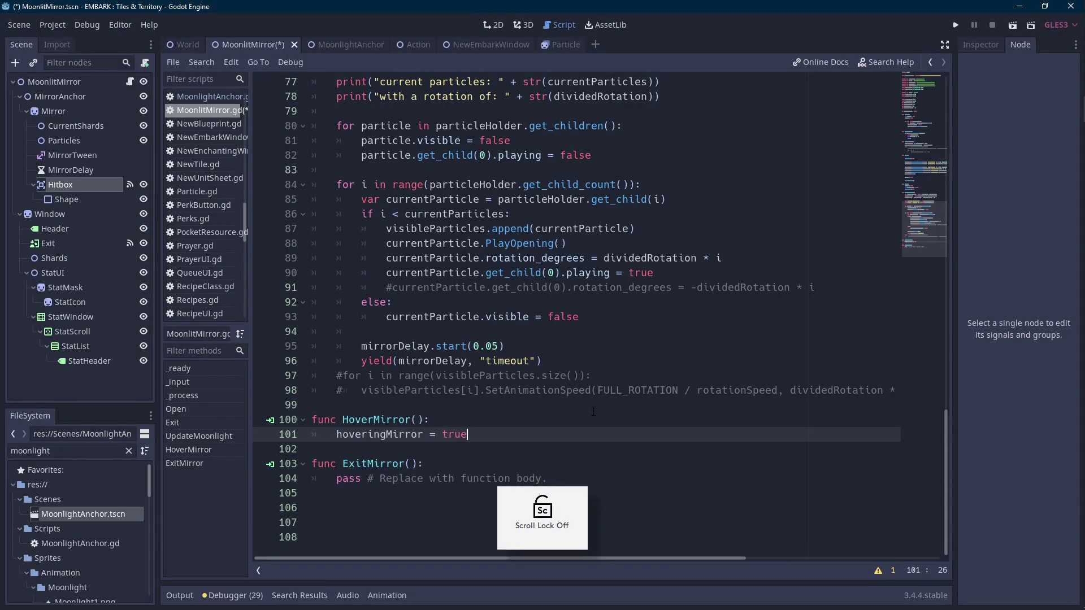
{"action": "key", "text": "Return"}
- In ExitMirror, set hoveringMirror = false and reset mirror.scale to Vector2.ONE
{"action": "key", "text": "Down"}
{"action": "key", "text": "Down"}
{"action": "key", "text": "shift+End"}
{"action": "key", "text": "ctrl+shift+Left"}
{"action": "key", "text": "ctrl+shift+Left"}
{"action": "key", "text": "ctrl+shift+Left"}
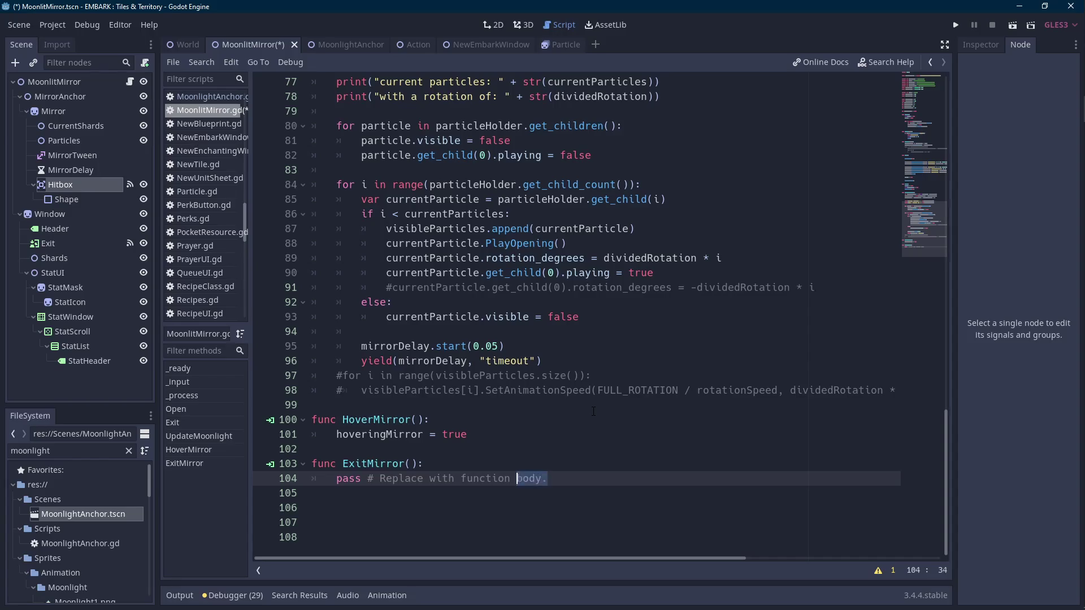
{"action": "type", "text": "hoveringMirror"}
{"action": "type", "text": "= false"}
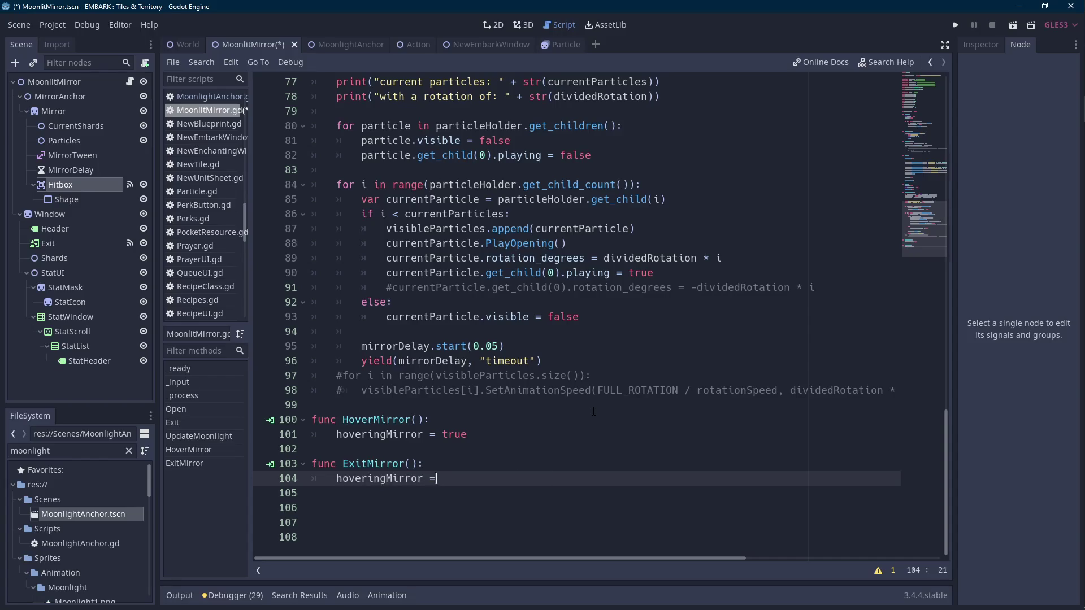
{"action": "key", "text": "Return"}
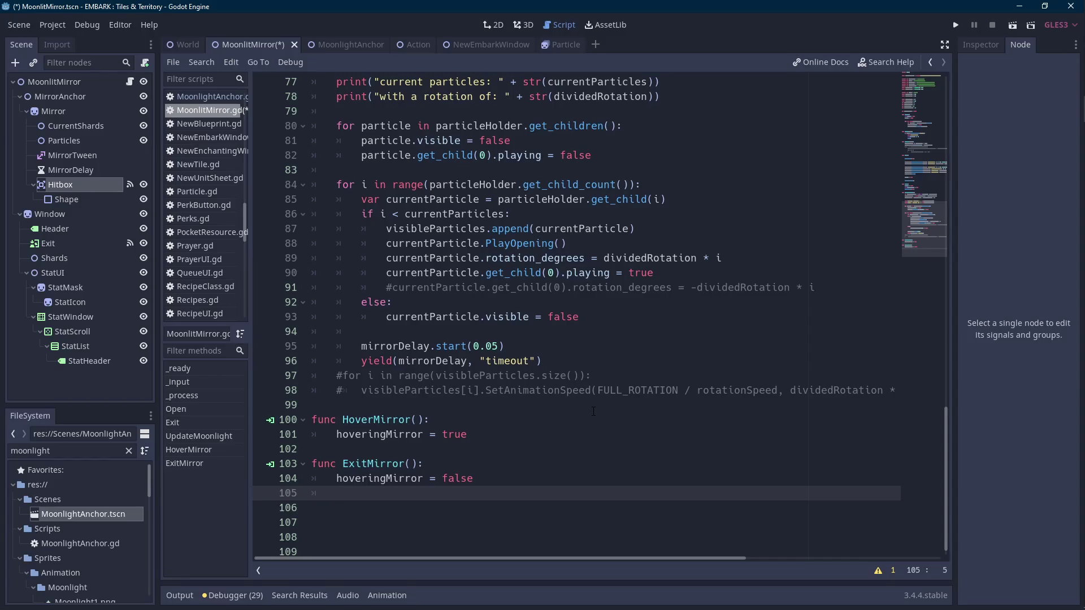
{"action": "type", "text": "mirror.ro"}
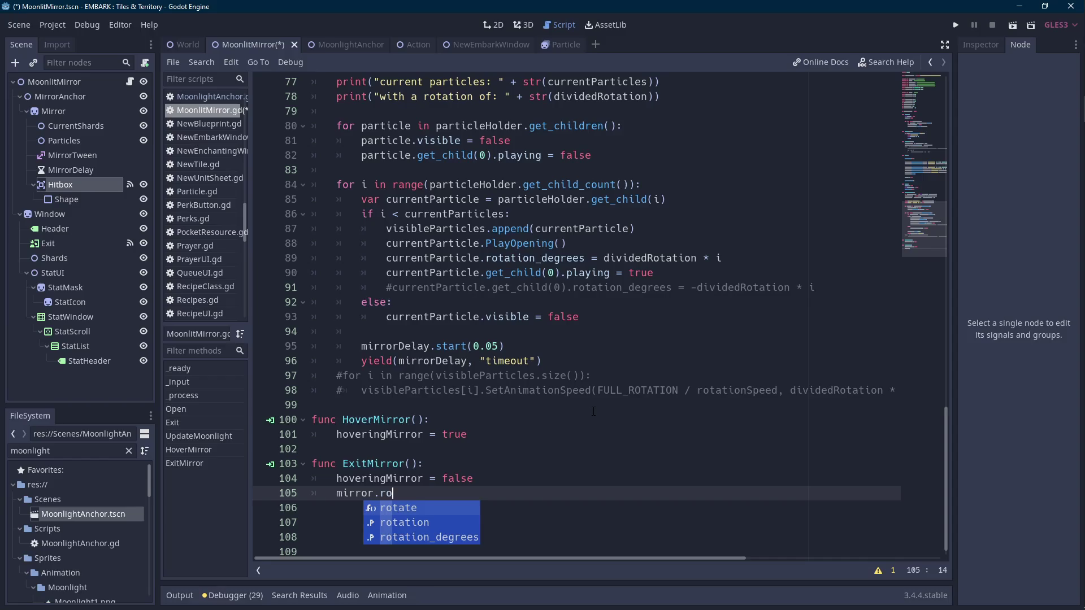
{"action": "key", "text": "Up"}
{"action": "key", "text": "Up"}
{"action": "key", "text": "BackSpace"}
{"action": "key", "text": "BackSpace"}
{"action": "type", "text": "sc"}
{"action": "key", "text": "Return"}
{"action": "type", "text": "= Vec"}
{"action": "key", "text": "Return"}
{"action": "type", "text": ".ONE"}
{"action": "key", "text": "Return"}
- Add 'mirror.position = MIRROR_OPENED' to ExitMirror and save the script
{"action": "type", "text": "mirror.posi"}
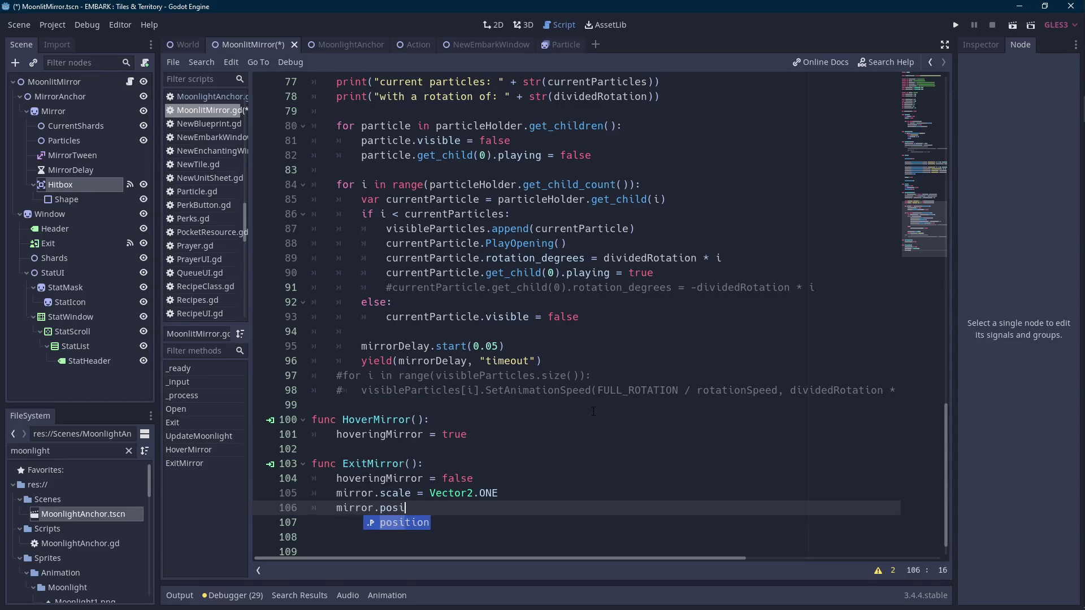
{"action": "key", "text": "Return"}
{"action": "type", "text": "= mirr"}
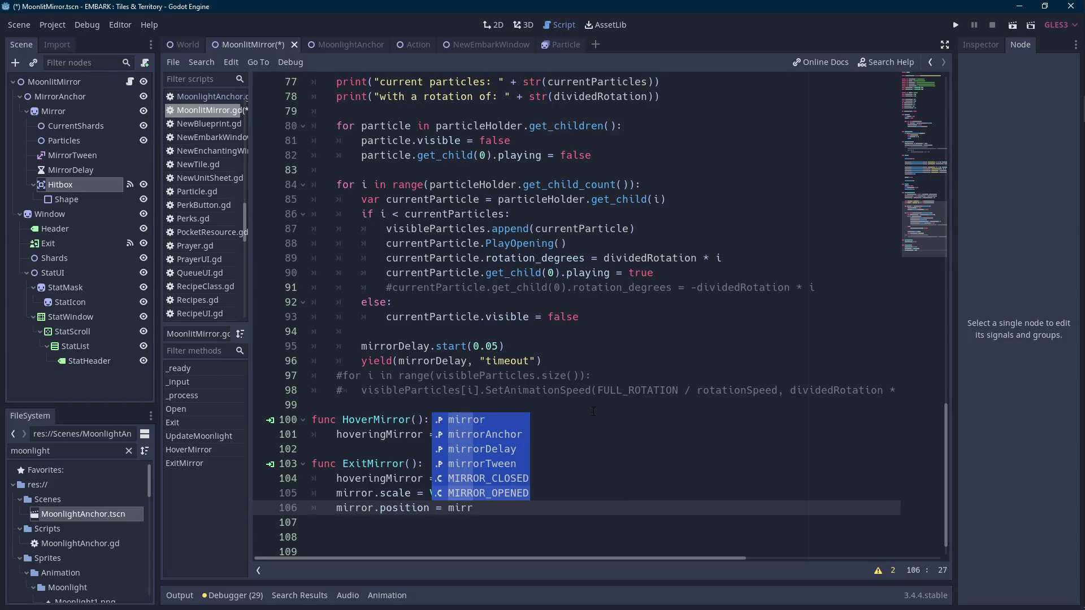
{"action": "key", "text": "Up"}
{"action": "key", "text": "Return"}
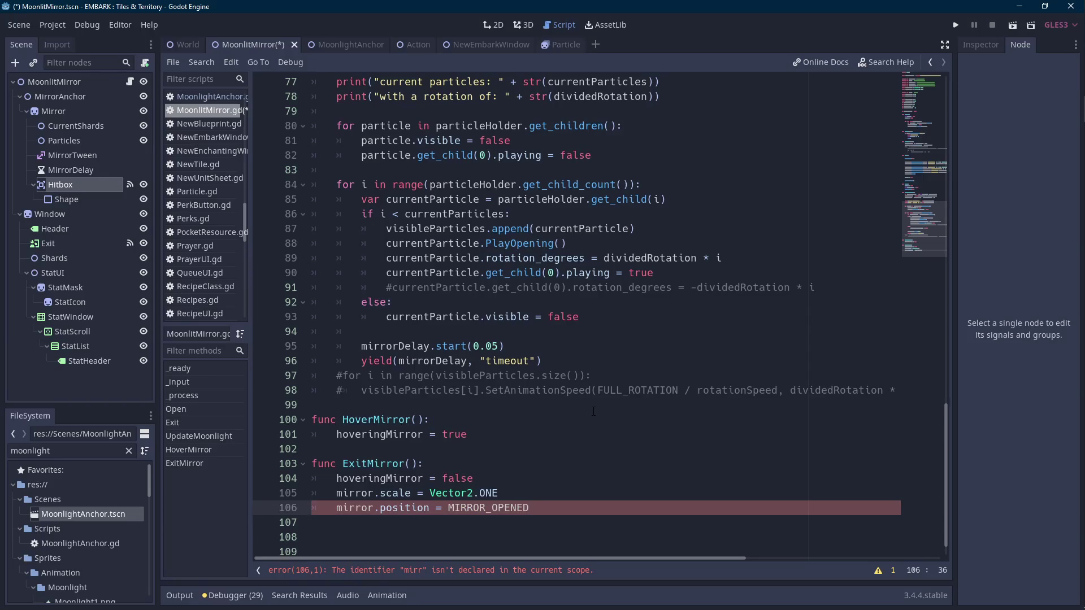
{"action": "left_click", "coordinate": [498, 507], "text": "ctrl"}
{"action": "double_click", "coordinate": [408, 228]}
{"action": "key", "text": "ctrl+s"}
{"action": "left_click_drag", "start_coordinate": [951, 192], "coordinate": [951, 530]}
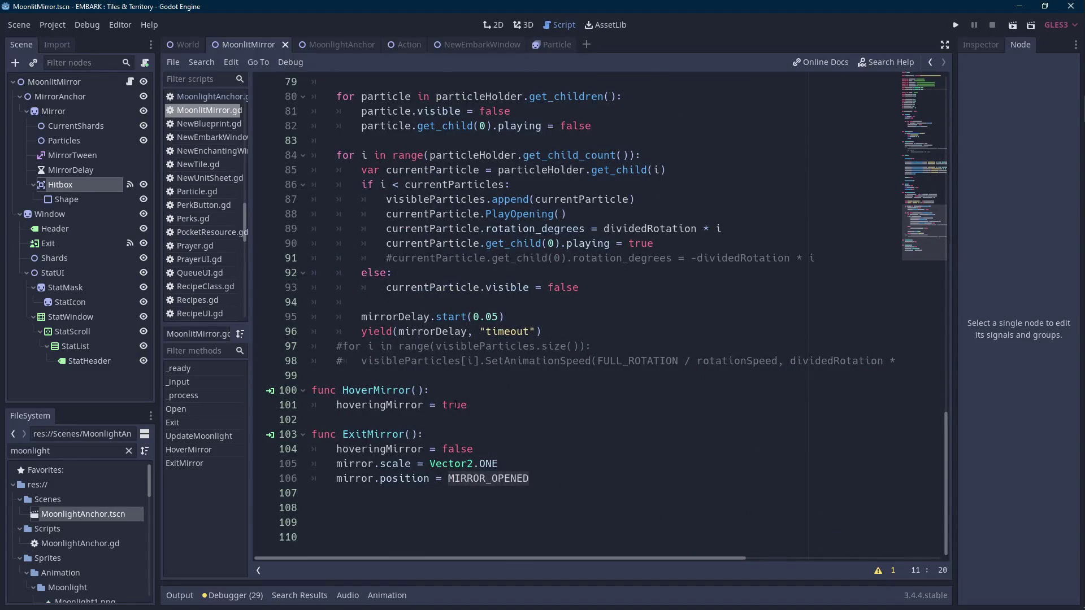
- Delete the commented-out loop lines in _process
{"action": "double_click", "coordinate": [410, 405]}
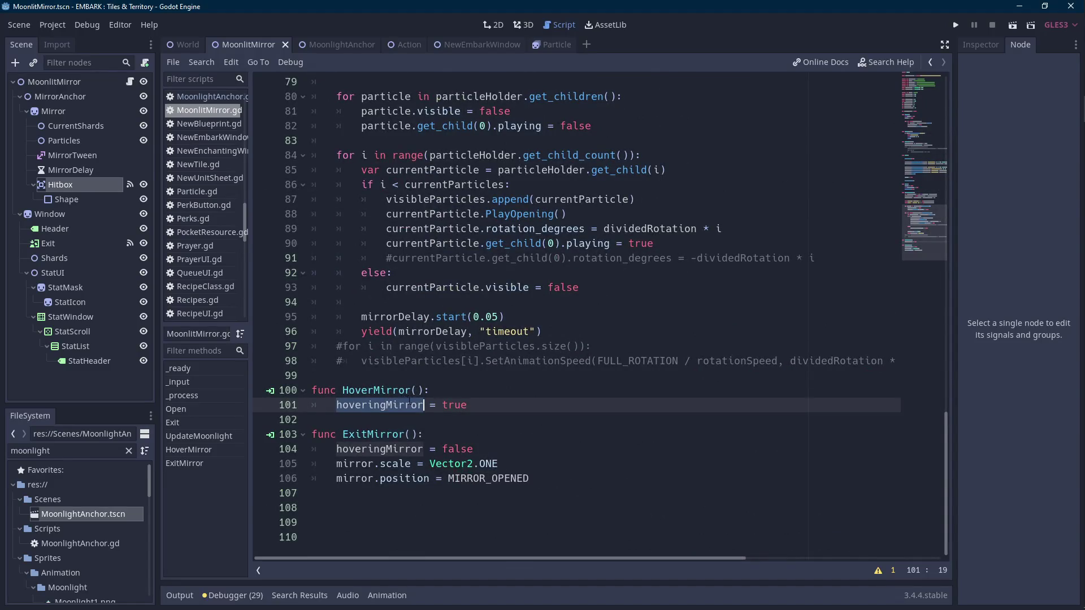
{"action": "key", "text": "Scroll_Lock"}
{"action": "scroll", "coordinate": [412, 400], "scroll_direction": "up", "scroll_amount": 7}
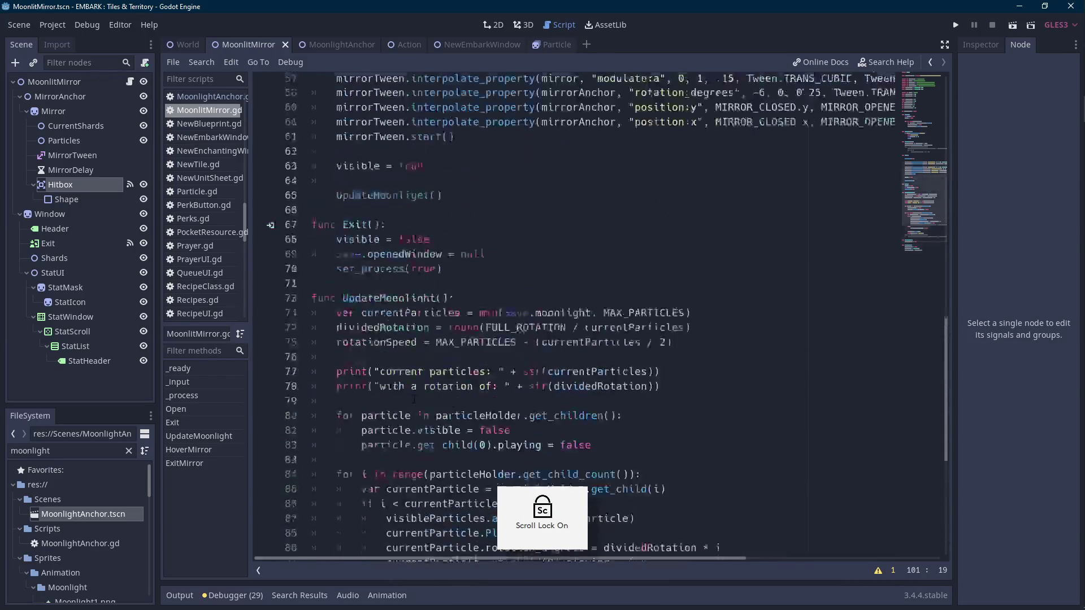
{"action": "scroll", "coordinate": [414, 400], "scroll_direction": "up", "scroll_amount": 10}
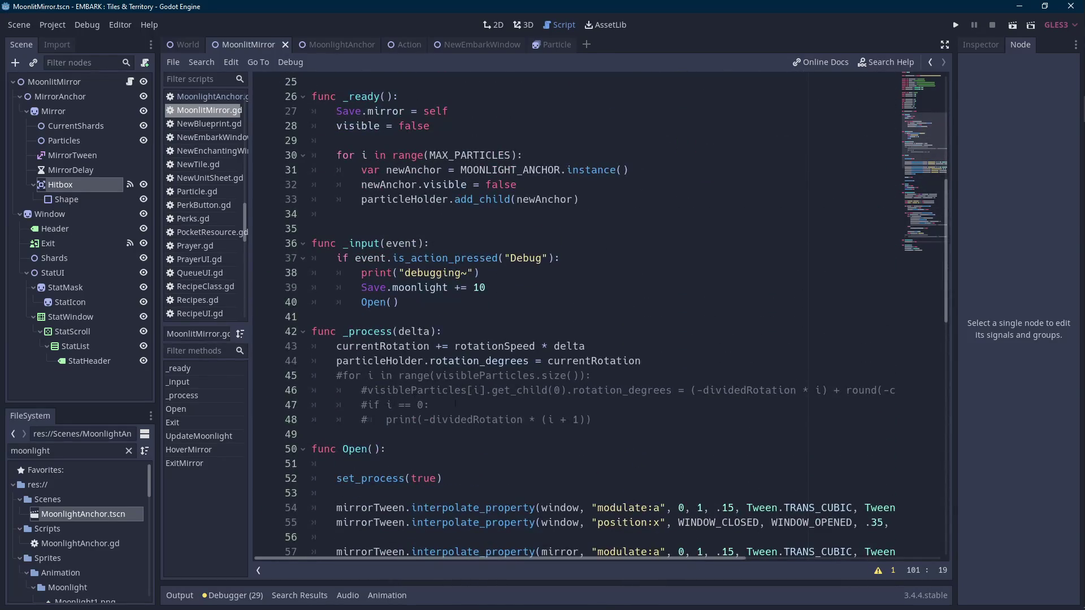
{"action": "left_click", "coordinate": [455, 404]}
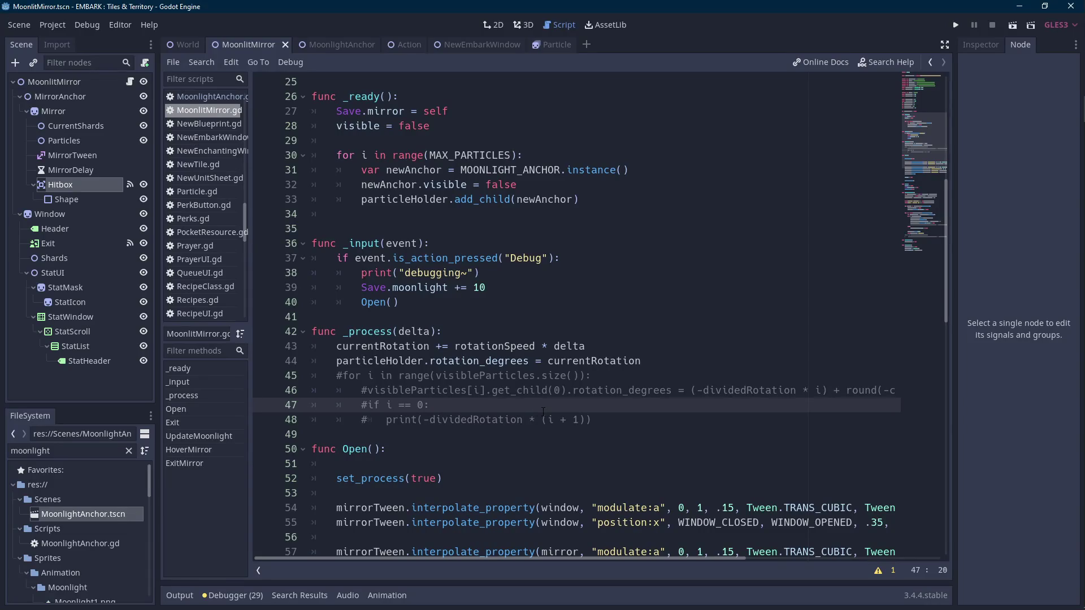
{"action": "left_click", "coordinate": [592, 419]}
{"action": "key", "text": "shift+Up"}
{"action": "key", "text": "shift+Up"}
{"action": "key", "text": "shift+Up"}
{"action": "key", "text": "shift+Home"}
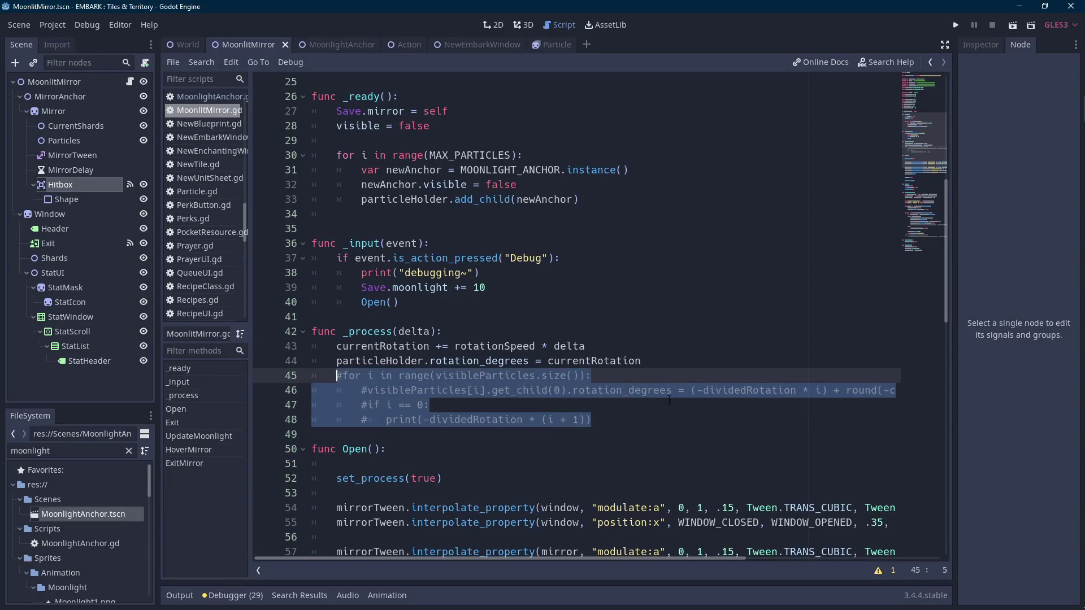
{"action": "key", "text": "BackSpace"}
- Add an 'if hoveringMirror:' condition in _process with a variable line beneath it
{"action": "key", "text": "Return"}
{"action": "type", "text": "if h"}
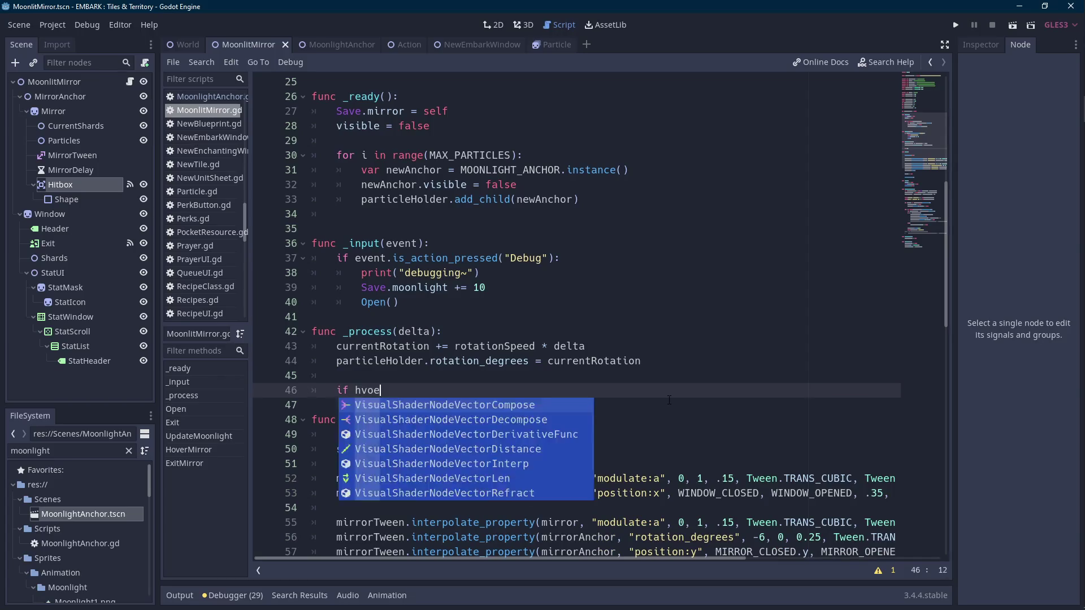
{"action": "type", "text": "over"}
{"action": "key", "text": "Return"}
{"action": "type", "text": ":"}
{"action": "key", "text": "Return"}
{"action": "type", "text": "pass"}
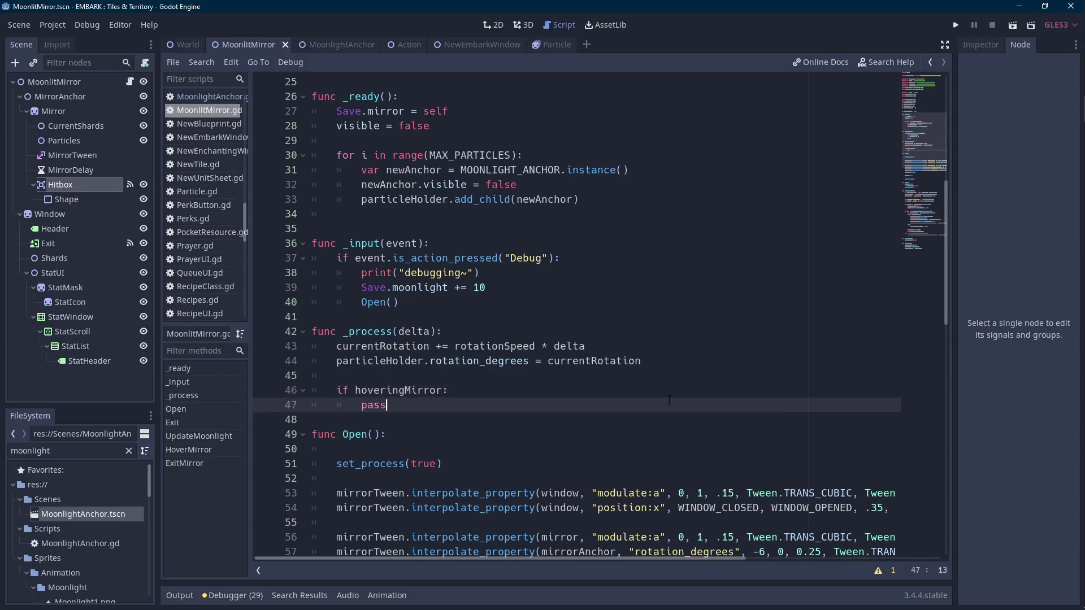
{"action": "scroll", "coordinate": [561, 320], "scroll_direction": "down", "scroll_amount": 2}
{"action": "key", "text": "ctrl+shift+Left"}
{"action": "type", "text": "var "}
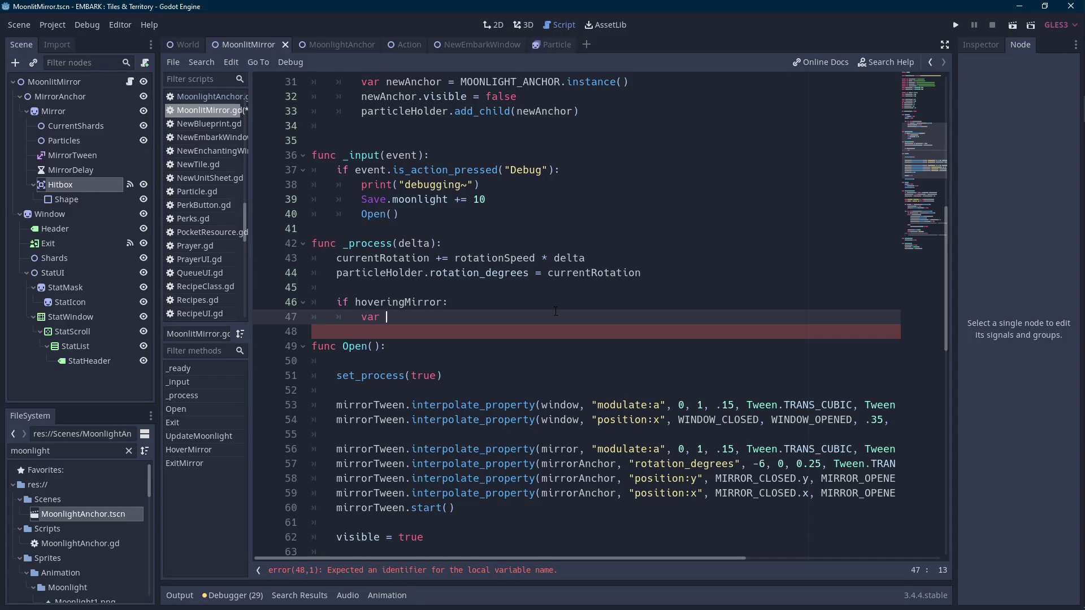
{"action": "type", "text": "mirror"}
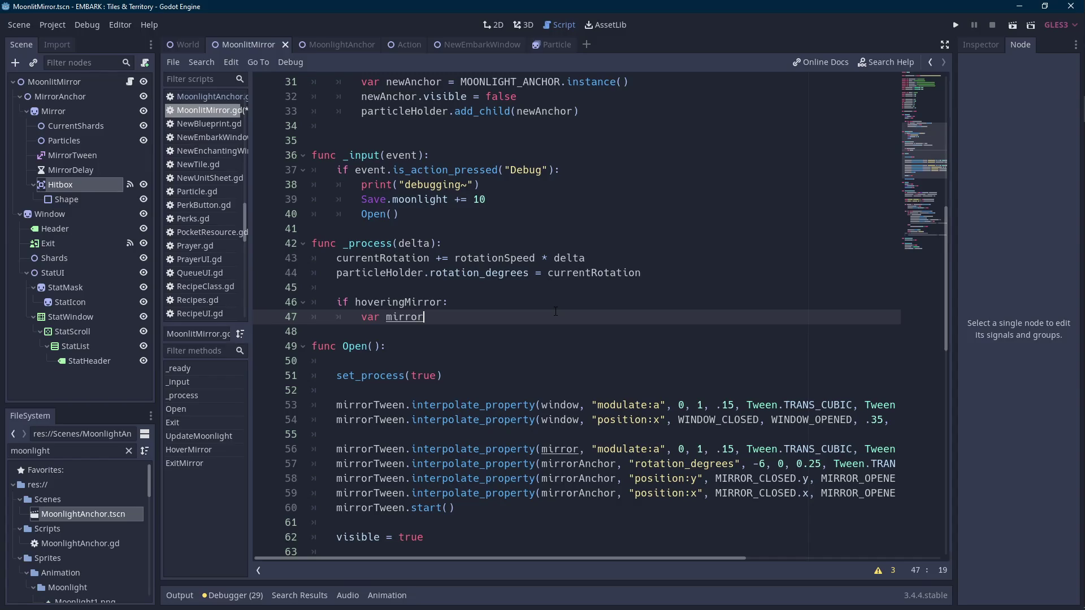
- Make the line under the condition read 'var edgeWeight = 10'
{"action": "key", "text": "ctrl+shift+Left"}
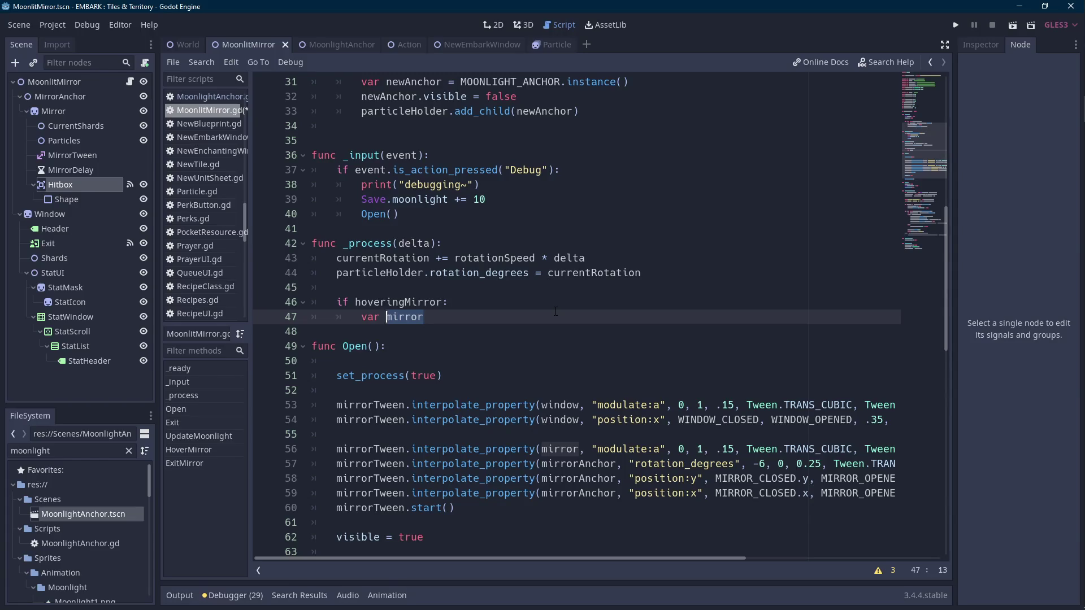
{"action": "left_click", "coordinate": [522, 310]}
{"action": "double_click", "coordinate": [525, 311]}
{"action": "key", "text": "Scroll_Lock"}
{"action": "key", "text": "ctrl+BackSpace"}
{"action": "type", "text": "edgeWei"}
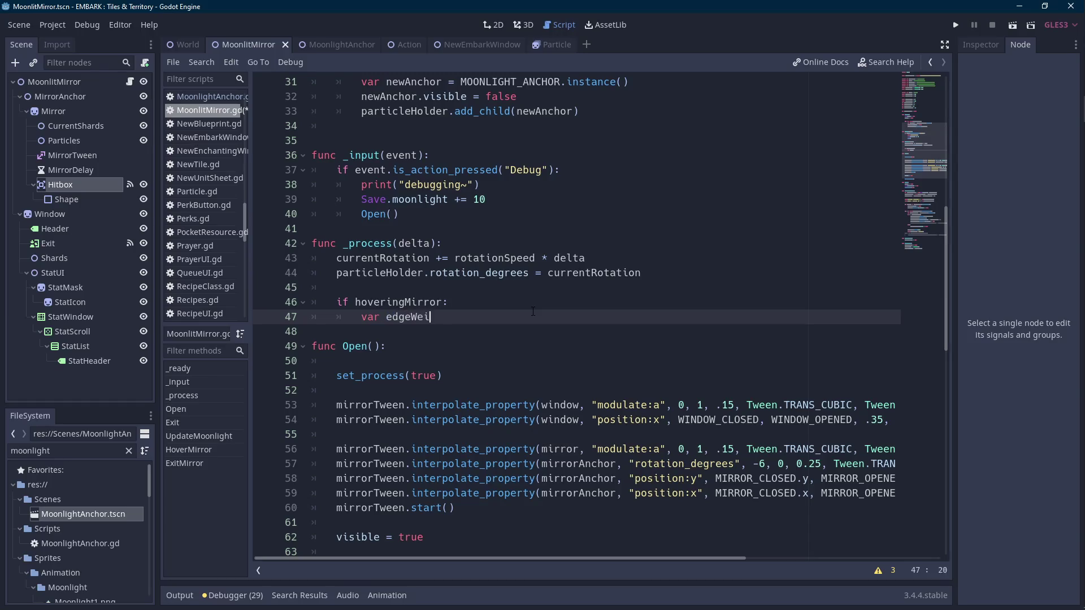
{"action": "type", "text": "ght = 10"}
{"action": "left_click", "coordinate": [80, 111]}
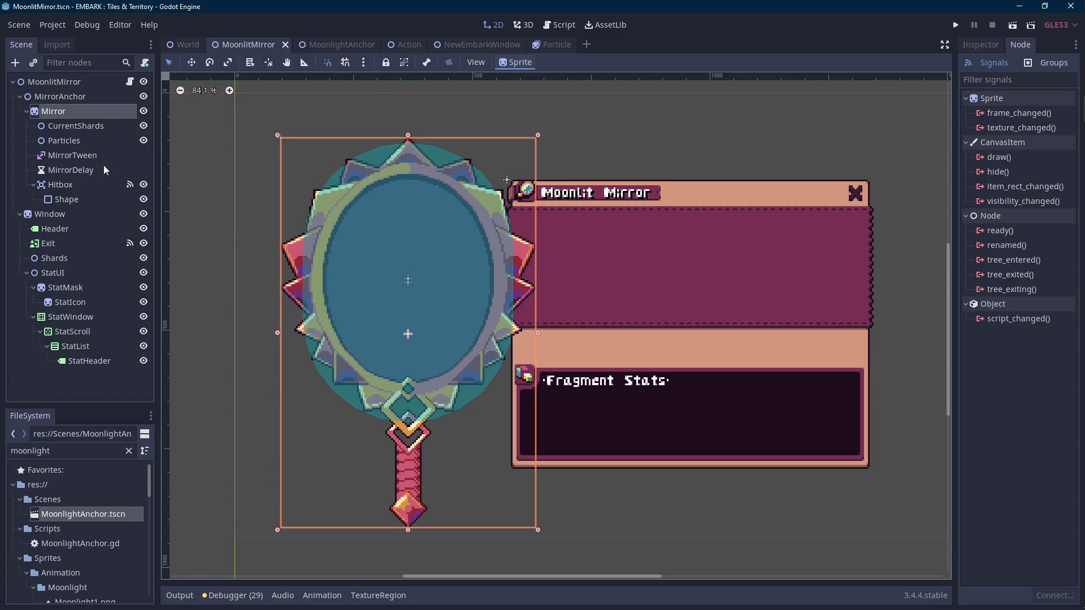
- Add 'var mouseDistance = particleHolder.global_position.x - get_global_mouse_position()' under the hover check
{"action": "left_click", "coordinate": [80, 140]}
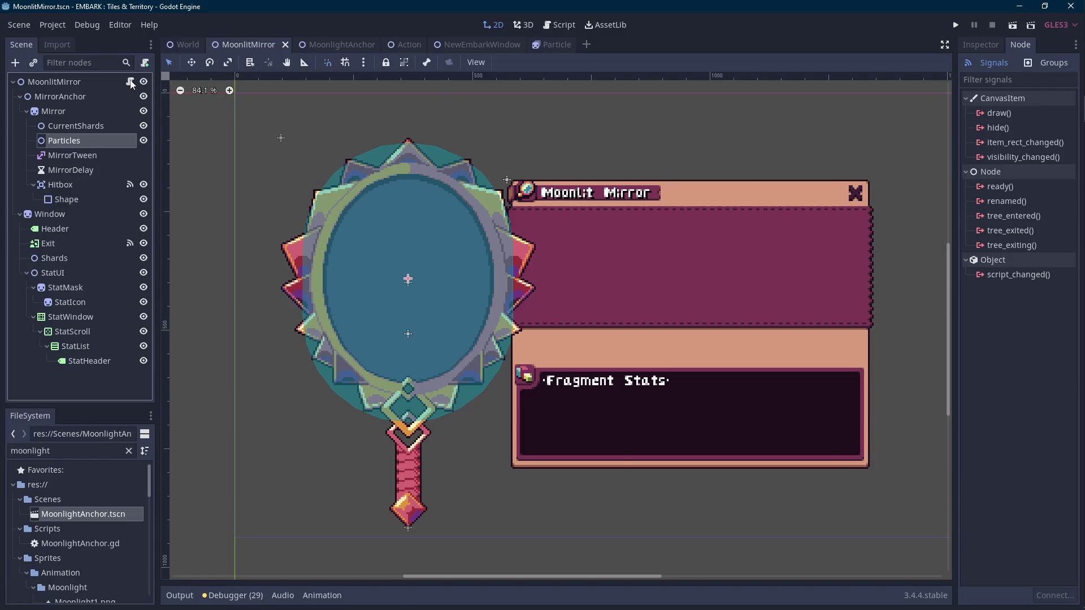
{"action": "left_click", "coordinate": [130, 82]}
{"action": "left_click", "coordinate": [497, 302]}
{"action": "key", "text": "Return"}
{"action": "type", "text": "var mouseDistance = partic"}
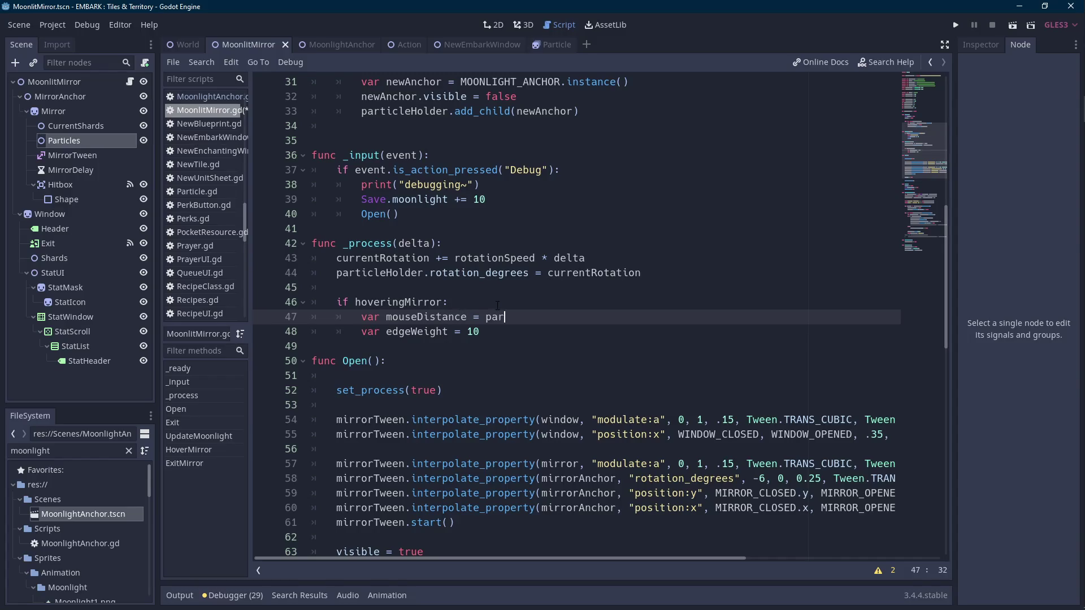
{"action": "type", "text": "leHolder.pos"}
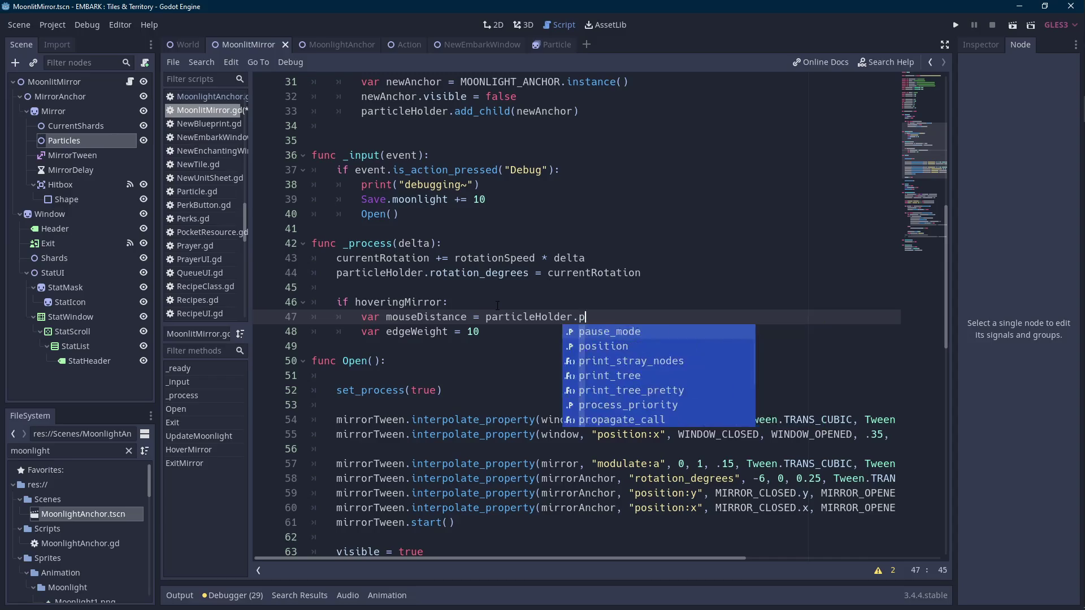
{"action": "key", "text": "Return"}
{"action": "type", "text": ".x"}
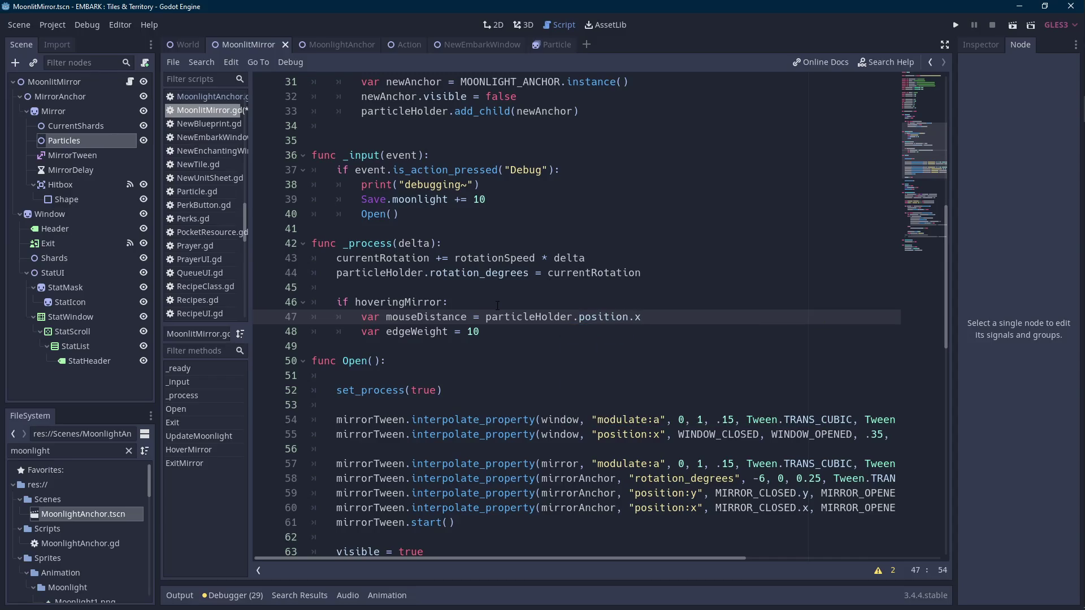
{"action": "type", "text": " - local"}
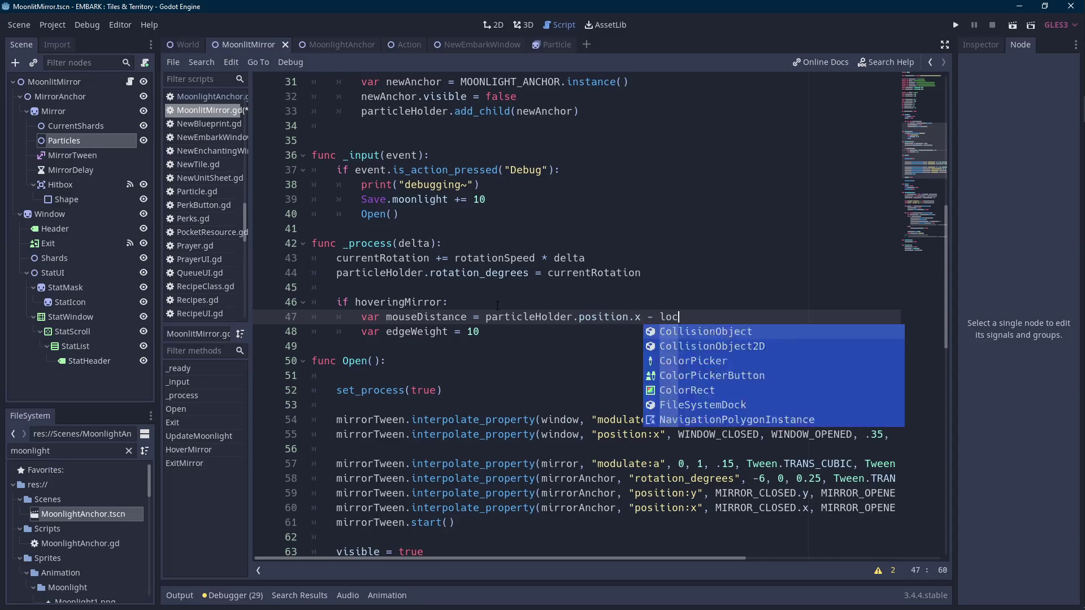
{"action": "key", "text": "ctrl+Left"}
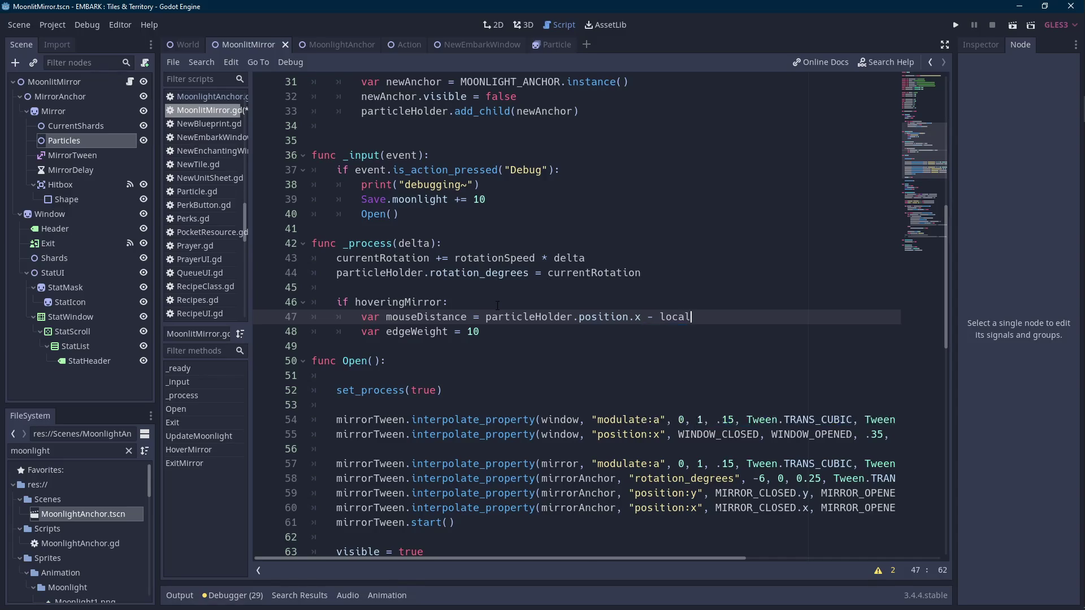
{"action": "key", "text": "BackSpace"}
{"action": "key", "text": "BackSpace"}
{"action": "key", "text": "BackSpace"}
{"action": "type", "text": "glo"}
{"action": "key", "text": "Return"}
{"action": "type", "text": ".x"}
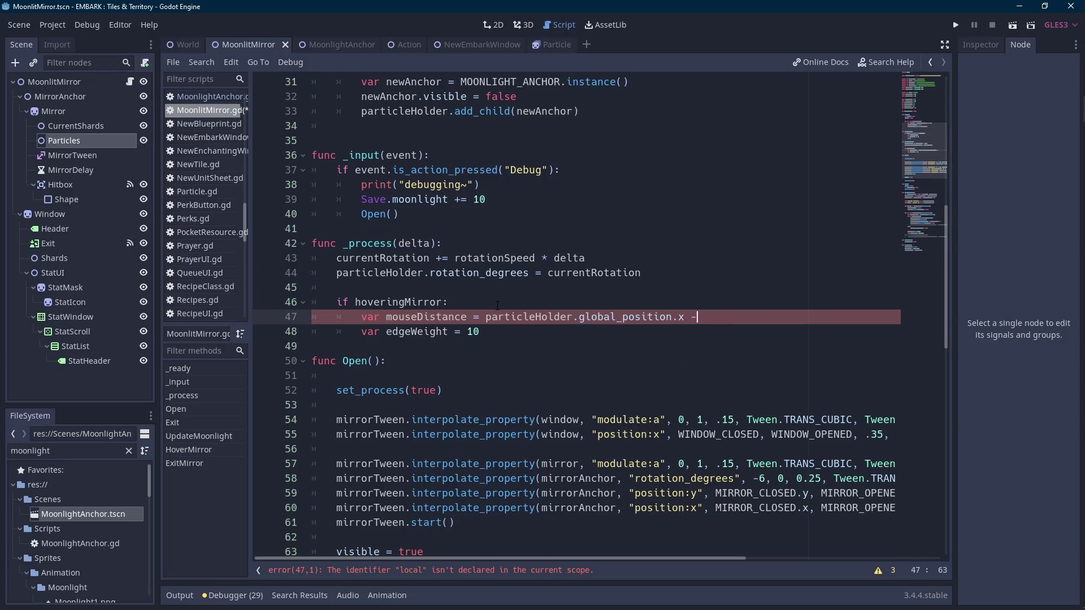
{"action": "type", "text": " - get_glo"}
{"action": "key", "text": "Return"}
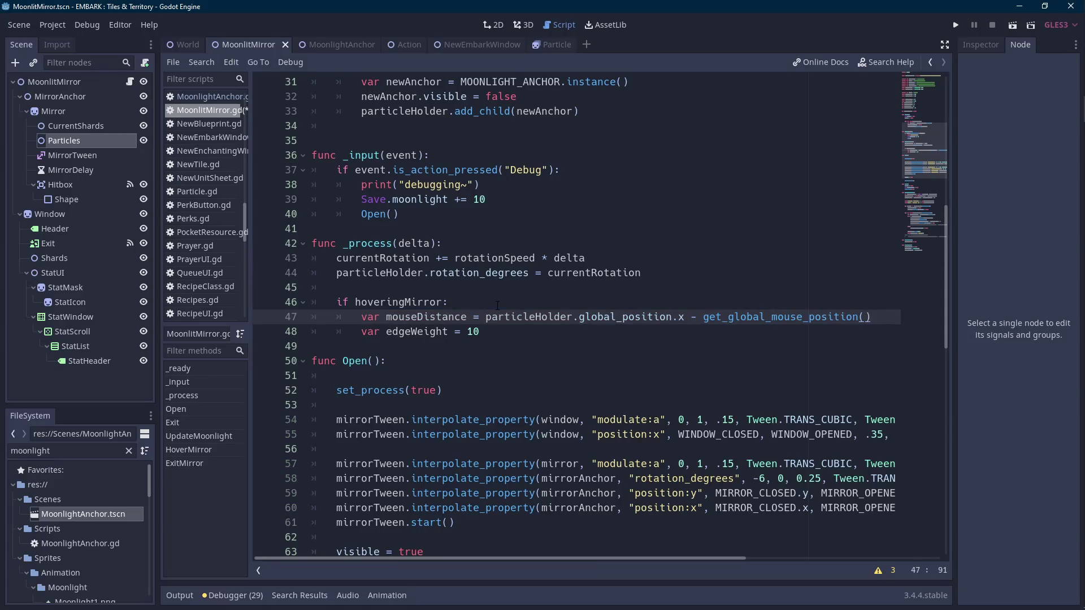
- Wrap the distance expression in abs() and add print(mouseDistance) on the next line
{"action": "key", "text": "ctrl+Left"}
{"action": "key", "text": "ctrl+Left"}
{"action": "key", "text": "ctrl+Left"}
{"action": "key", "text": "ctrl+shift+Right"}
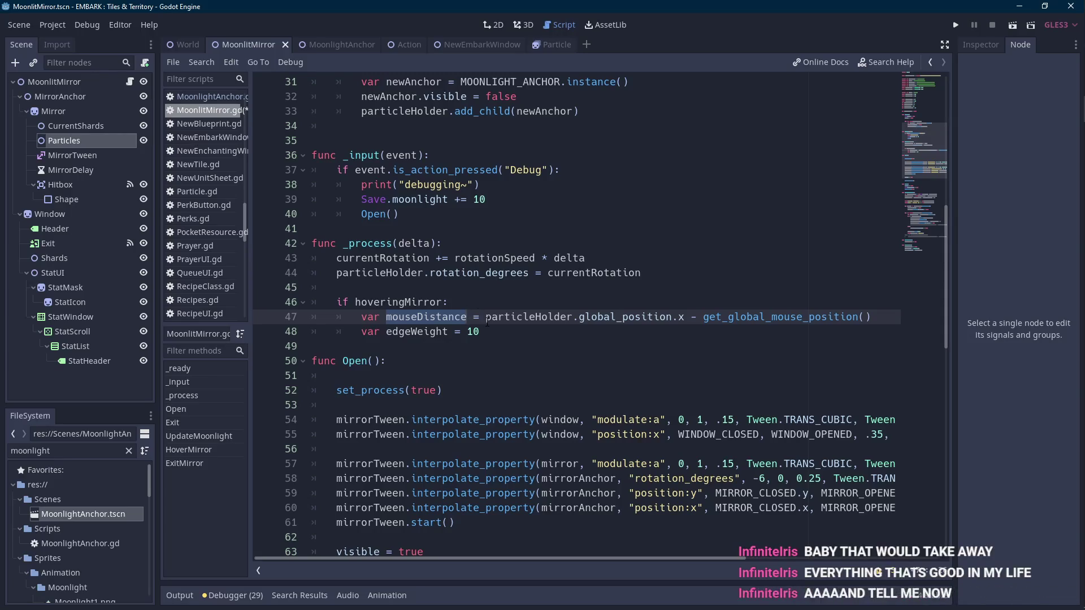
{"action": "left_click", "coordinate": [486, 316]}
{"action": "type", "text": "abs("}
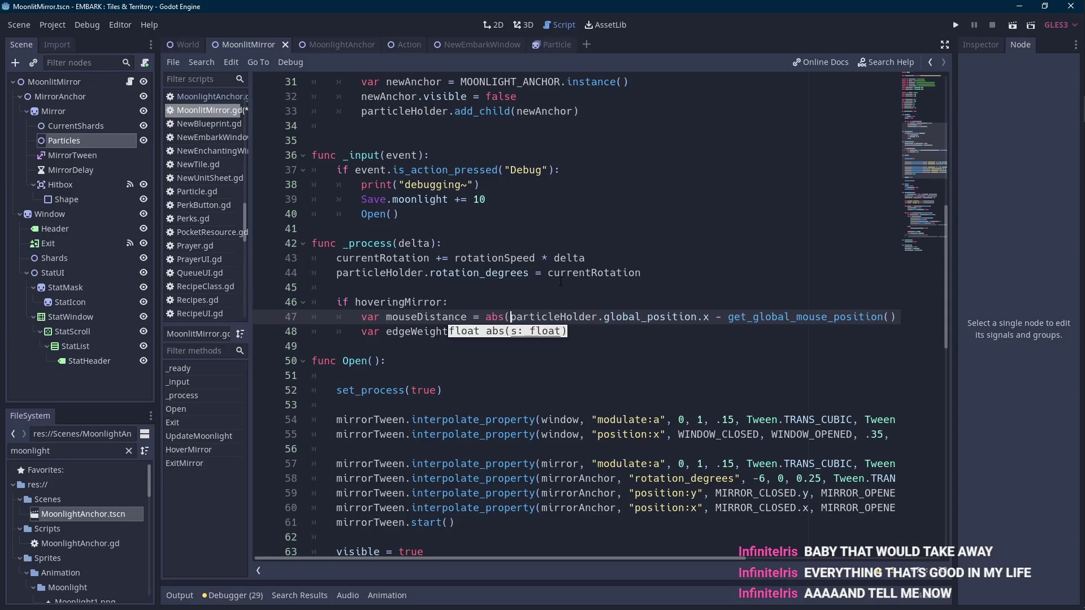
{"action": "key", "text": "End"}
{"action": "type", "text": ")"}
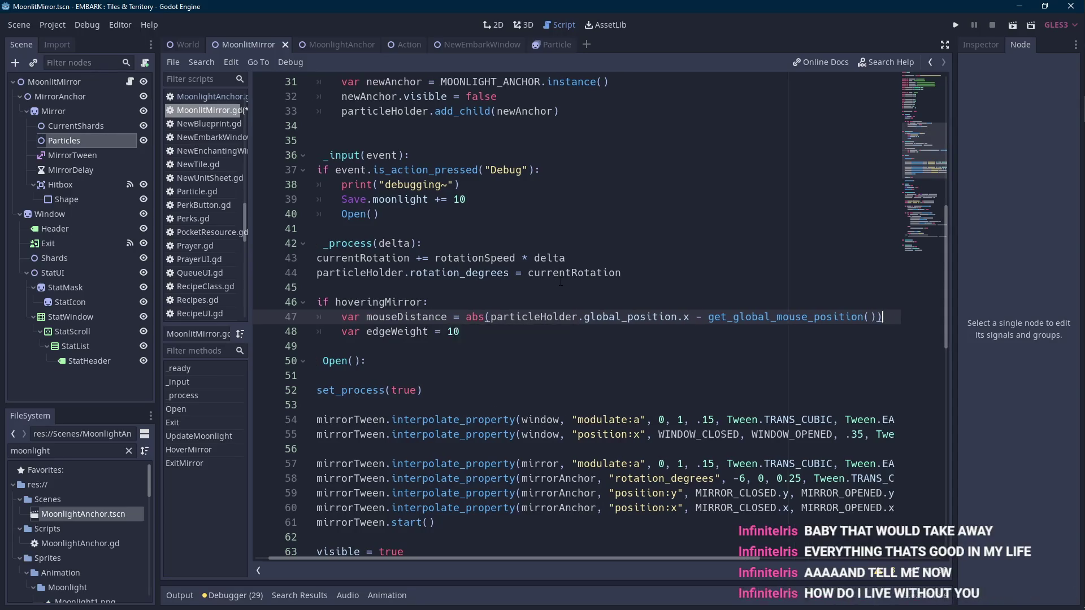
{"action": "key", "text": "Scroll_Lock"}
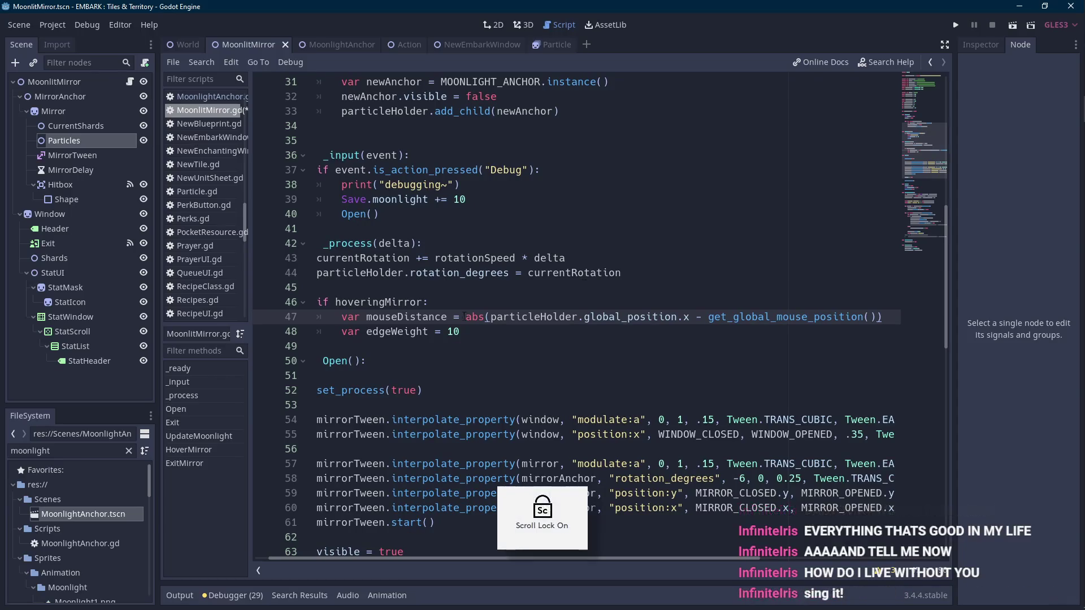
{"action": "double_click", "coordinate": [440, 318]}
{"action": "left_click", "coordinate": [901, 317]}
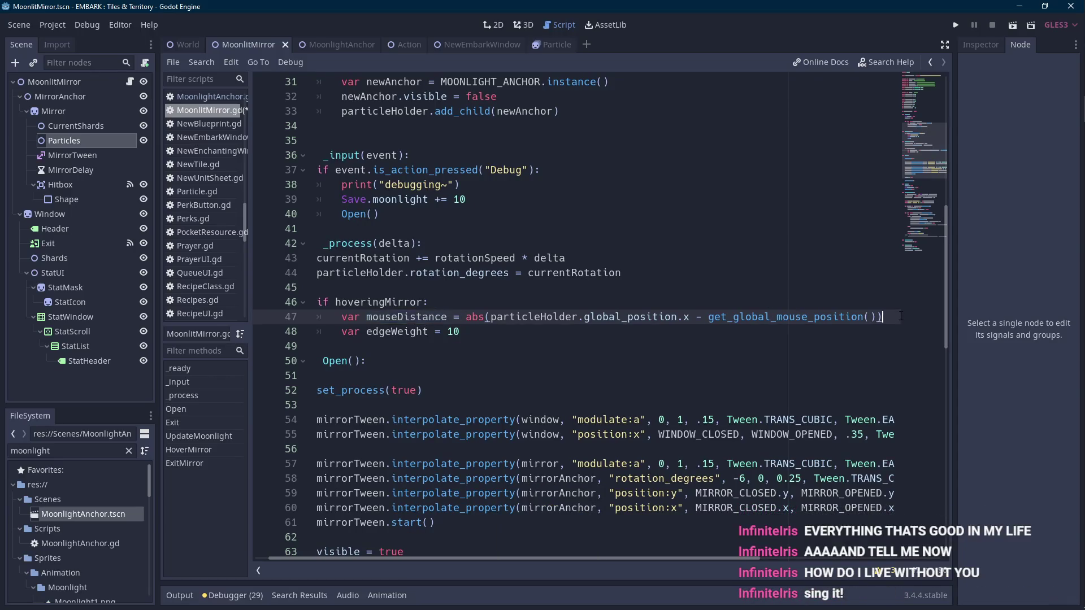
{"action": "key", "text": "Return"}
{"action": "type", "text": "print(mouseDistance"}
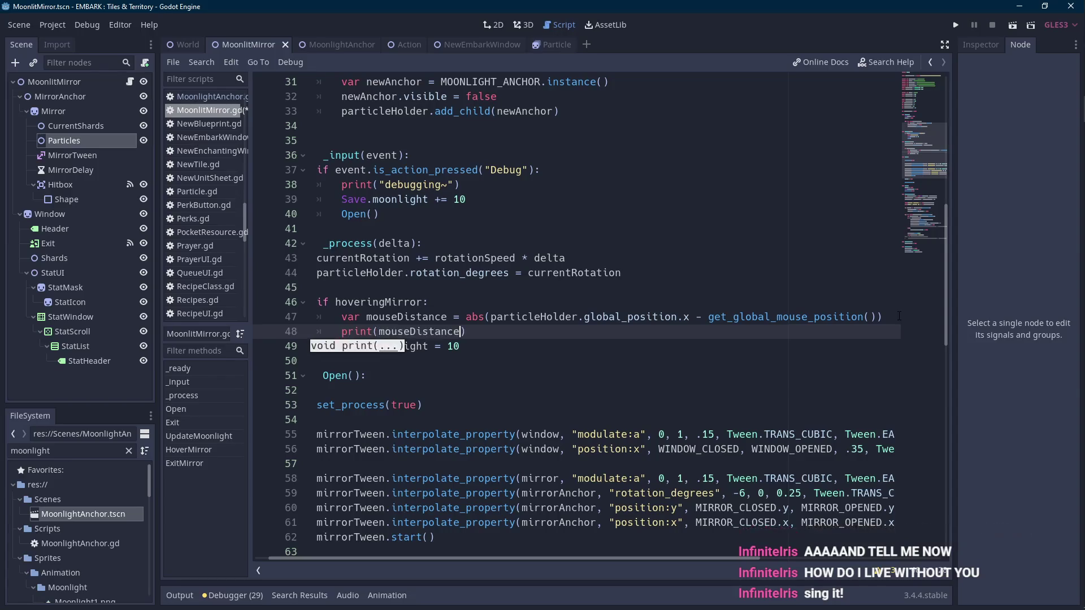
- Fix the float/Vector2 error by appending .x to get_global_mouse_position(), rerun, then close the game
{"action": "left_click", "coordinate": [1013, 26]}
{"action": "mouse_move", "coordinate": [1067, 109]}
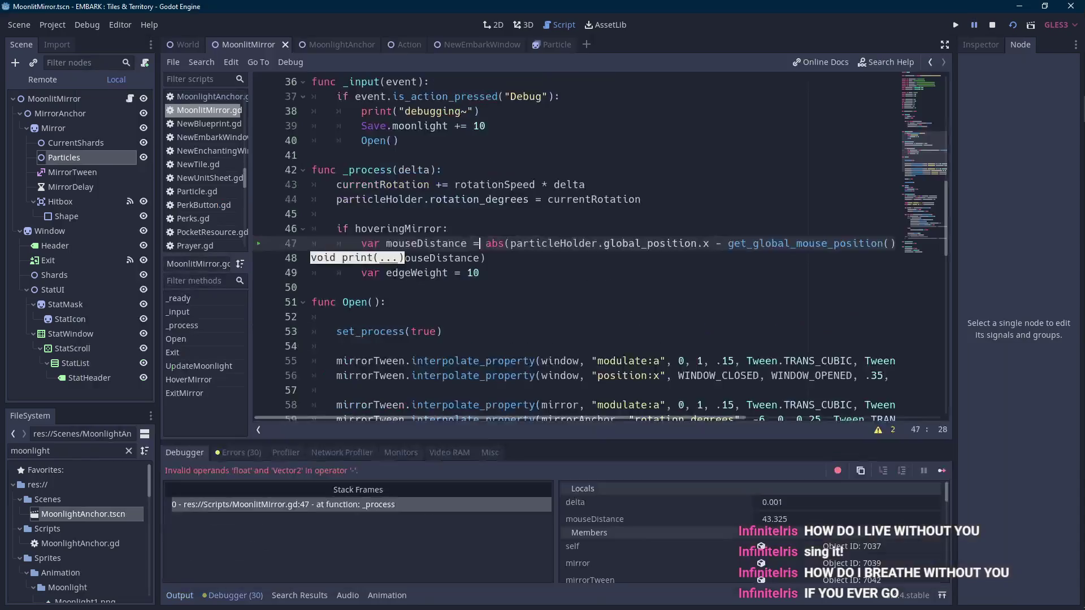
{"action": "left_click_drag", "start_coordinate": [420, 419], "coordinate": [500, 417]}
{"action": "left_click", "coordinate": [790, 243]}
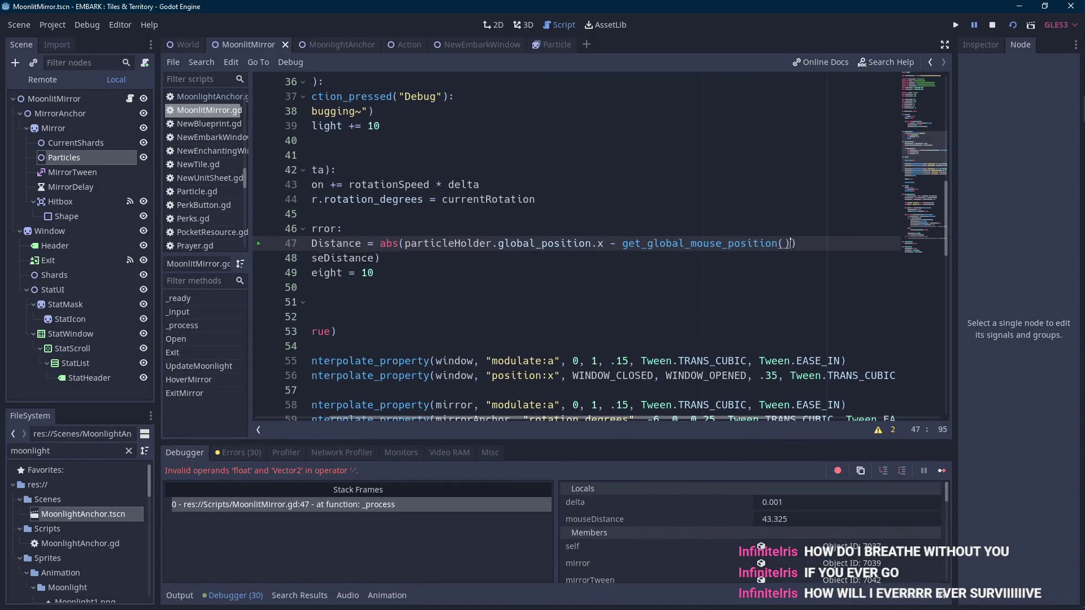
{"action": "type", "text": ".x"}
{"action": "left_click", "coordinate": [1010, 24]}
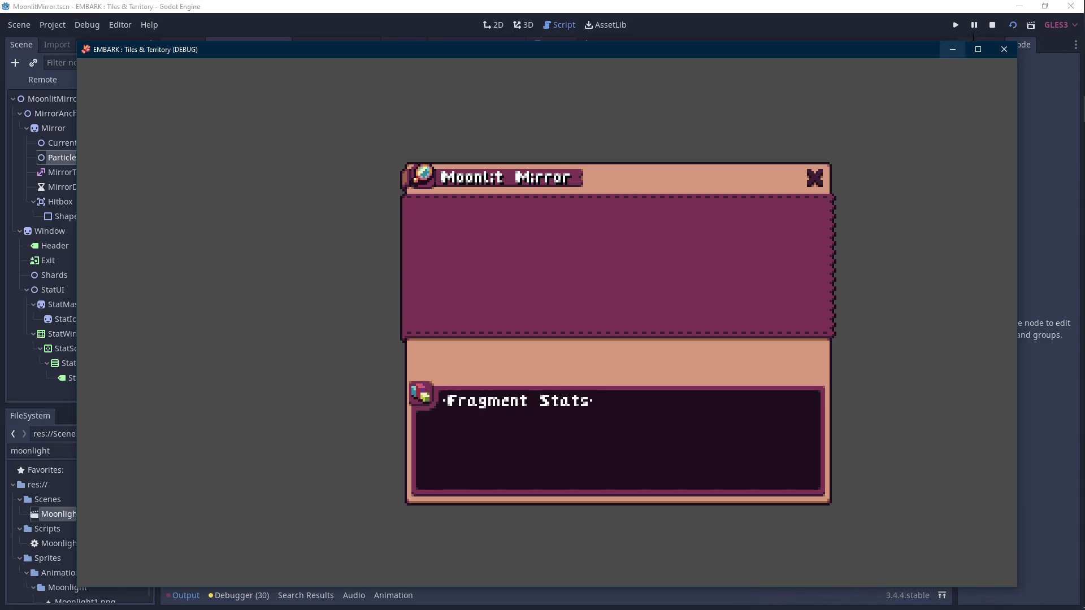
{"action": "left_click", "coordinate": [992, 25]}
{"action": "left_click_drag", "start_coordinate": [493, 436], "coordinate": [419, 436]}
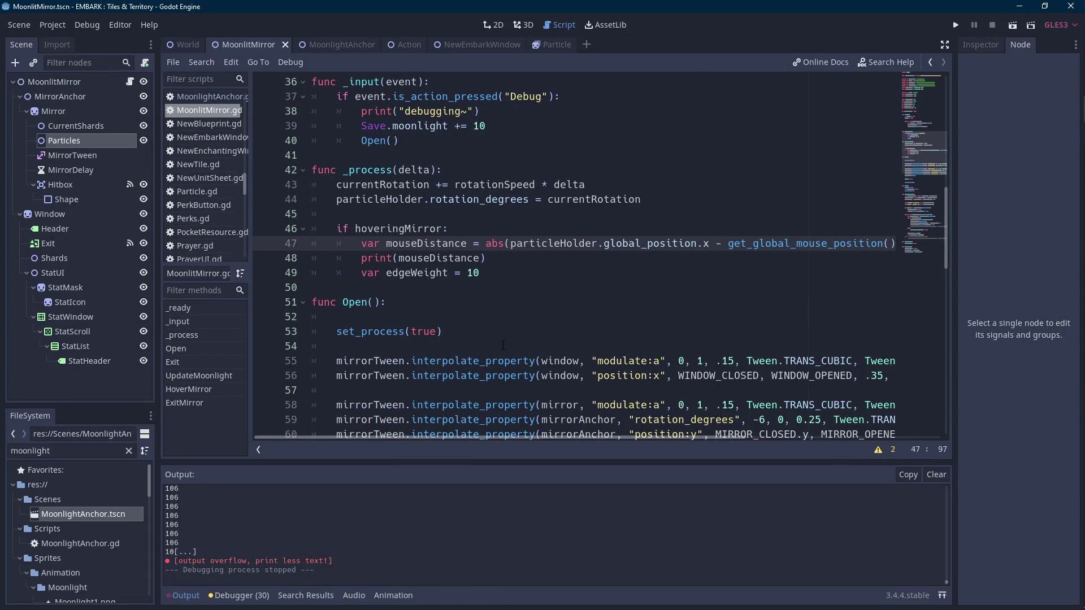
- Collapse the output panel and inspect where scale and hoveringMirror are used in ExitMirror
{"action": "scroll", "coordinate": [503, 345], "scroll_direction": "down", "scroll_amount": 2}
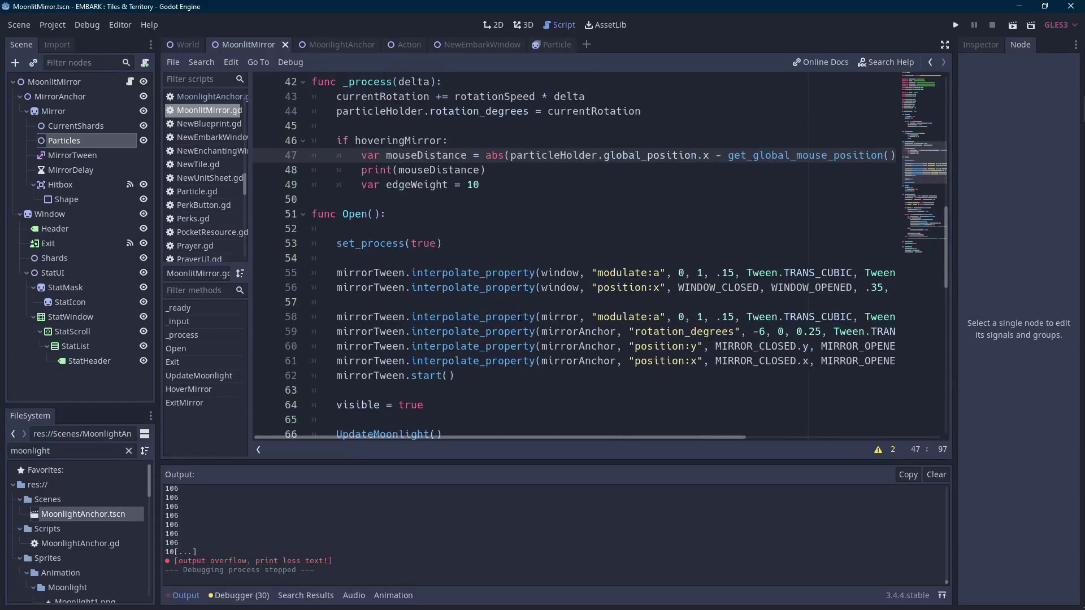
{"action": "left_click", "coordinate": [192, 597]}
{"action": "scroll", "coordinate": [573, 316], "scroll_direction": "down", "scroll_amount": 10}
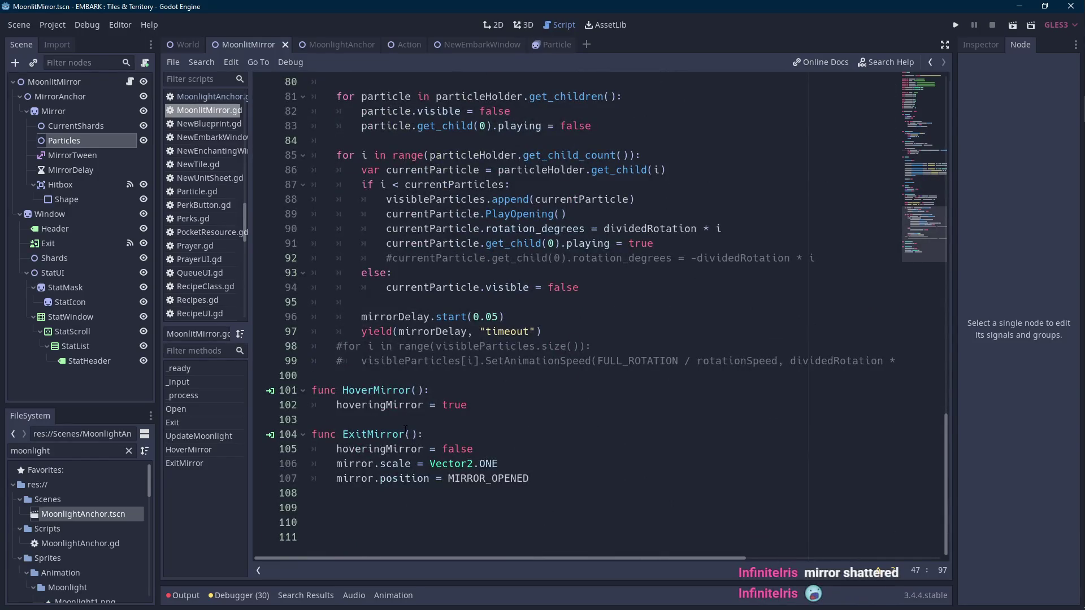
{"action": "double_click", "coordinate": [396, 463]}
{"action": "double_click", "coordinate": [405, 450]}
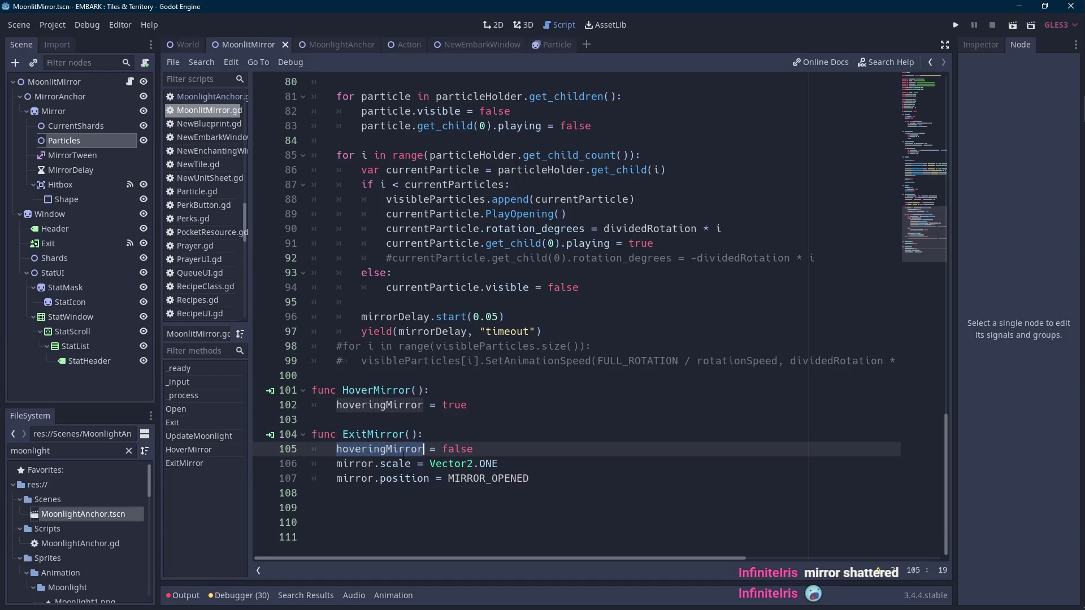
{"action": "scroll", "coordinate": [404, 452], "scroll_direction": "up", "scroll_amount": 10}
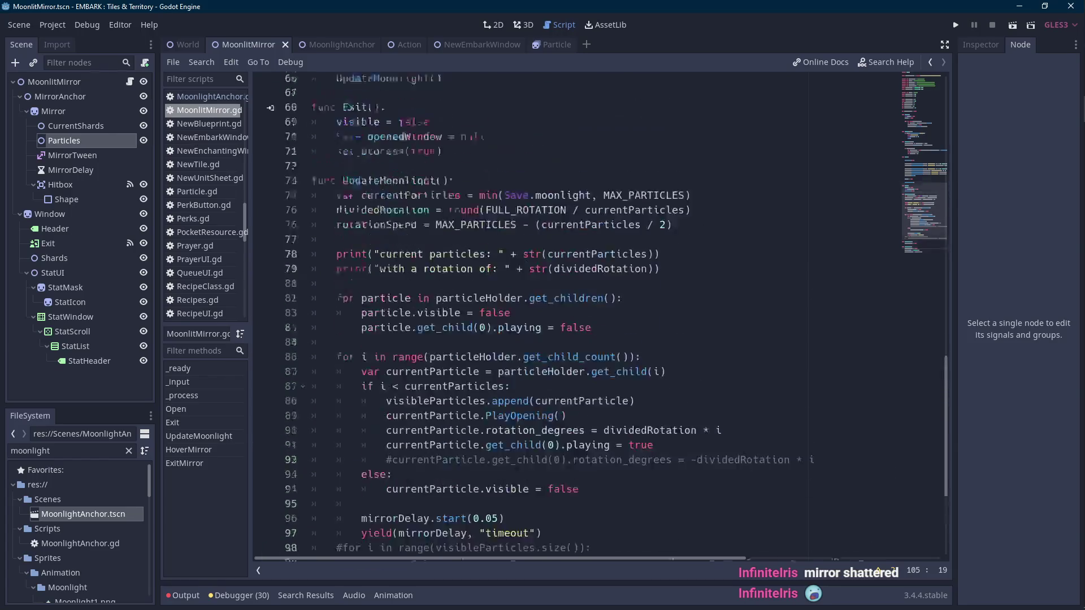
{"action": "scroll", "coordinate": [406, 465], "scroll_direction": "up", "scroll_amount": 1}
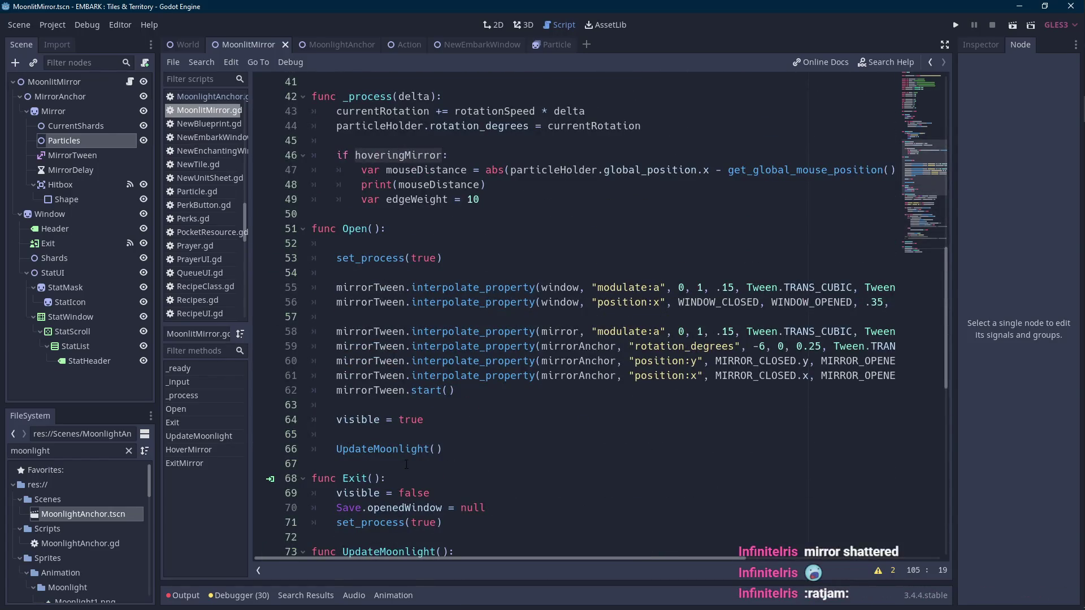
{"action": "scroll", "coordinate": [406, 464], "scroll_direction": "down", "scroll_amount": 13}
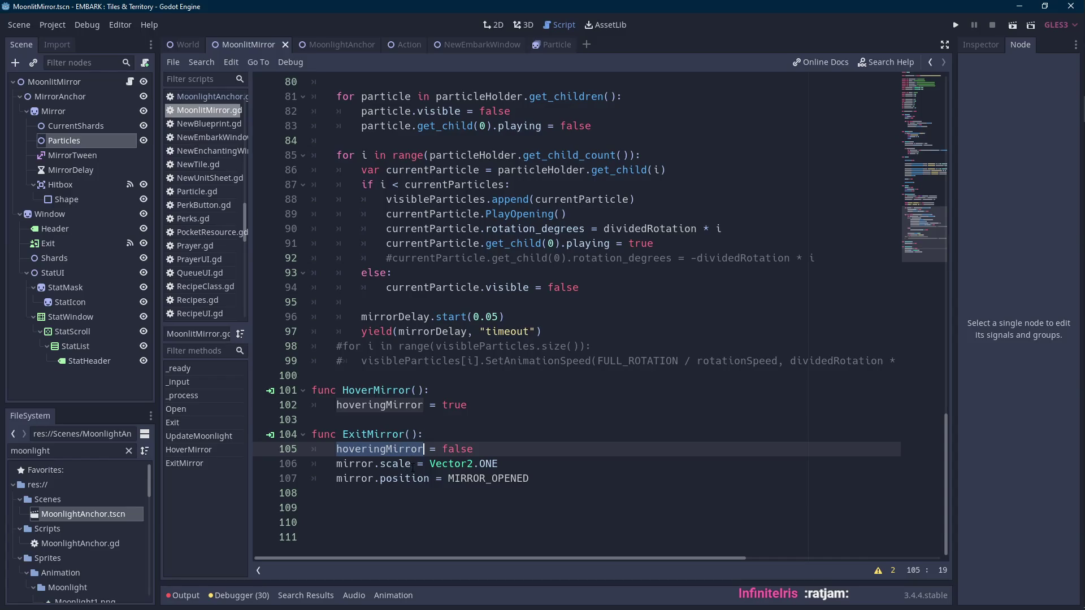
- Locate the mirror position reset line in ExitMirror and find the mirrorAnchor declaration
{"action": "left_click", "coordinate": [368, 484]}
{"action": "scroll", "coordinate": [365, 483], "scroll_direction": "up", "scroll_amount": 9}
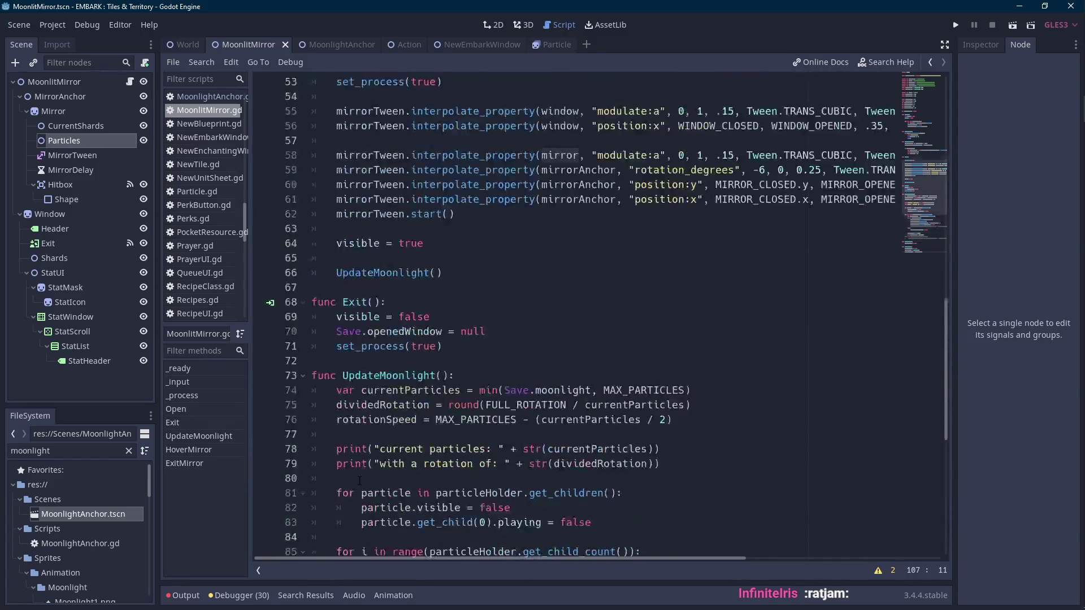
{"action": "scroll", "coordinate": [359, 481], "scroll_direction": "up", "scroll_amount": 3}
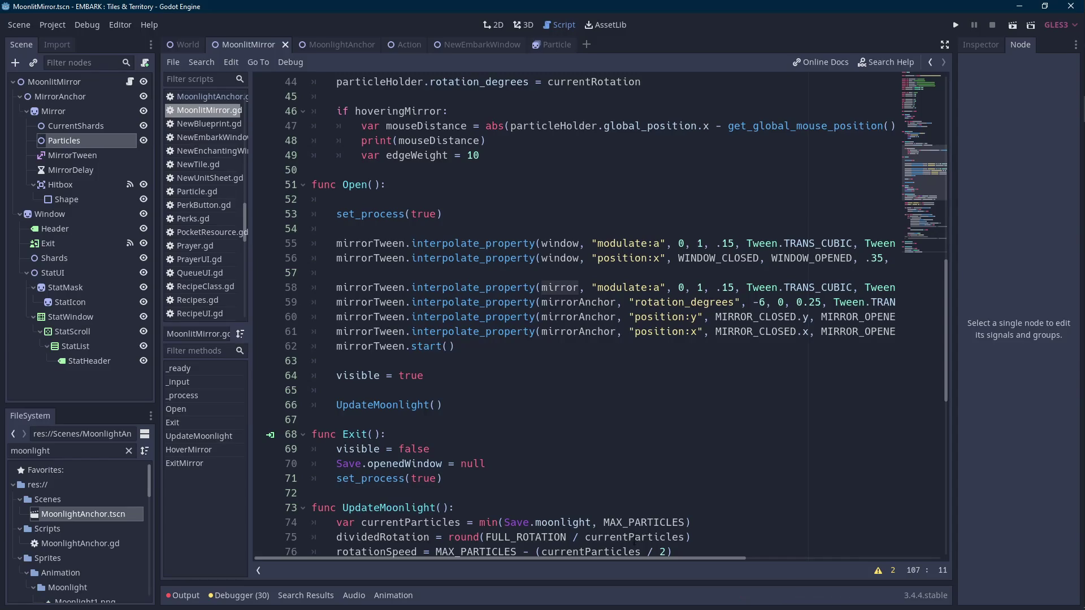
{"action": "scroll", "coordinate": [622, 518], "scroll_direction": "down", "scroll_amount": 12}
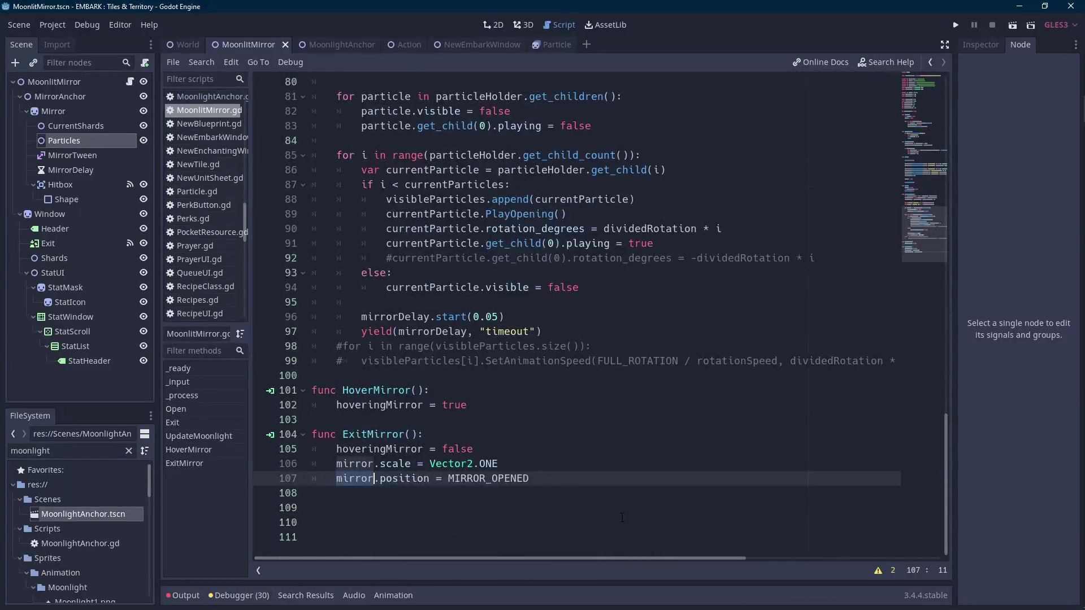
{"action": "scroll", "coordinate": [622, 518], "scroll_direction": "up", "scroll_amount": 11}
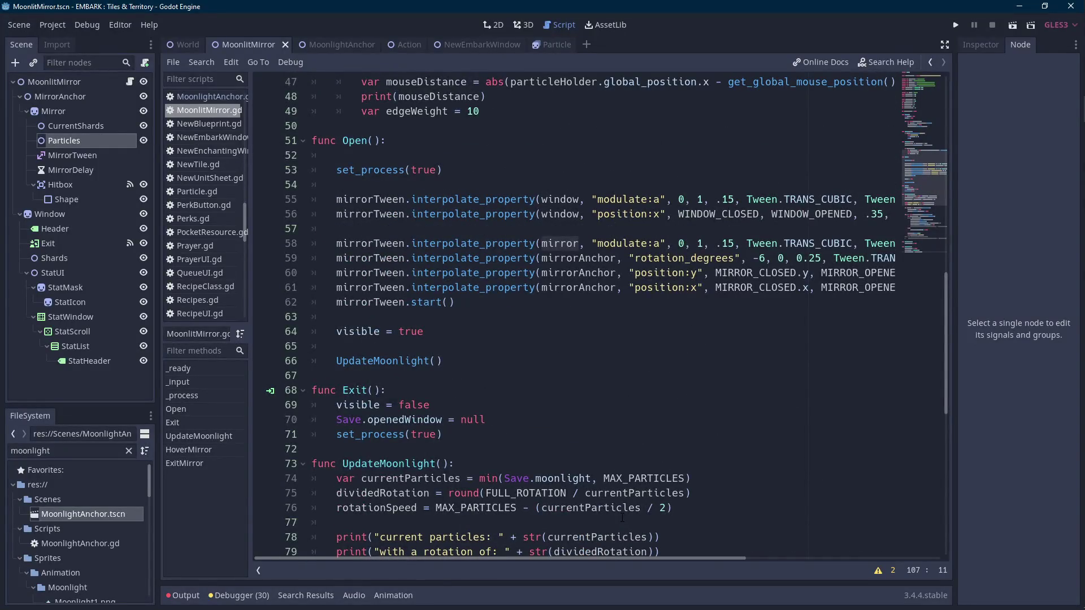
{"action": "mouse_move", "coordinate": [617, 558]}
{"action": "left_mouse_down"}
{"action": "mouse_move", "coordinate": [738, 560]}
{"action": "mouse_move", "coordinate": [586, 557]}
{"action": "left_mouse_up"}
{"action": "scroll", "coordinate": [556, 507], "scroll_direction": "down", "scroll_amount": 9}
{"action": "scroll", "coordinate": [556, 508], "scroll_direction": "up", "scroll_amount": 8}
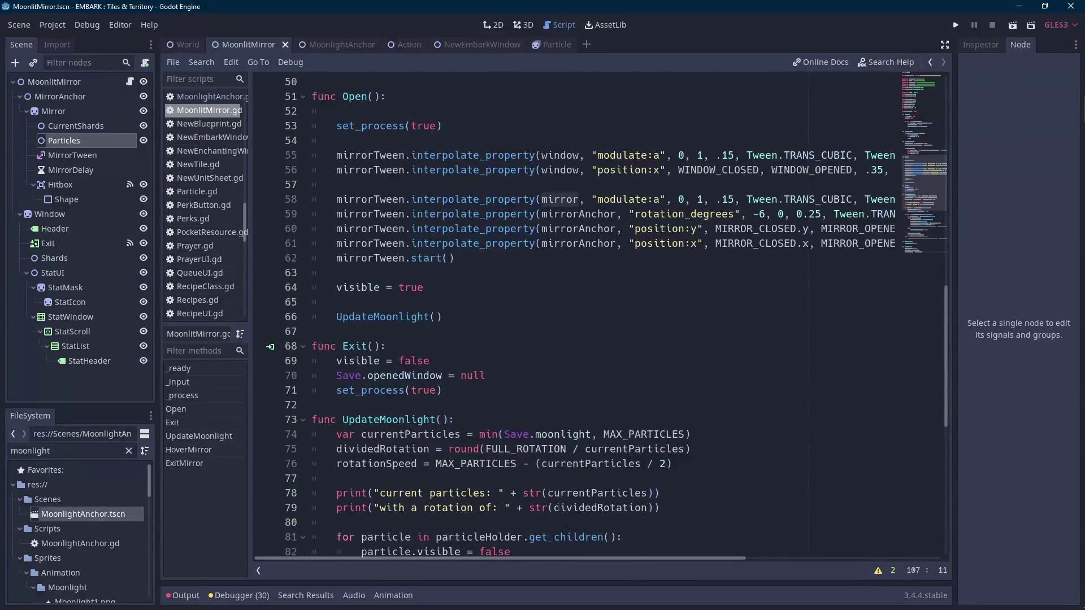
- Replace mirror with mirrorAnchor on line 107 and run the scene to test it
{"action": "double_click", "coordinate": [580, 243]}
{"action": "key", "text": "ctrl+c"}
{"action": "scroll", "coordinate": [581, 243], "scroll_direction": "down", "scroll_amount": 10}
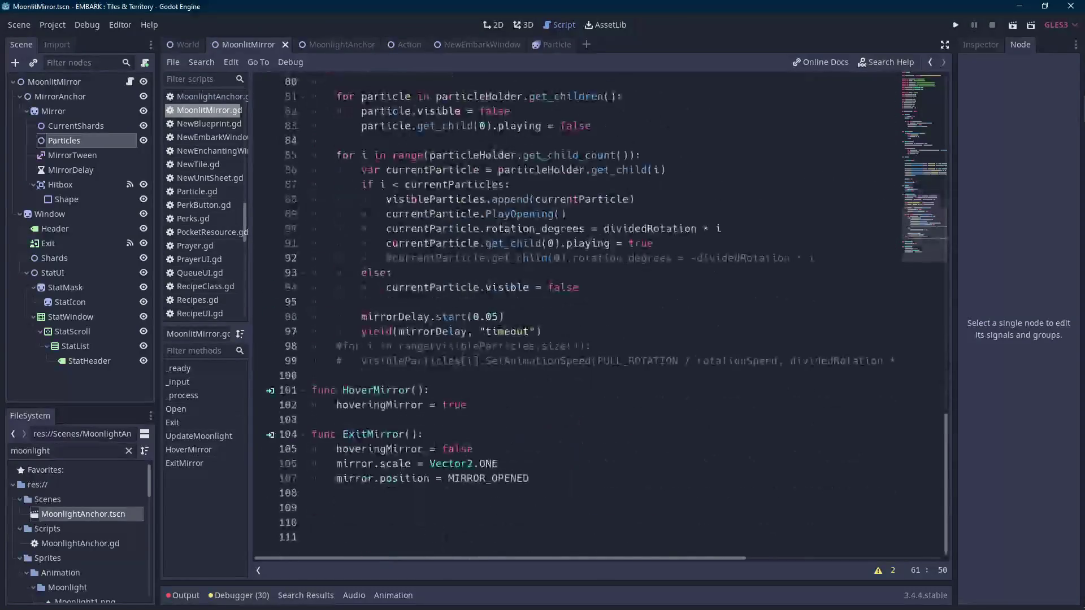
{"action": "double_click", "coordinate": [355, 479]}
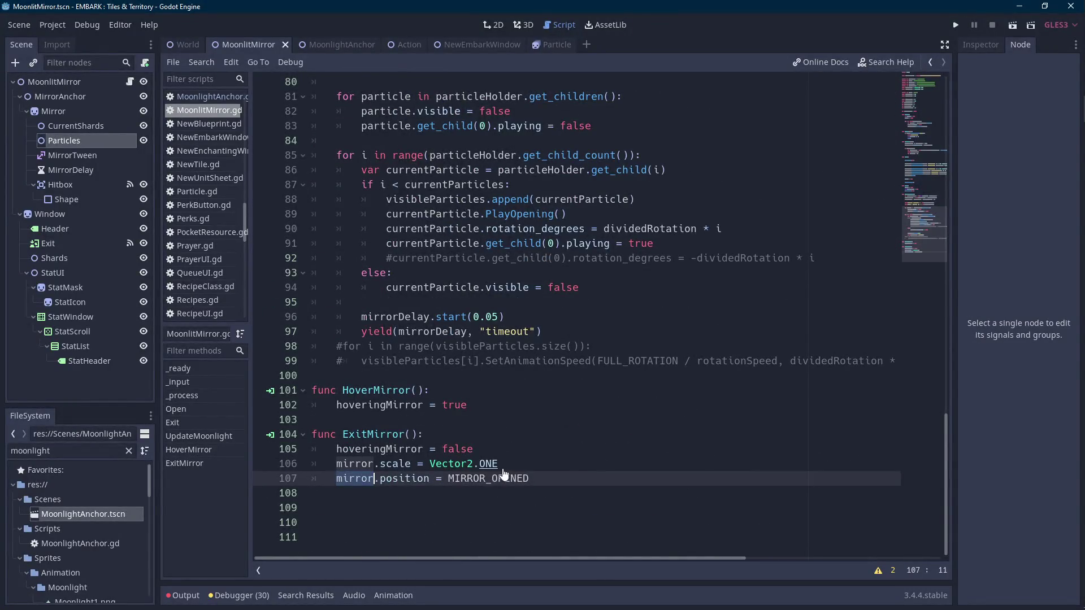
{"action": "key", "text": "ctrl+v"}
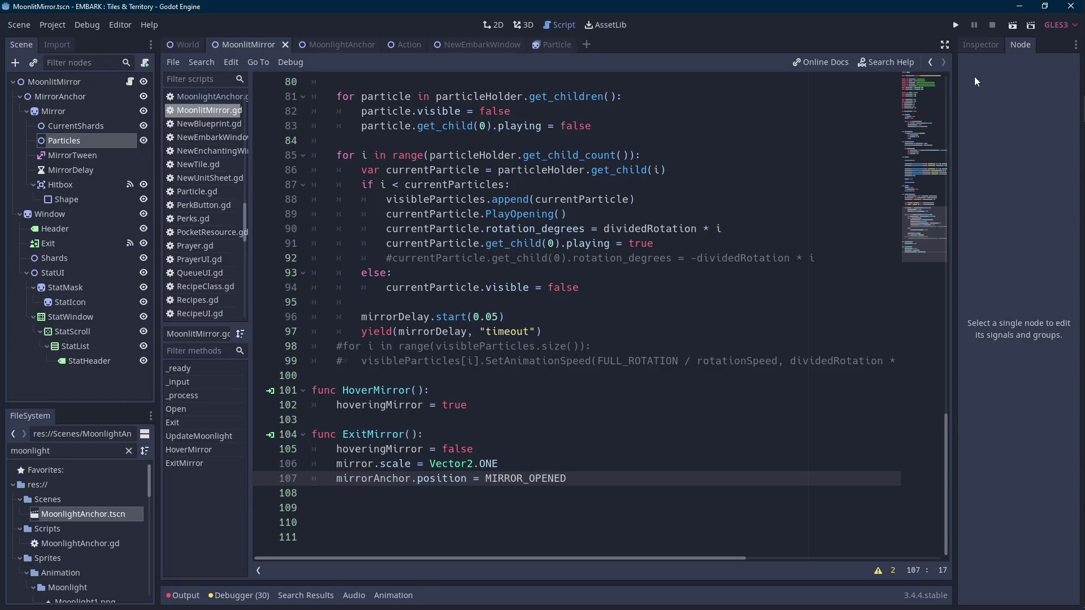
{"action": "left_click", "coordinate": [1013, 27]}
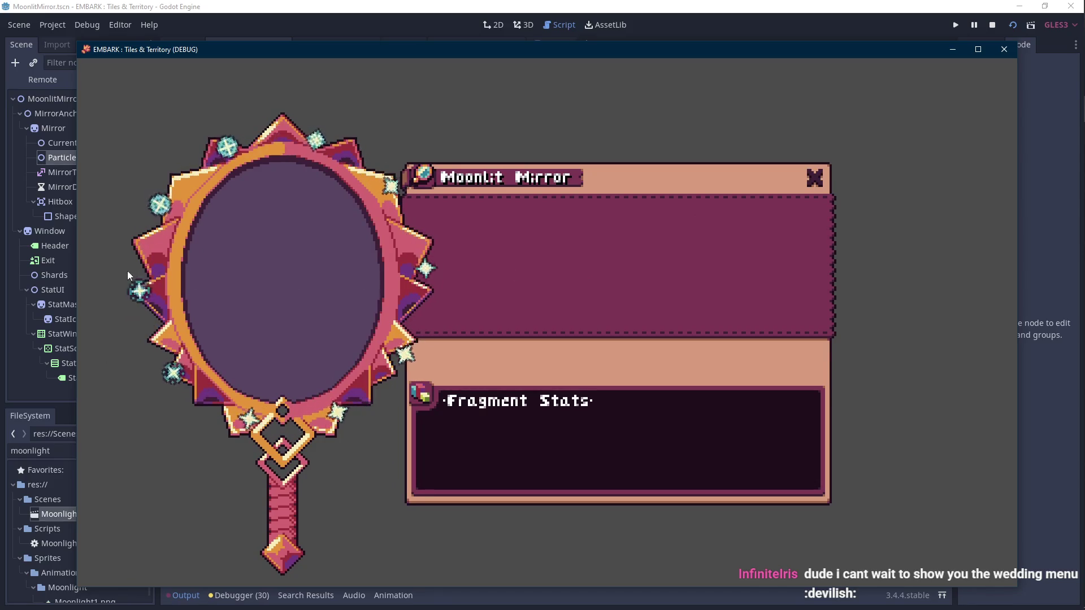
{"action": "left_click", "coordinate": [992, 25]}
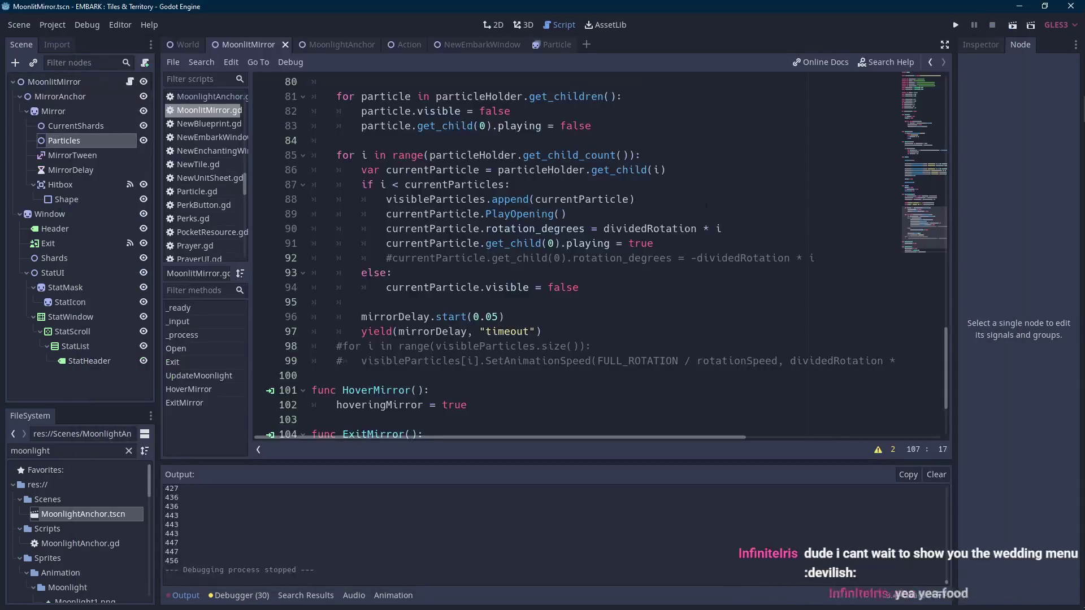
{"action": "scroll", "coordinate": [634, 292], "scroll_direction": "up", "scroll_amount": 10}
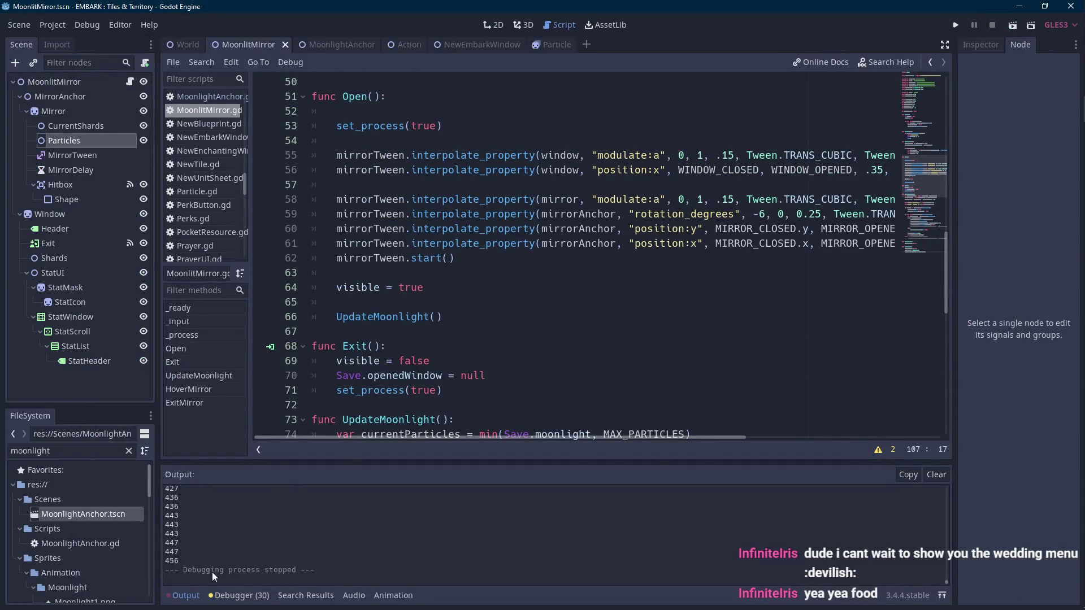
{"action": "left_click", "coordinate": [194, 593]}
{"action": "scroll", "coordinate": [681, 389], "scroll_direction": "up", "scroll_amount": 2}
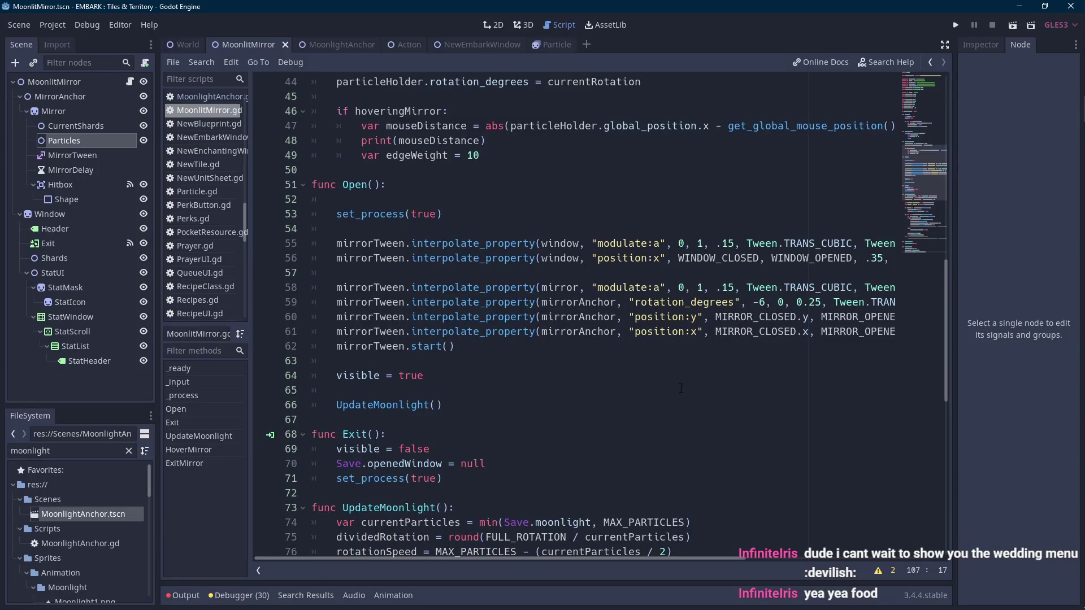
{"action": "key", "text": "XF86AudioLowerVolume"}
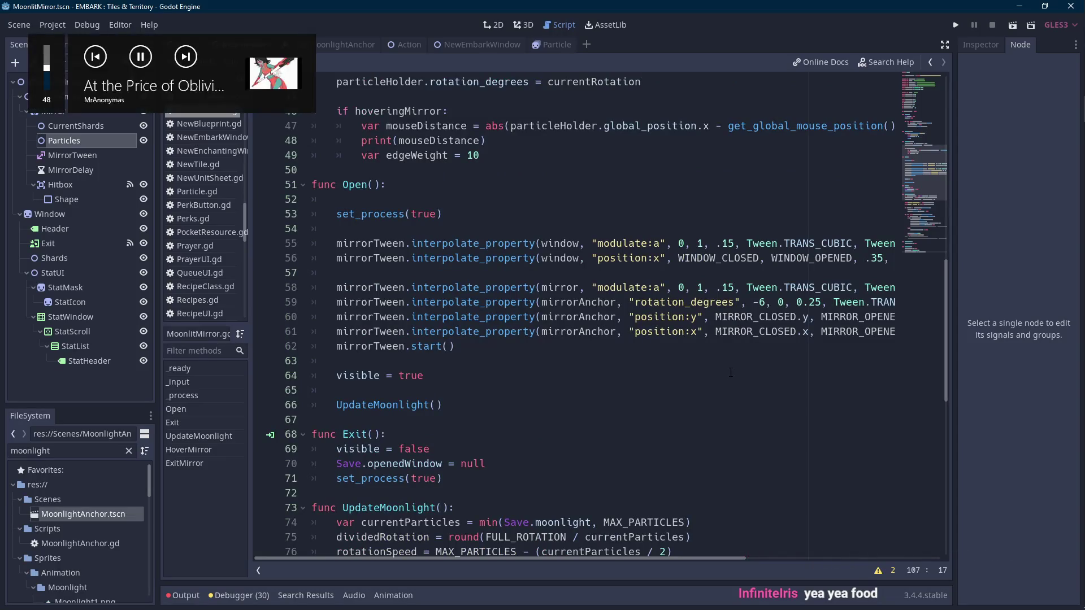
- Turn the music volume down one notch, then raise it back up two notches
{"action": "key", "text": "XF86AudioLowerVolume"}
{"action": "key", "text": "XF86AudioLowerVolume"}
{"action": "key", "text": "XF86AudioLowerVolume"}
{"action": "key", "text": "XF86AudioRaiseVolume"}
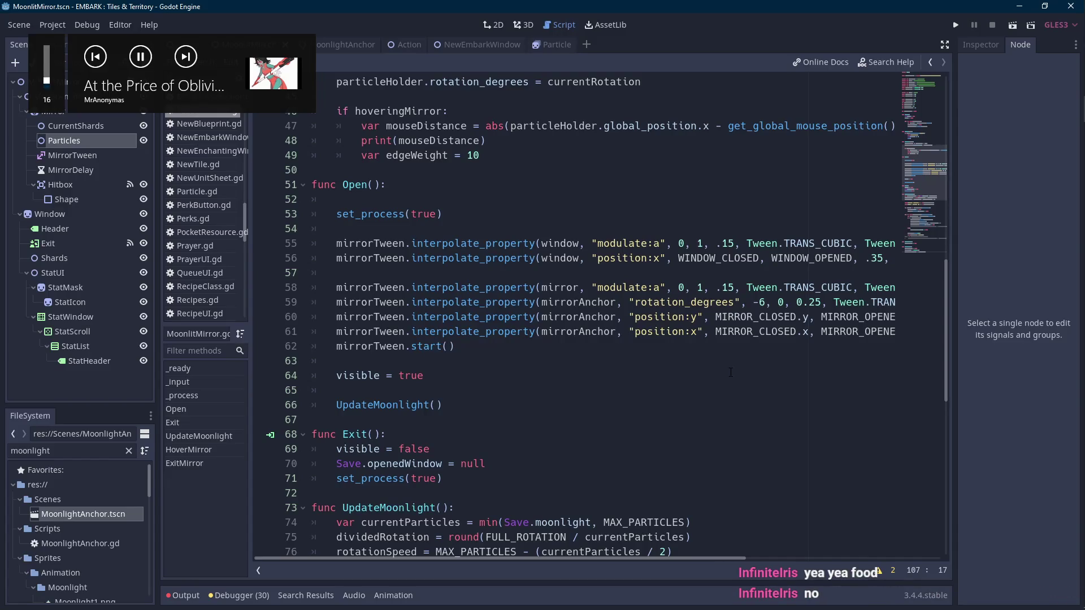
{"action": "key", "text": "XF86AudioRaiseVolume"}
{"action": "key", "text": "XF86AudioRaiseVolume"}
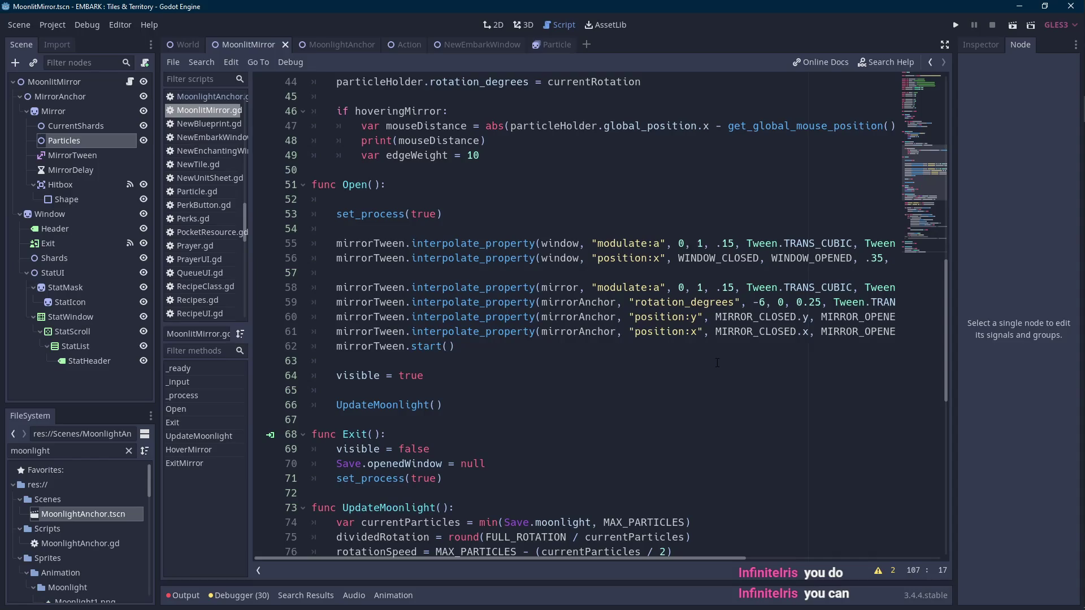
{"action": "mouse_move", "coordinate": [1066, 163]}
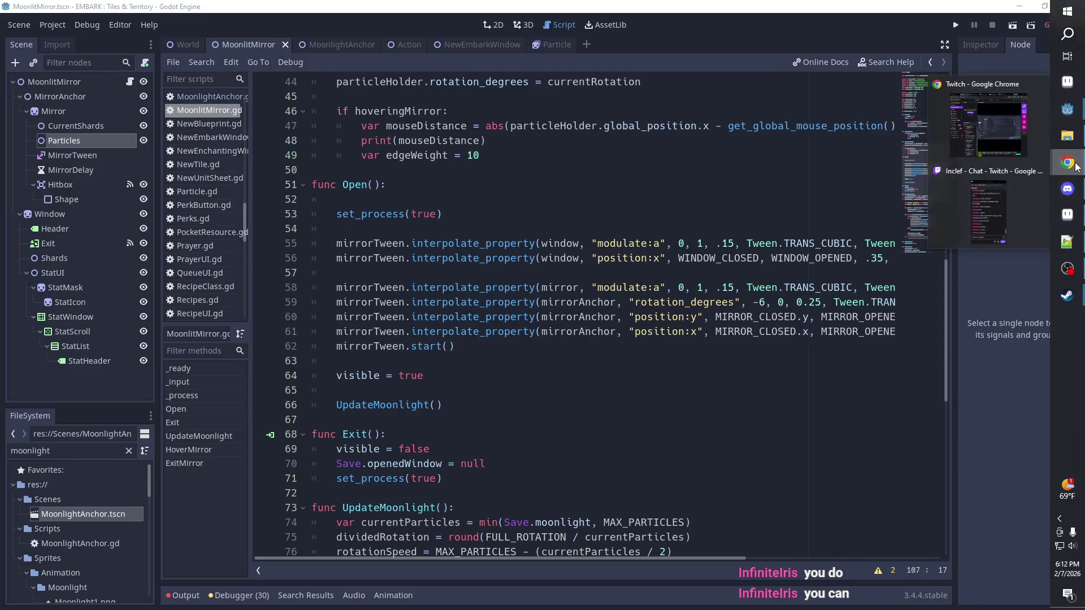
{"action": "left_click", "coordinate": [1015, 133]}
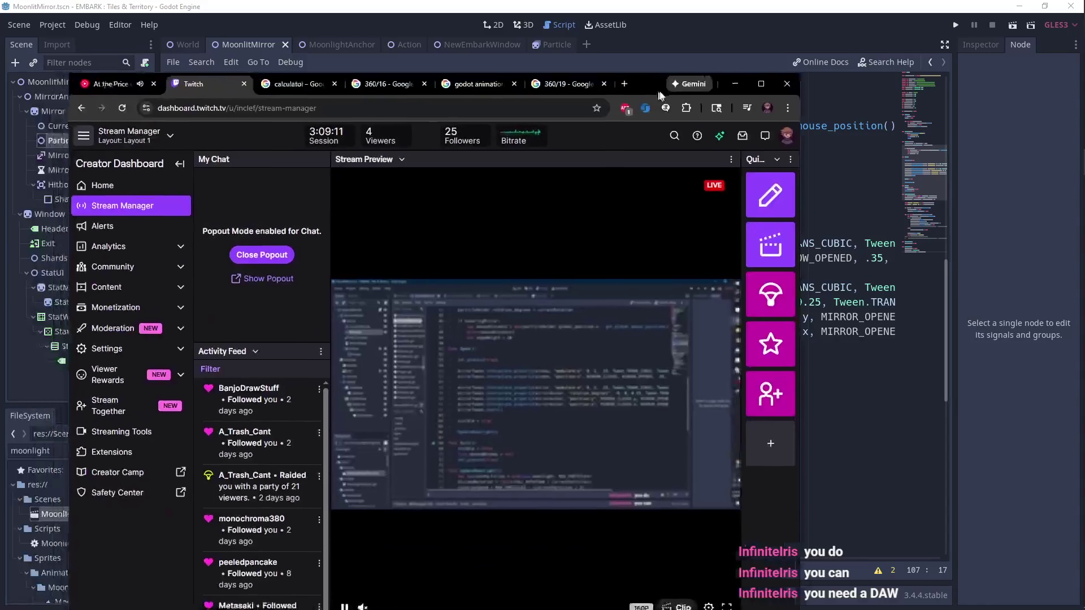
{"action": "left_click_drag", "start_coordinate": [661, 96], "coordinate": [712, 59]}
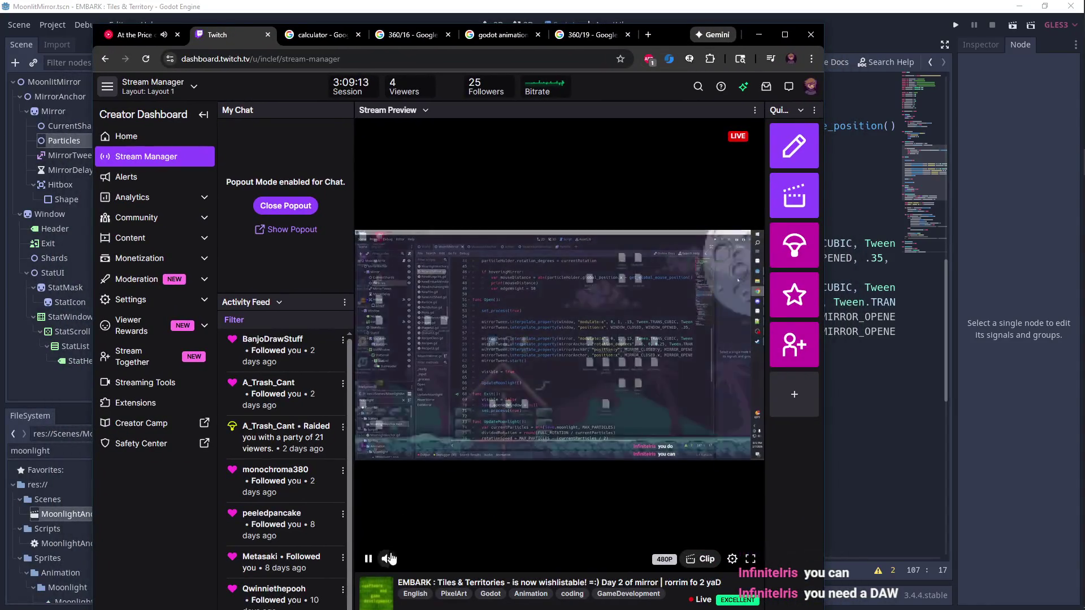
{"action": "key", "text": "alt+Tab"}
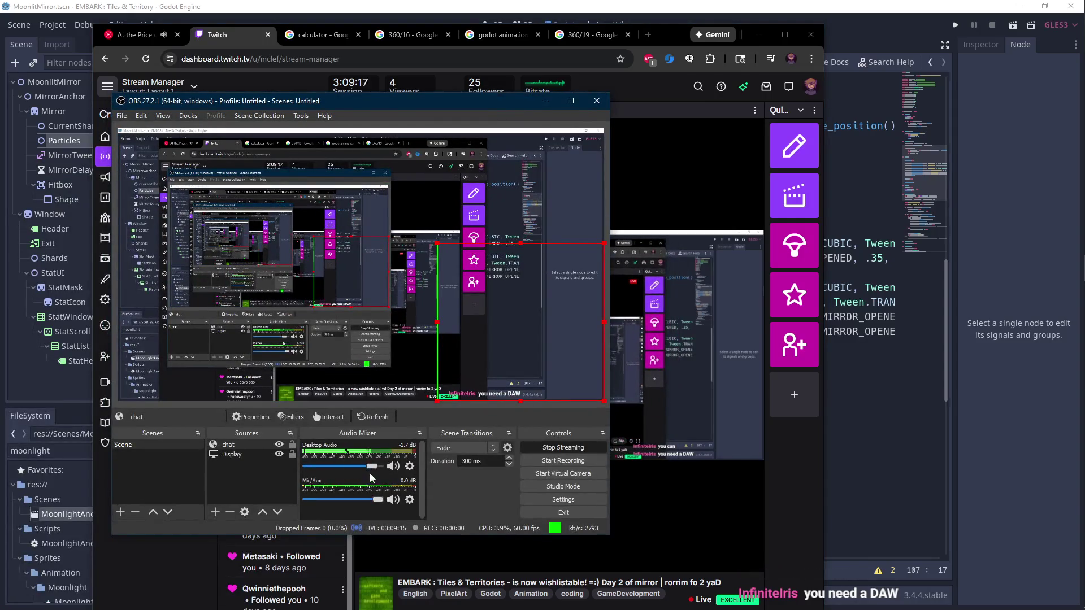
{"action": "key", "text": "alt+Tab"}
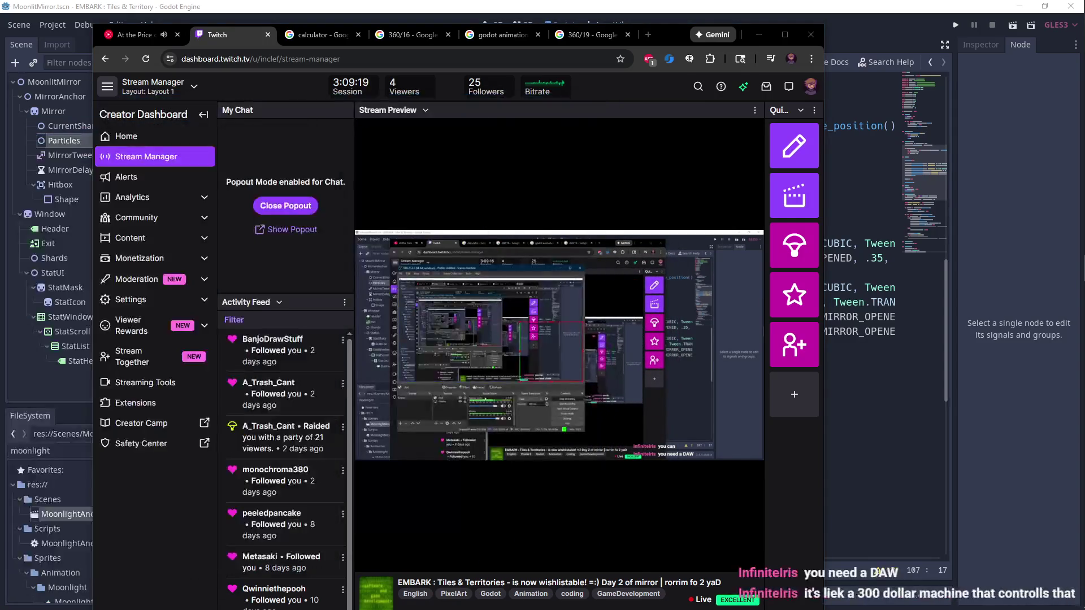
{"action": "mouse_move", "coordinate": [421, 562]}
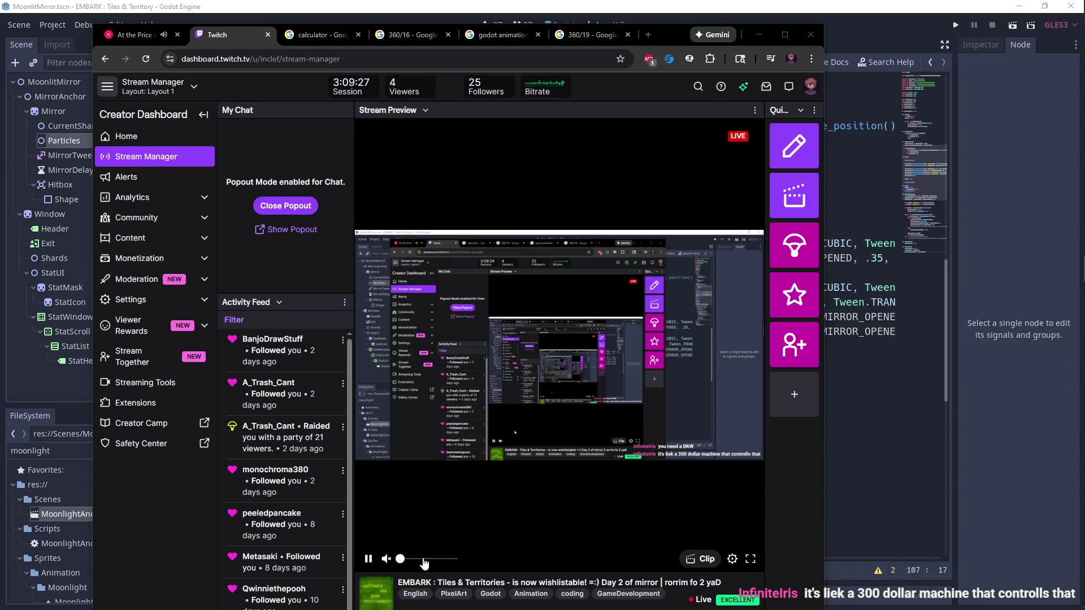
{"action": "left_click", "coordinate": [759, 34]}
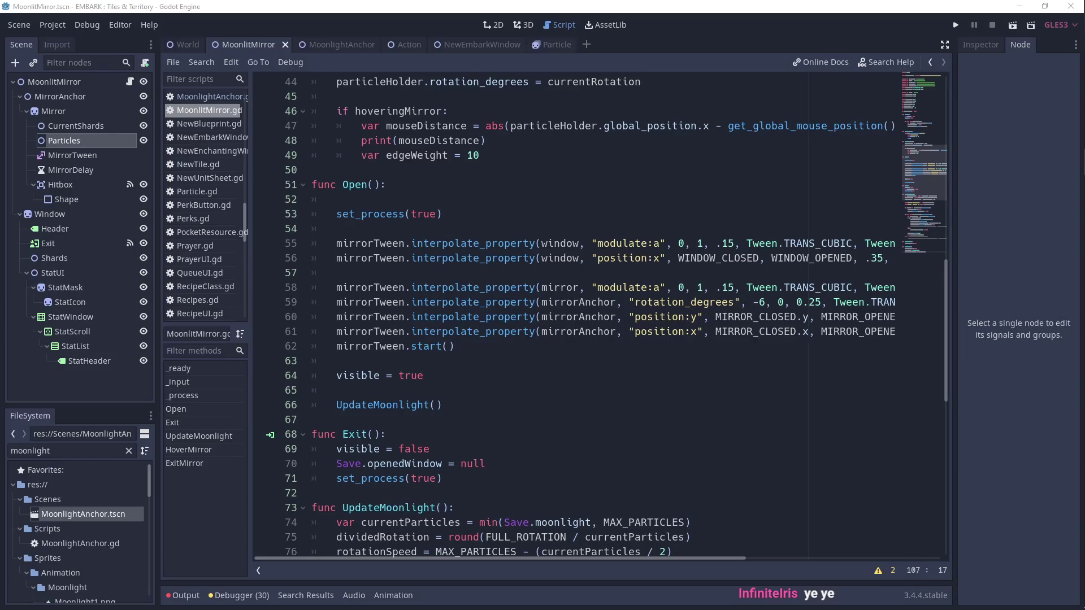
{"action": "key", "text": "alt+Tab"}
{"action": "scroll", "coordinate": [770, 366], "scroll_direction": "down", "scroll_amount": 5}
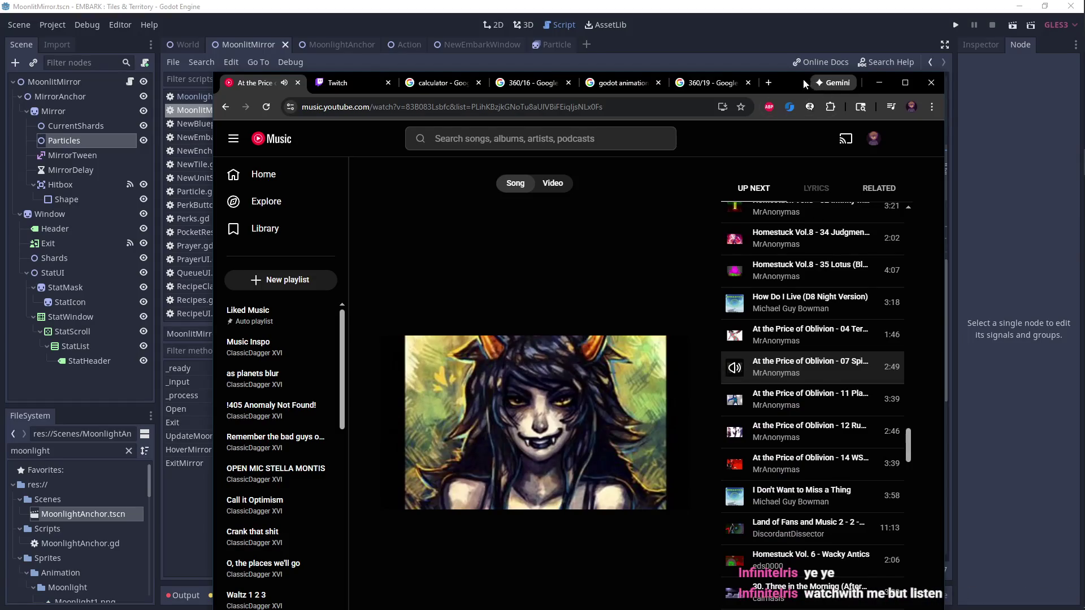
{"action": "left_click", "coordinate": [878, 82]}
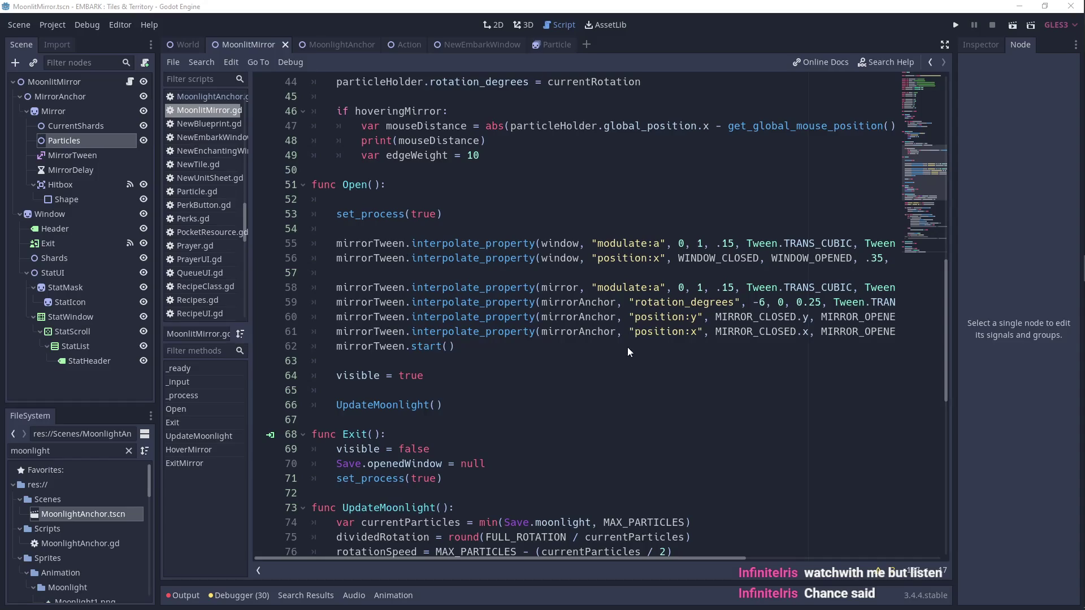
{"action": "left_click", "coordinate": [595, 363]}
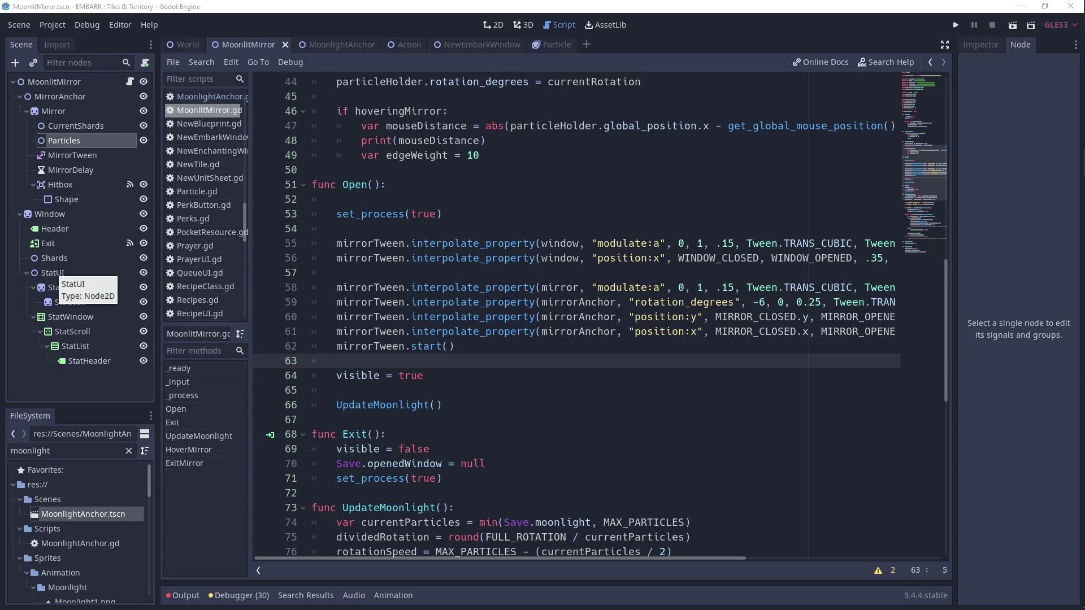
{"action": "left_click", "coordinate": [515, 345]}
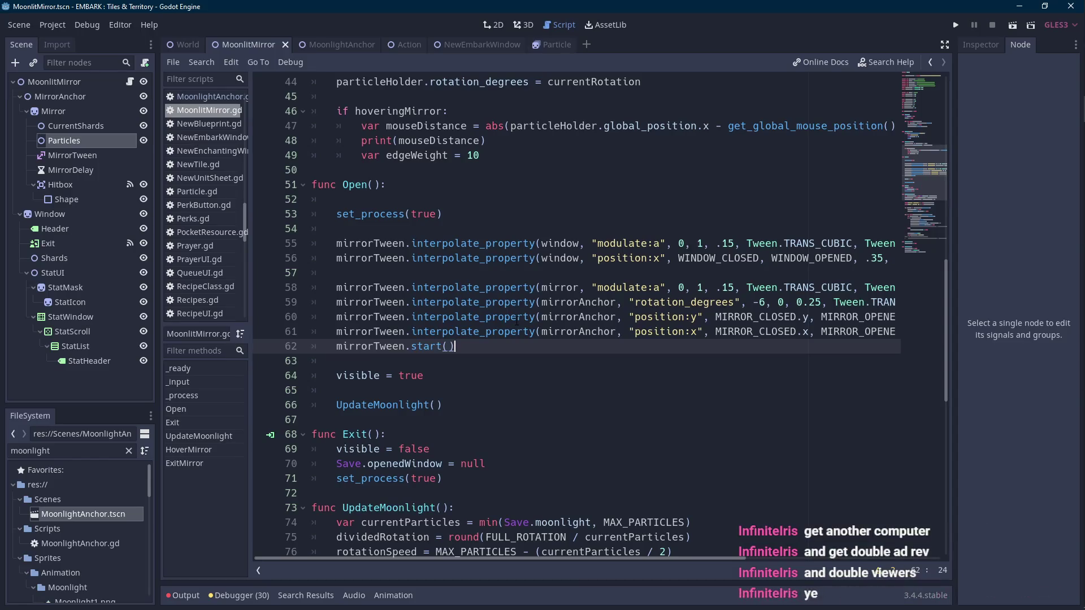
{"action": "scroll", "coordinate": [516, 320], "scroll_direction": "down", "scroll_amount": 4}
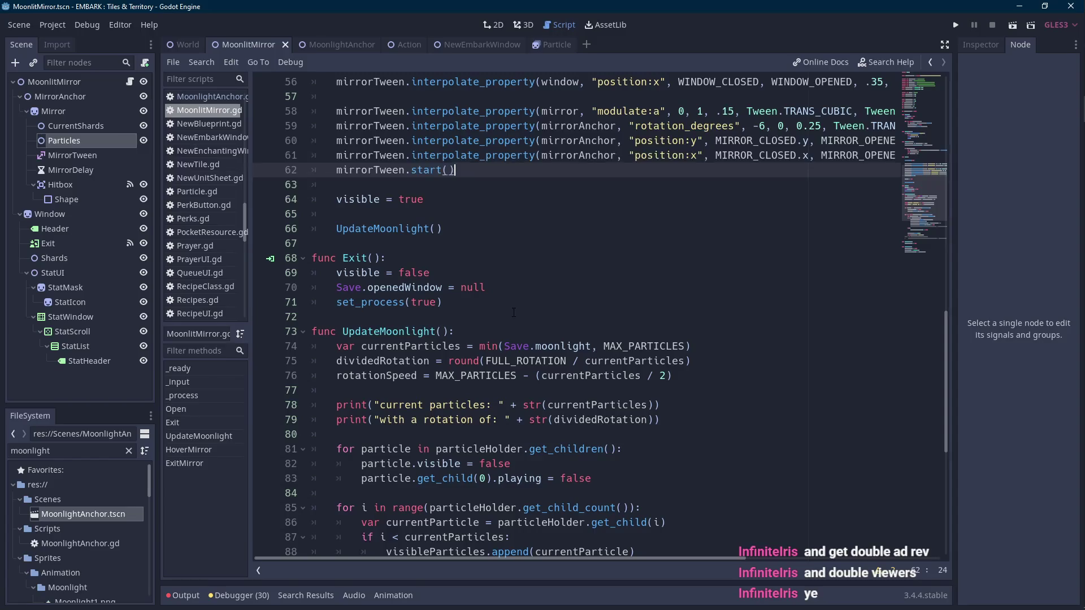
- Finish the mouseDistance line with '.x) / 40' and run the scene to test it
{"action": "scroll", "coordinate": [535, 308], "scroll_direction": "down", "scroll_amount": 8}
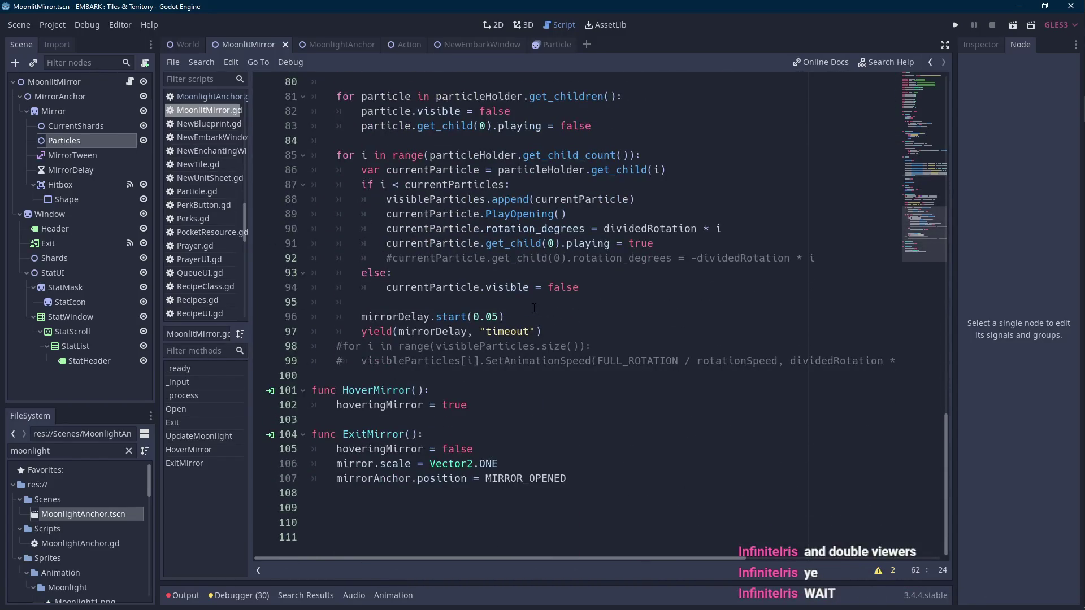
{"action": "left_click", "coordinate": [535, 308]}
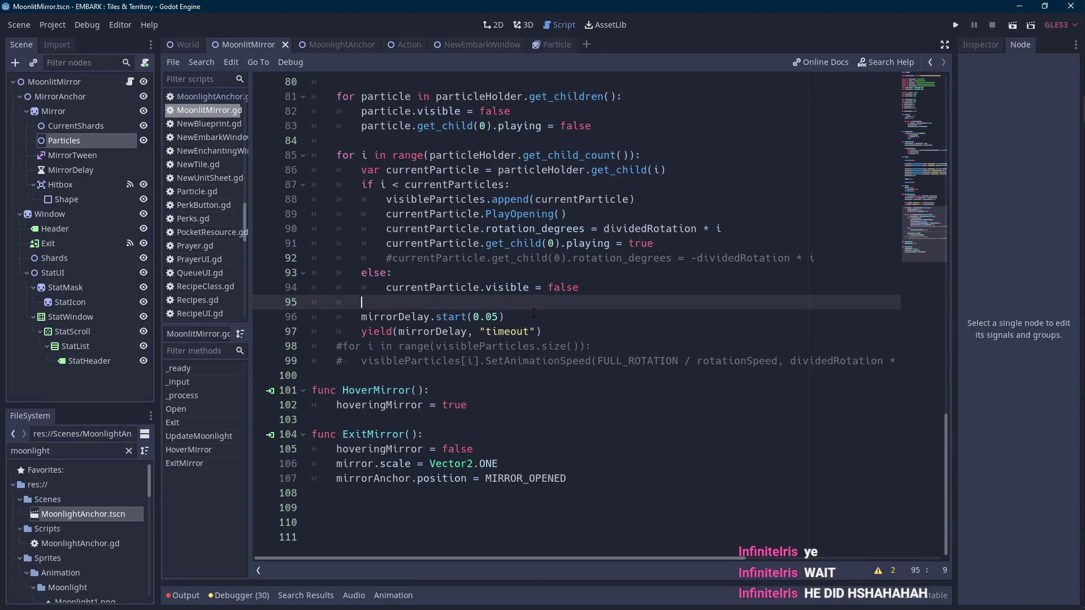
{"action": "scroll", "coordinate": [538, 321], "scroll_direction": "up", "scroll_amount": 15}
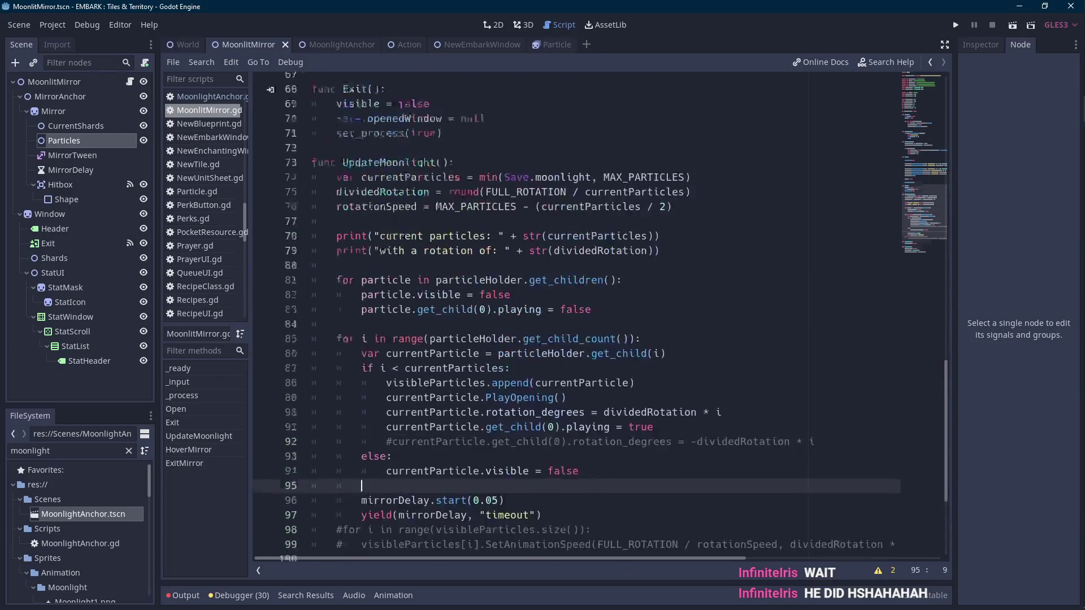
{"action": "scroll", "coordinate": [526, 306], "scroll_direction": "up", "scroll_amount": 2}
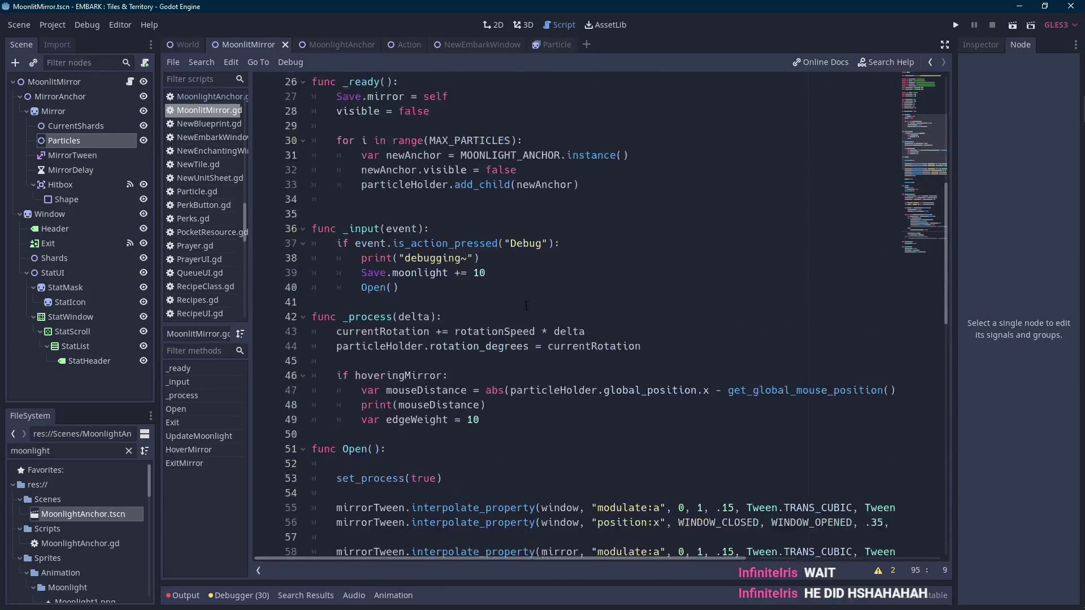
{"action": "scroll", "coordinate": [527, 306], "scroll_direction": "down", "scroll_amount": 2}
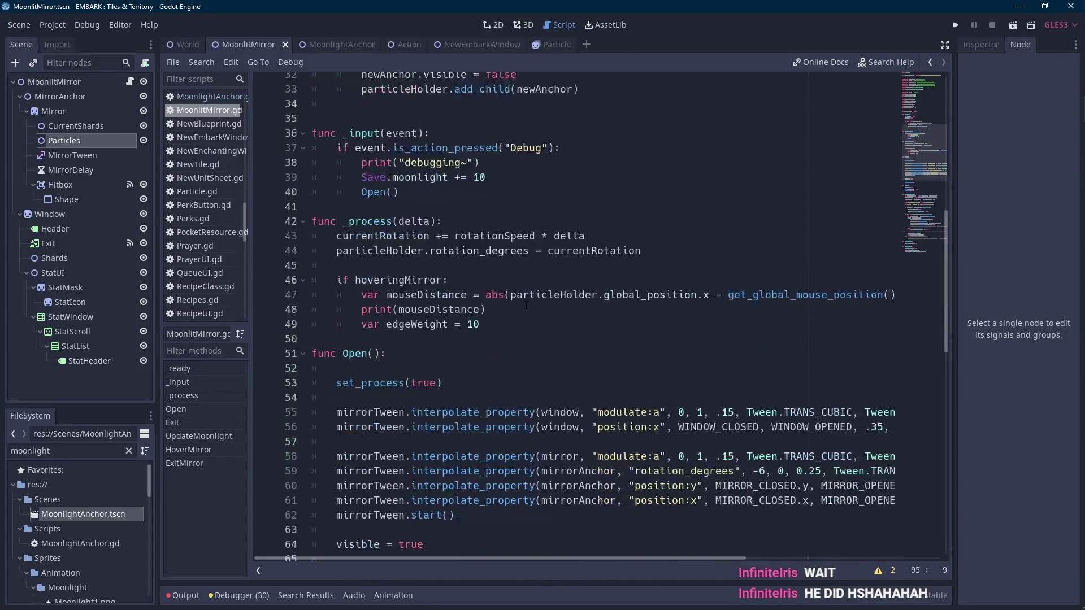
{"action": "left_click", "coordinate": [899, 294]}
{"action": "type", "text": ".x)"}
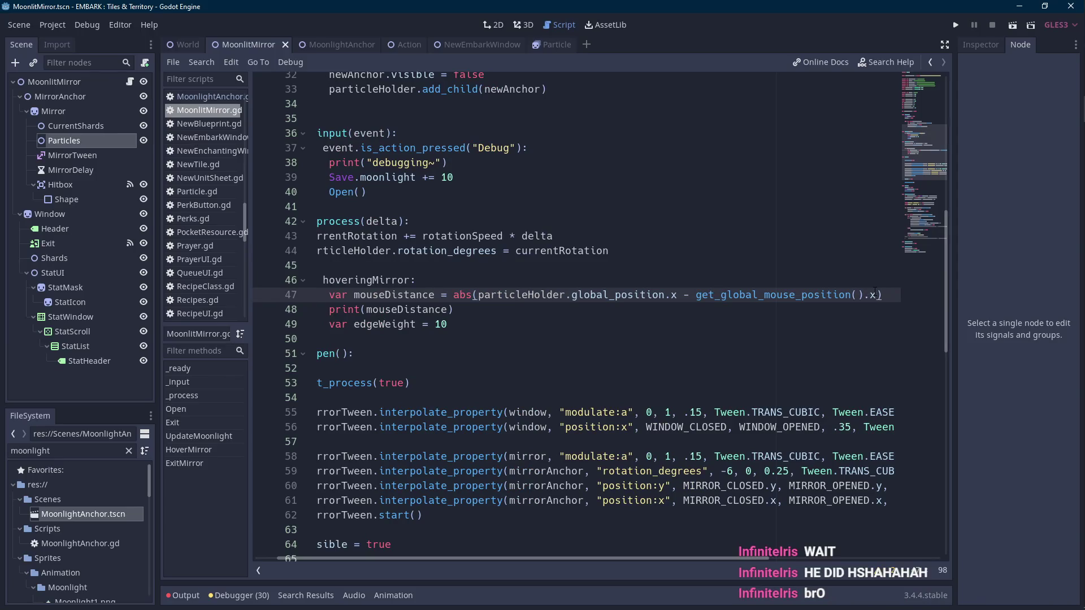
{"action": "type", "text": " / "}
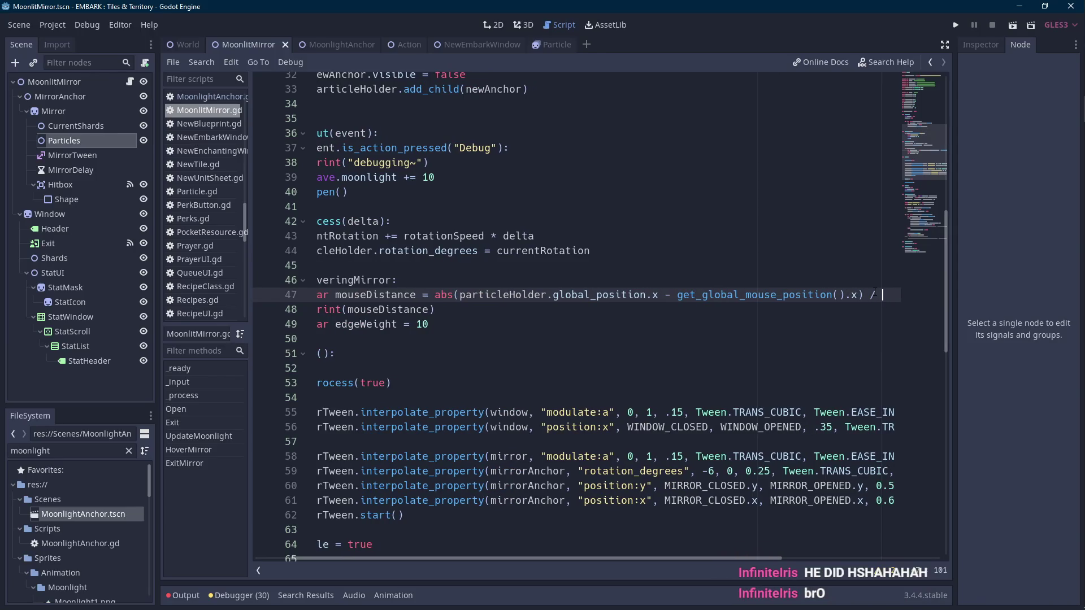
{"action": "type", "text": "40"}
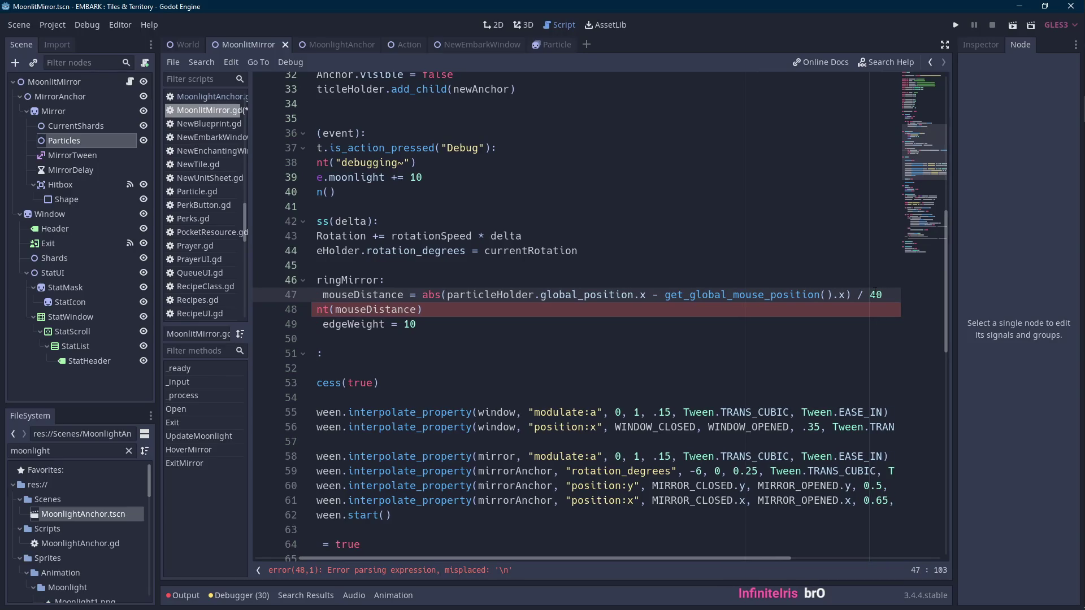
{"action": "left_click_drag", "start_coordinate": [636, 558], "coordinate": [547, 557]}
{"action": "left_click", "coordinate": [444, 294]}
{"action": "double_click", "coordinate": [444, 295]}
{"action": "left_click", "coordinate": [1015, 26]}
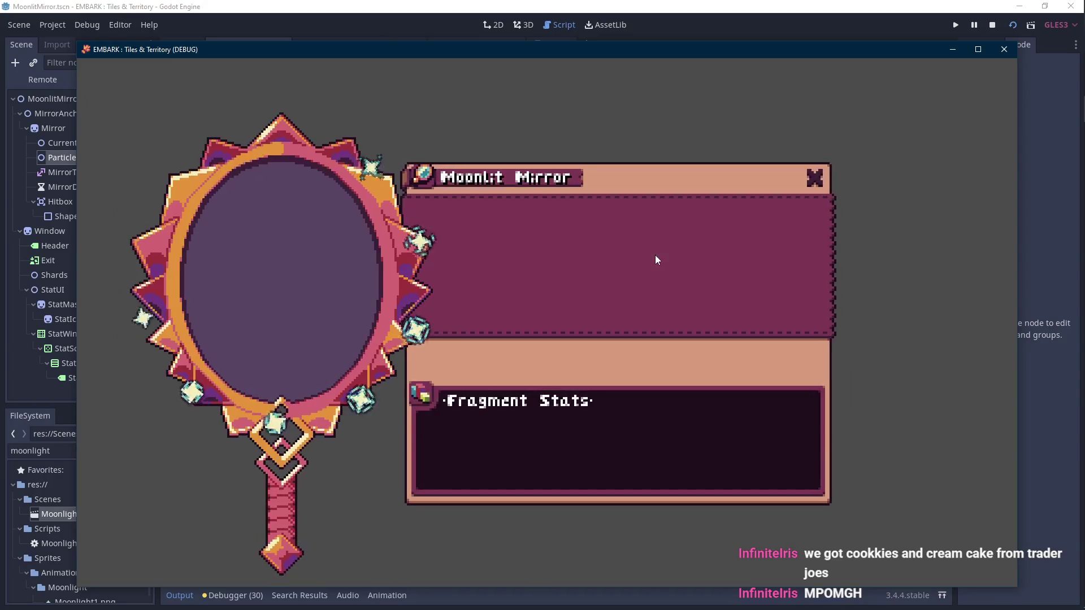
- Arrange the console and game windows, watch mouseDistance print 0 to about 7.8, then stop
{"action": "mouse_move", "coordinate": [0, 240]}
{"action": "left_mouse_down"}
{"action": "mouse_move", "coordinate": [371, 239]}
{"action": "mouse_move", "coordinate": [387, 228]}
{"action": "mouse_move", "coordinate": [395, 238]}
{"action": "left_mouse_up"}
{"action": "mouse_move", "coordinate": [210, 51]}
{"action": "left_mouse_down"}
{"action": "mouse_move", "coordinate": [272, 40]}
{"action": "mouse_move", "coordinate": [258, 42]}
{"action": "left_mouse_up"}
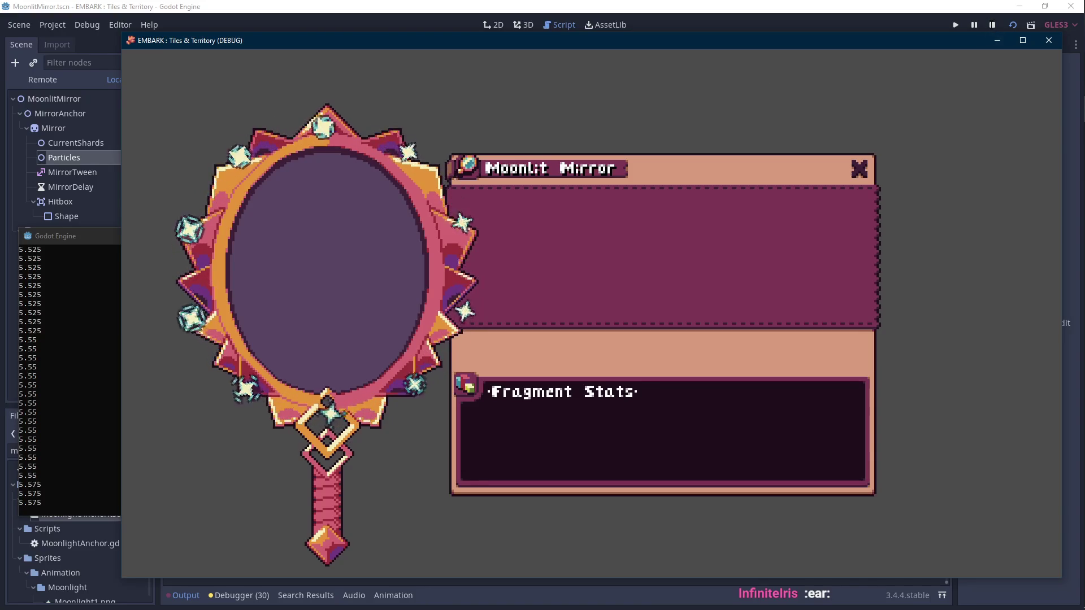
{"action": "key", "text": "F8"}
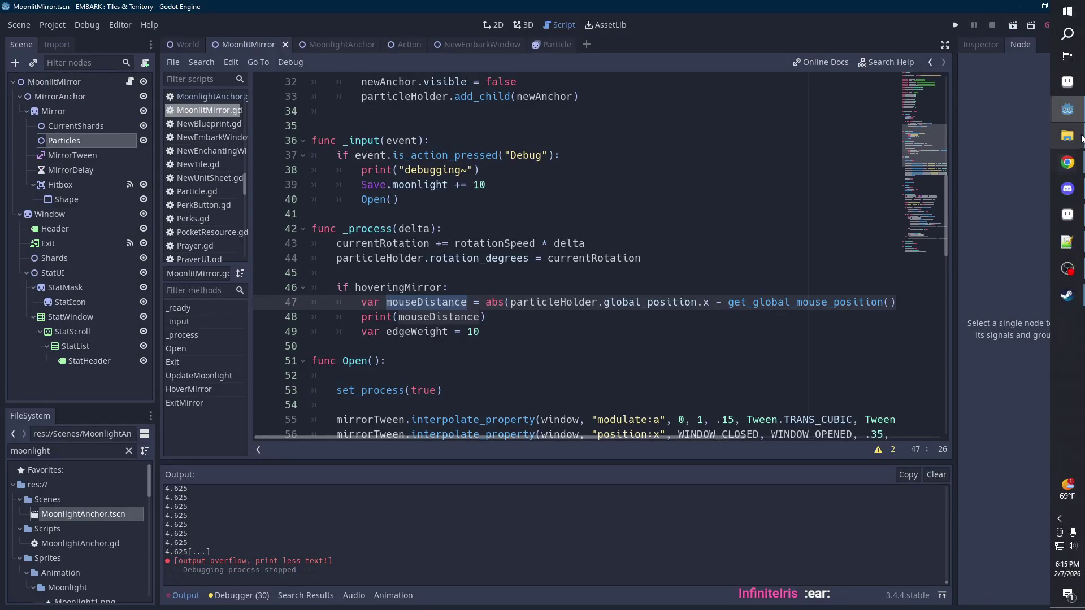
- Collapse the output panel and select mouseDistance on line 47 of MoonlitMirror.gd
{"action": "mouse_move", "coordinate": [1067, 109]}
{"action": "left_click", "coordinate": [982, 72]}
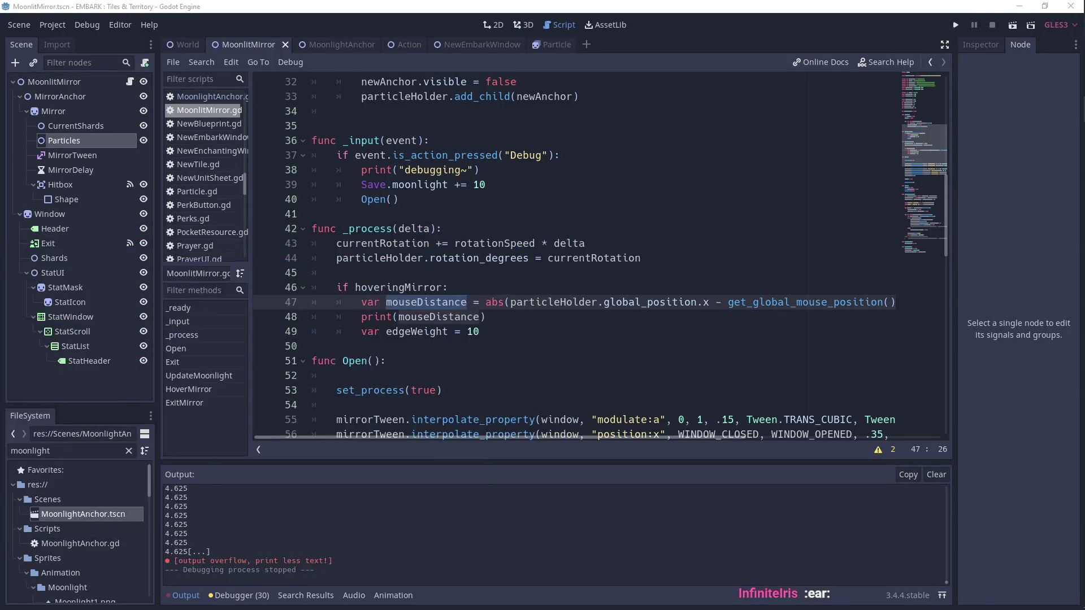
{"action": "left_click", "coordinate": [491, 331]}
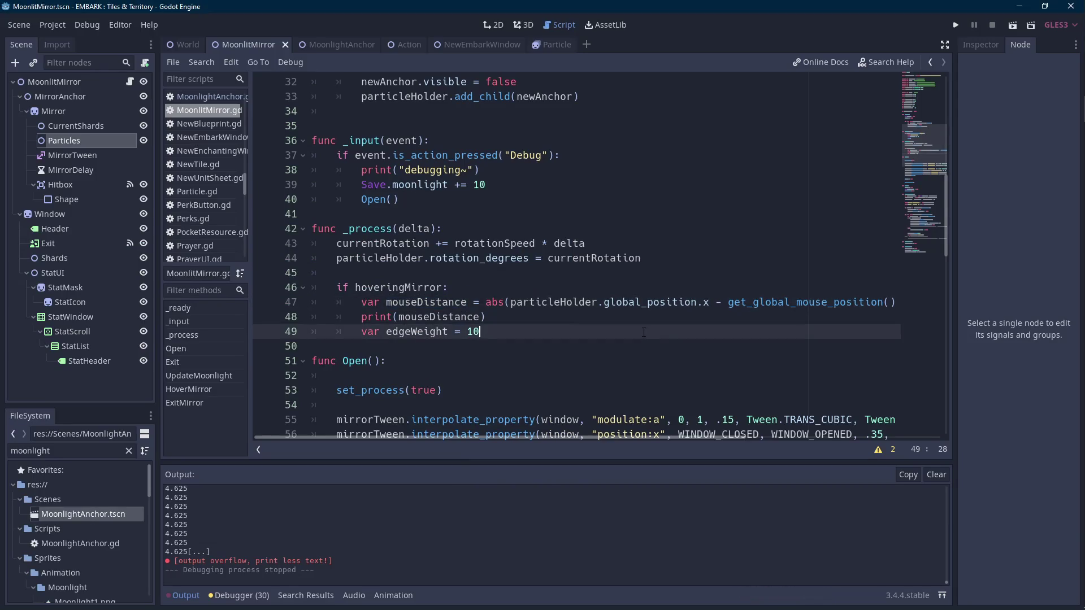
{"action": "left_click", "coordinate": [186, 595]}
{"action": "scroll", "coordinate": [455, 412], "scroll_direction": "up", "scroll_amount": 1}
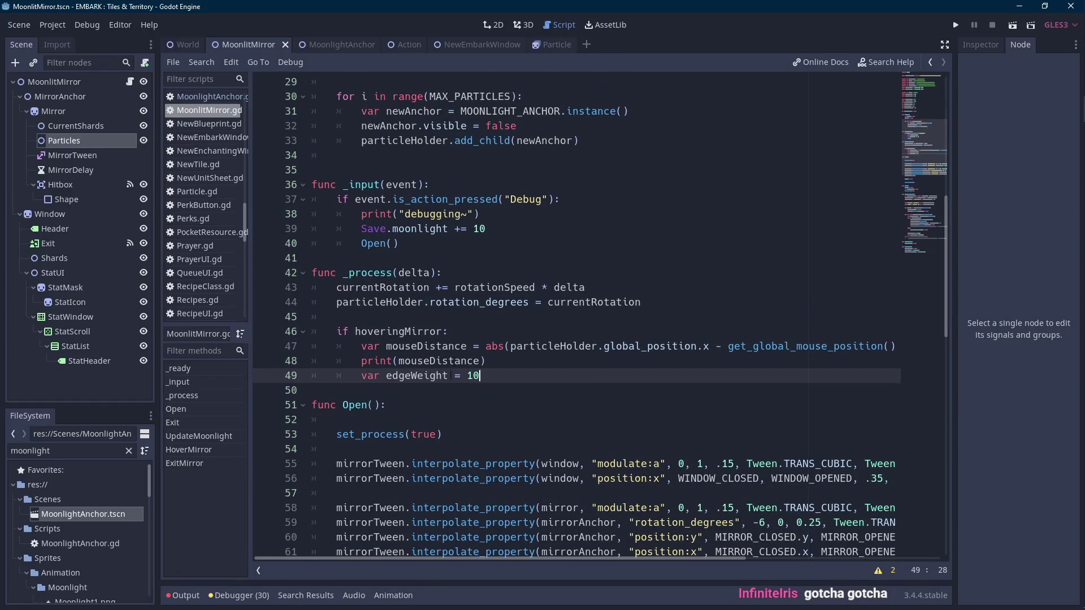
{"action": "double_click", "coordinate": [446, 346]}
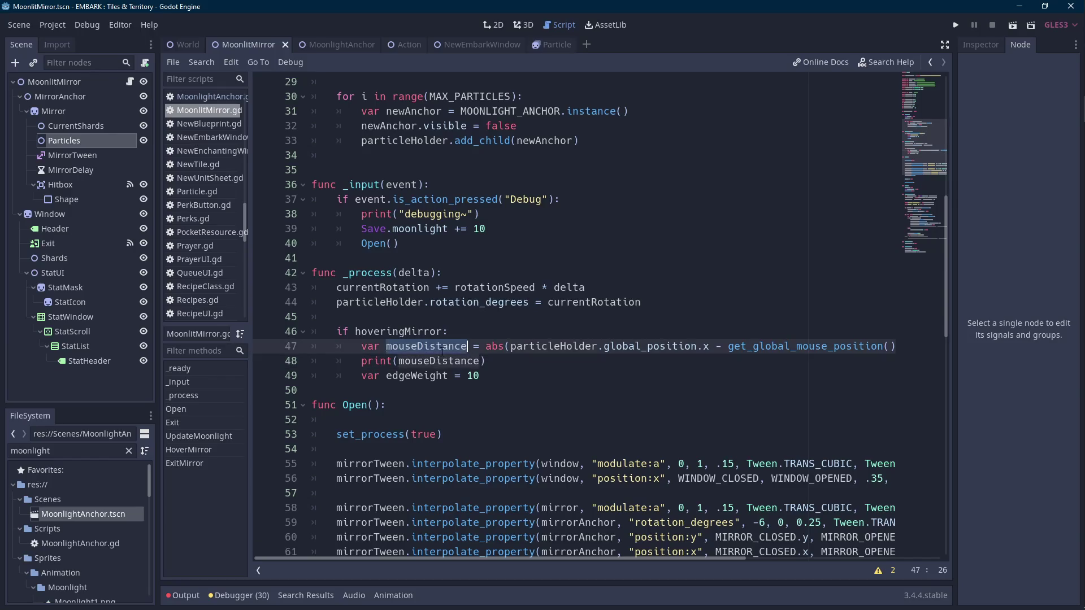
{"action": "scroll", "coordinate": [441, 351], "scroll_direction": "up", "scroll_amount": 10}
- Declare 'var mouseDistance = 0' on line 25, directly below 'var hoveringMirror = false'
{"action": "scroll", "coordinate": [441, 351], "scroll_direction": "down", "scroll_amount": 4}
{"action": "left_click", "coordinate": [506, 243]}
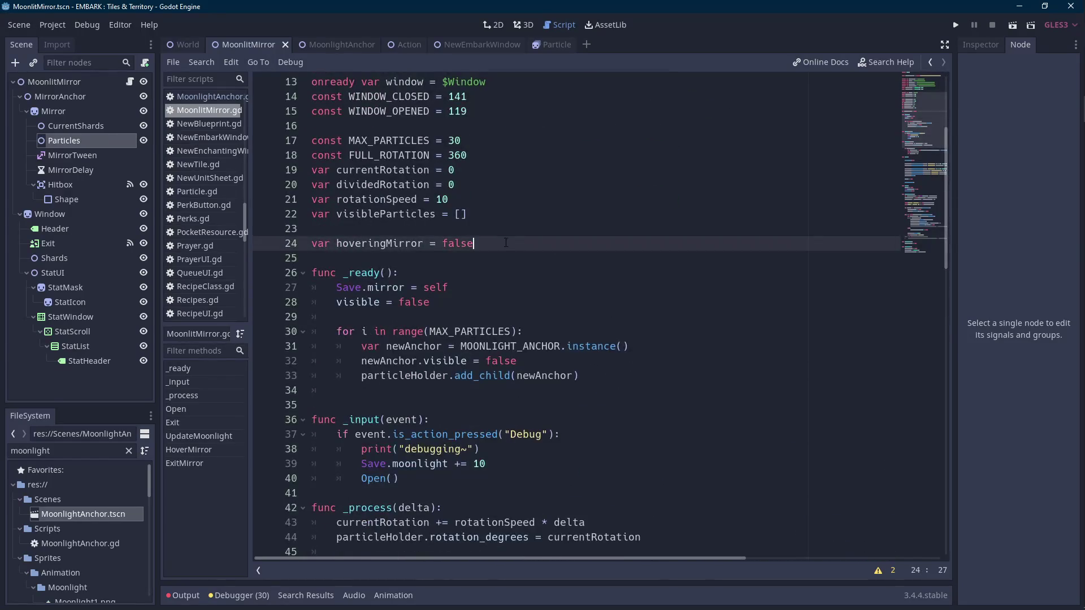
{"action": "key", "text": "Return"}
{"action": "type", "text": "var "}
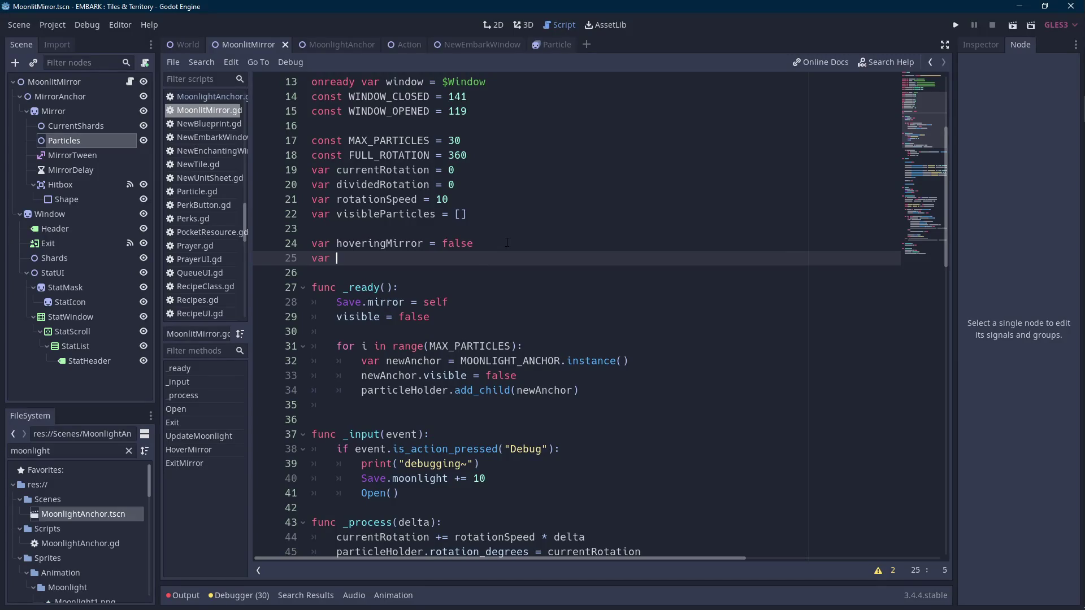
{"action": "type", "text": "mouseDistance"}
{"action": "key", "text": "Scroll_Lock"}
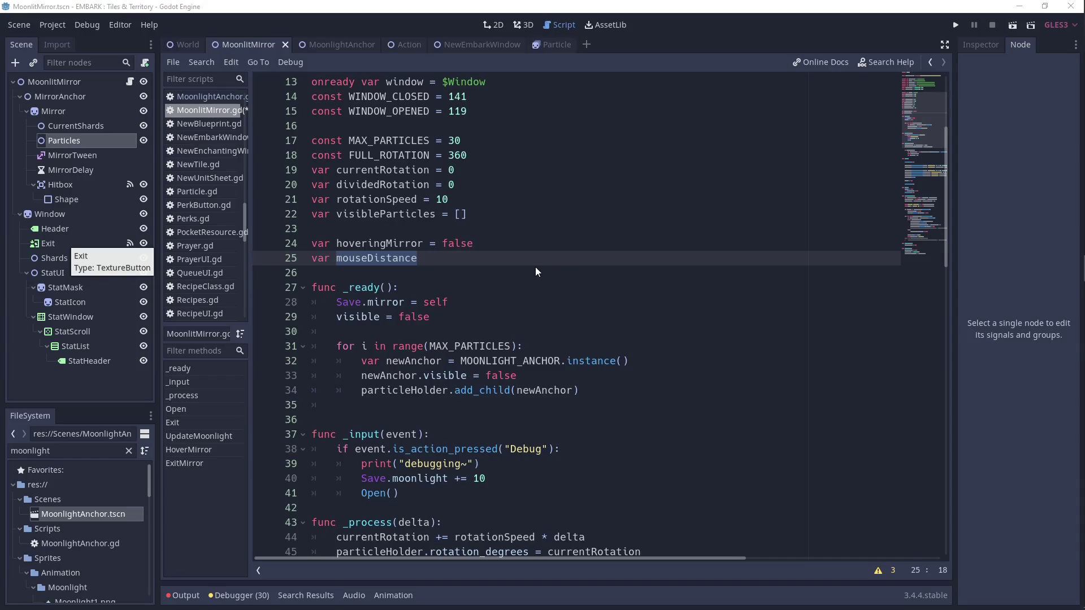
{"action": "left_click", "coordinate": [450, 258]}
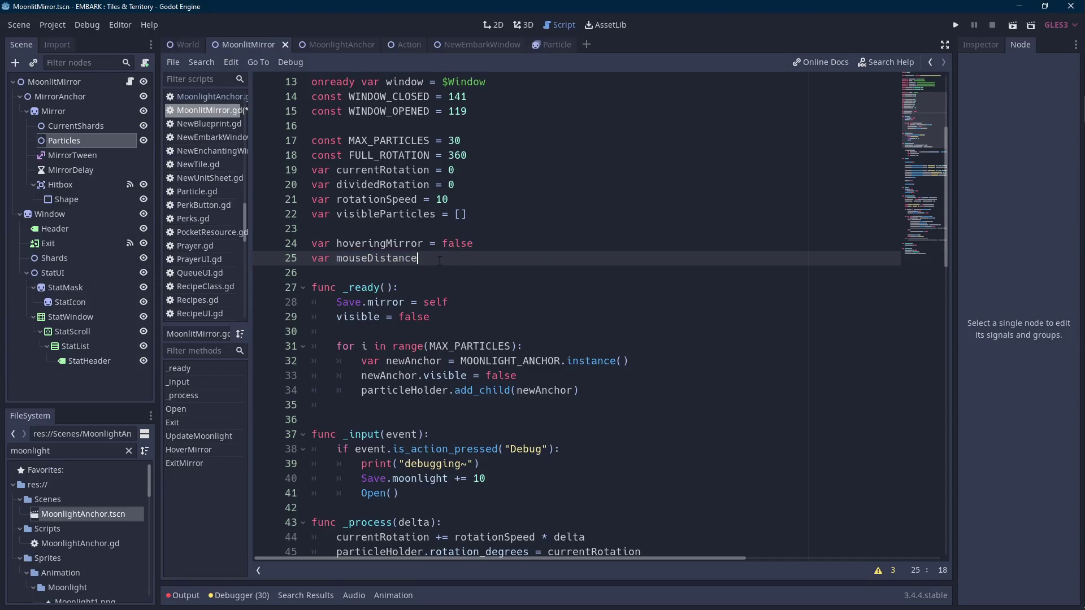
{"action": "type", "text": " = 0"}
{"action": "double_click", "coordinate": [376, 258]}
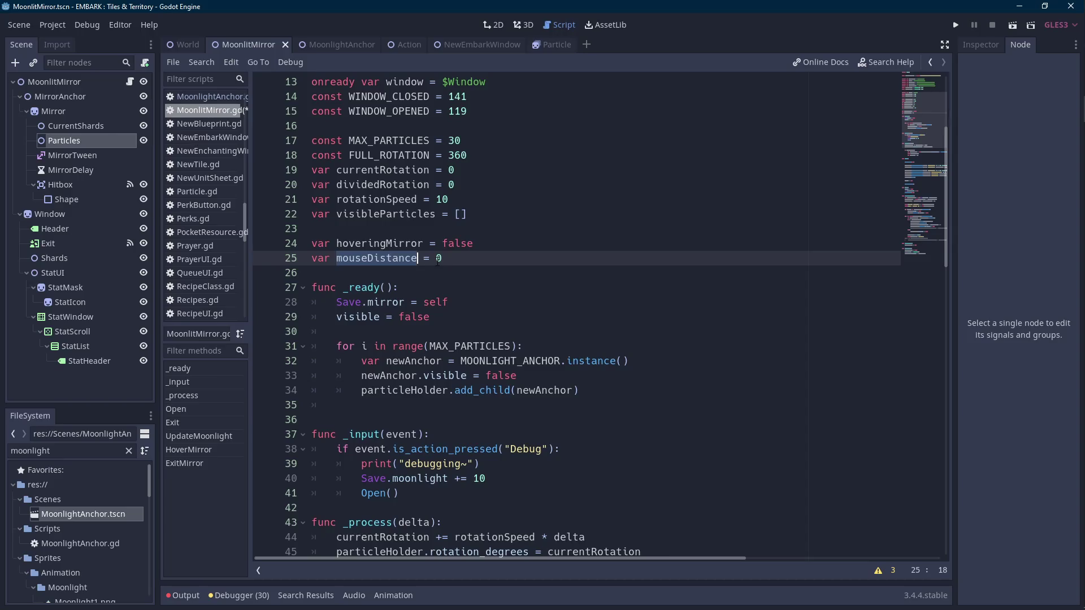
{"action": "scroll", "coordinate": [486, 277], "scroll_direction": "down", "scroll_amount": 4}
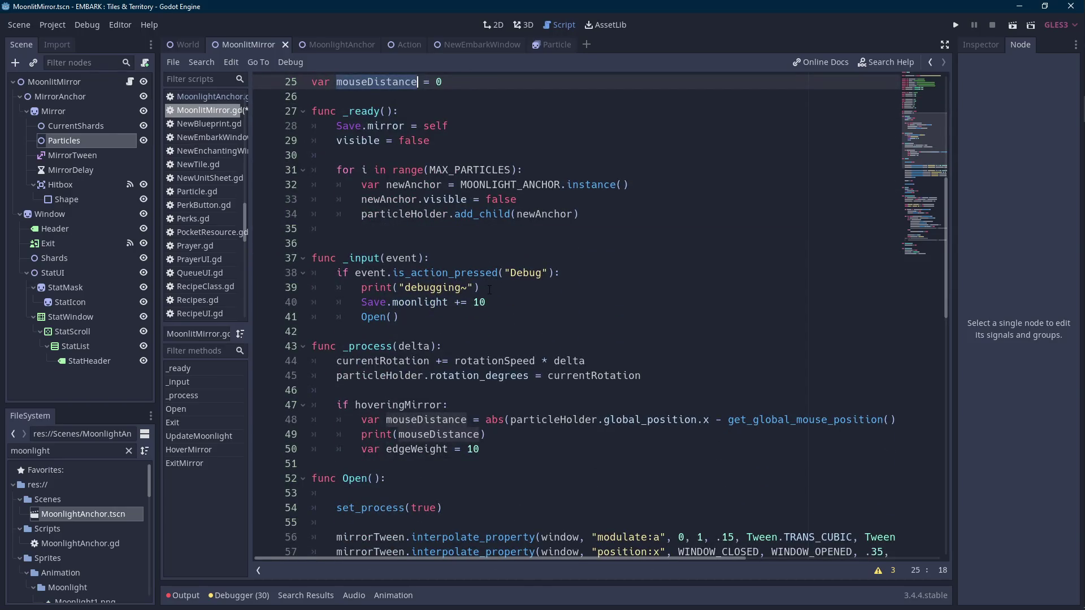
{"action": "key", "text": "Scroll_Lock"}
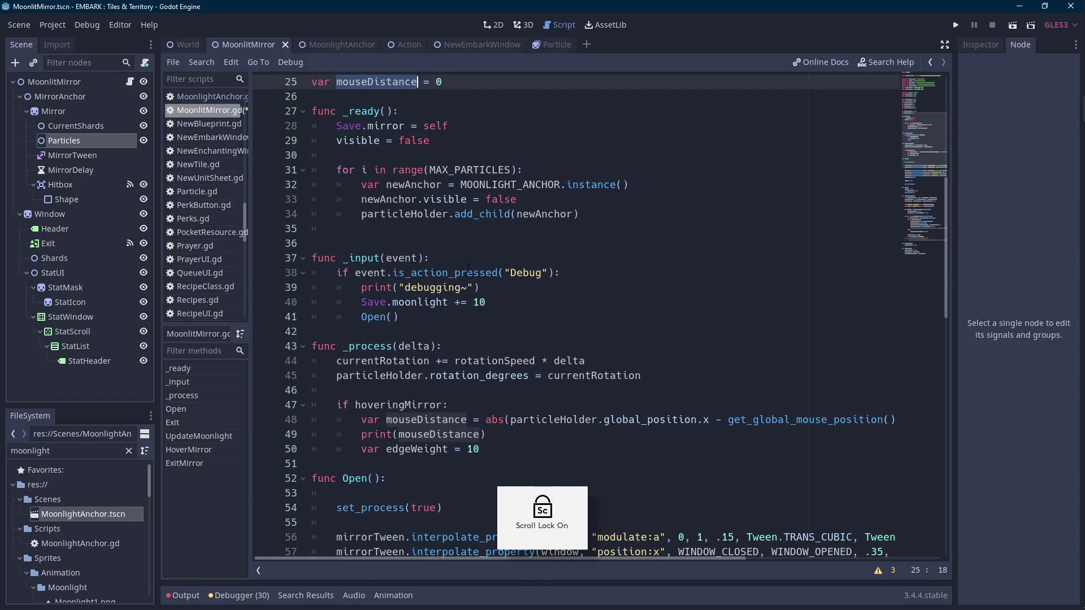
{"action": "key", "text": "Scroll_Lock"}
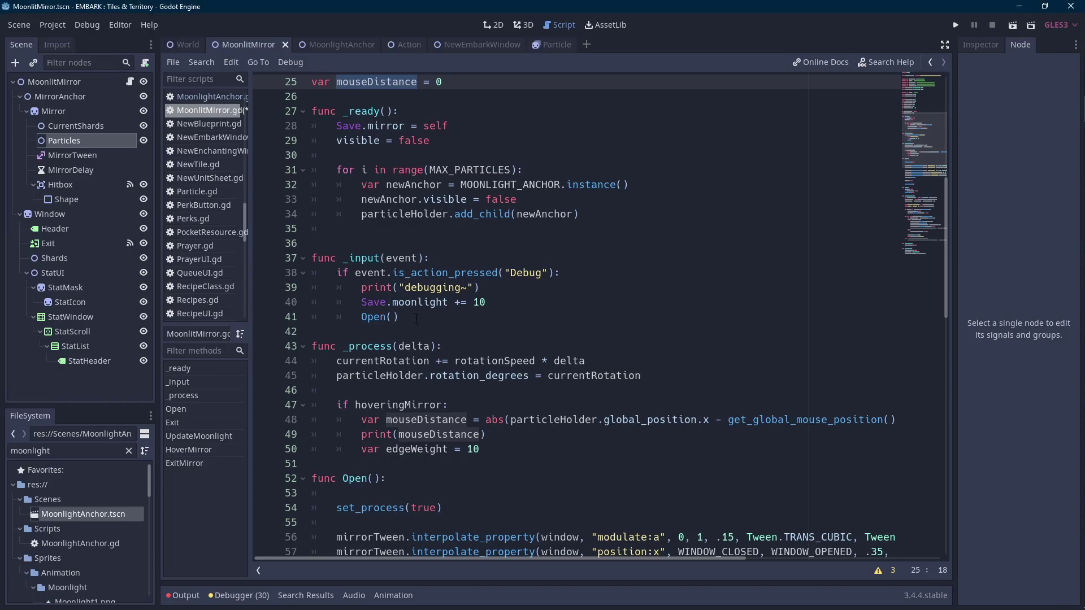
{"action": "left_click", "coordinate": [458, 332]}
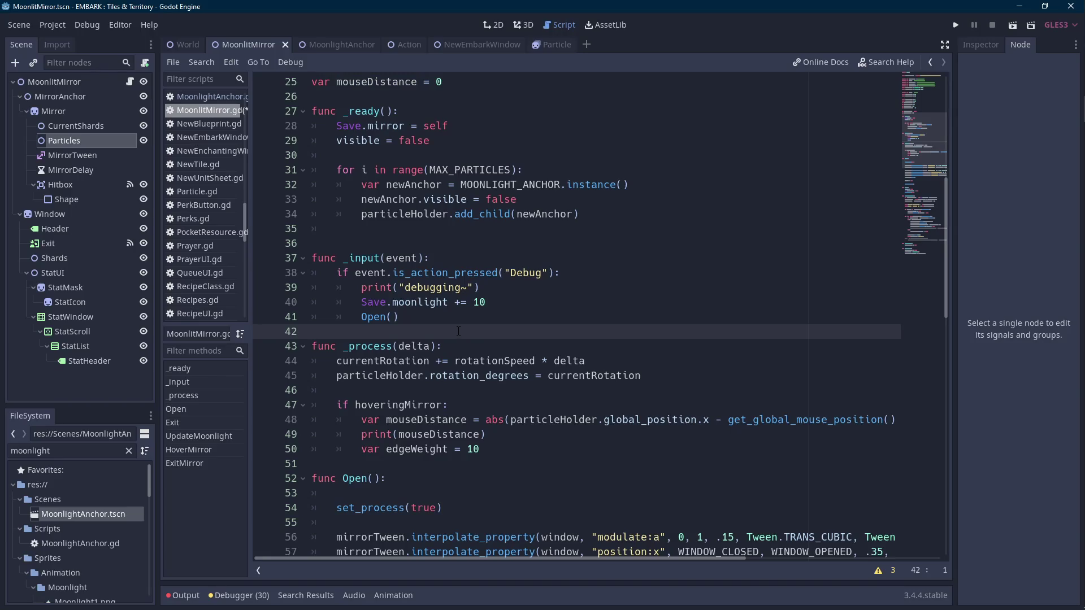
{"action": "scroll", "coordinate": [459, 332], "scroll_direction": "down", "scroll_amount": 3}
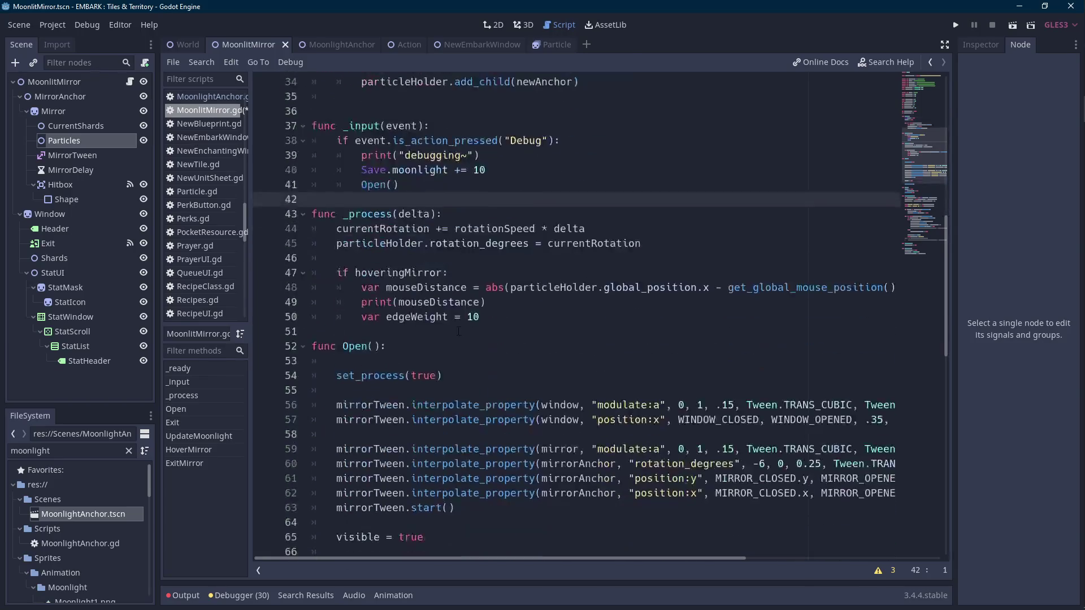
- Rename the local distance variable on line 48 to newDistance and start an if line above print
{"action": "left_click", "coordinate": [361, 302]}
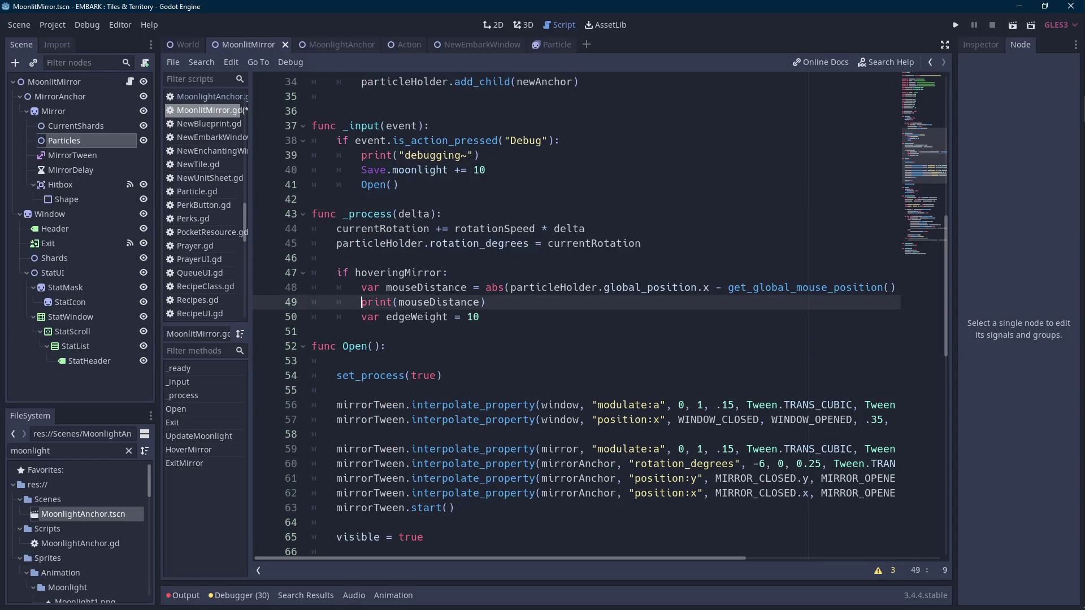
{"action": "key", "text": "Return"}
{"action": "key", "text": "Up"}
{"action": "type", "text": "if"}
{"action": "double_click", "coordinate": [452, 288]}
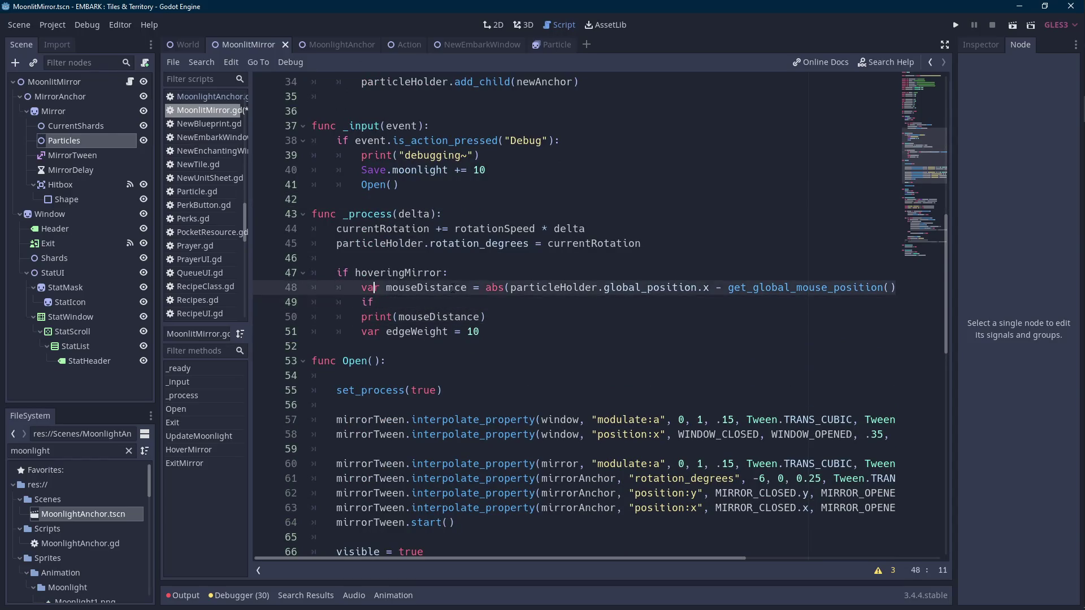
{"action": "key", "text": "Left"}
{"action": "key", "text": "shift+Right"}
{"action": "key", "text": "shift+Right"}
{"action": "key", "text": "shift+Right"}
{"action": "type", "text": "new"}
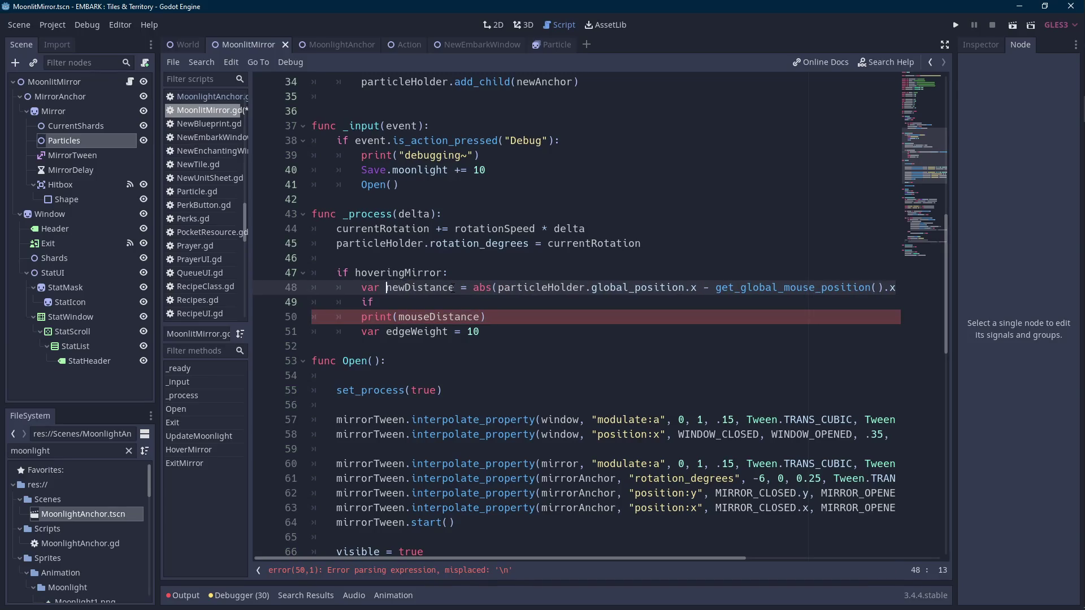
- Write 'if newDistance != mouseDistance:' with 'mouseDistance = newDistance' inside it
{"action": "key", "text": "Down"}
{"action": "type", "text": "ne"}
{"action": "key", "text": "Return"}
{"action": "type", "text": "!= ,o"}
{"action": "key", "text": "BackSpace"}
{"action": "key", "text": "BackSpace"}
{"action": "type", "text": "mouseD"}
{"action": "key", "text": "Return"}
{"action": "type", "text": ":"}
{"action": "key", "text": "Return"}
{"action": "type", "text": "mouseD"}
{"action": "key", "text": "Return"}
{"action": "type", "text": "= newDist"}
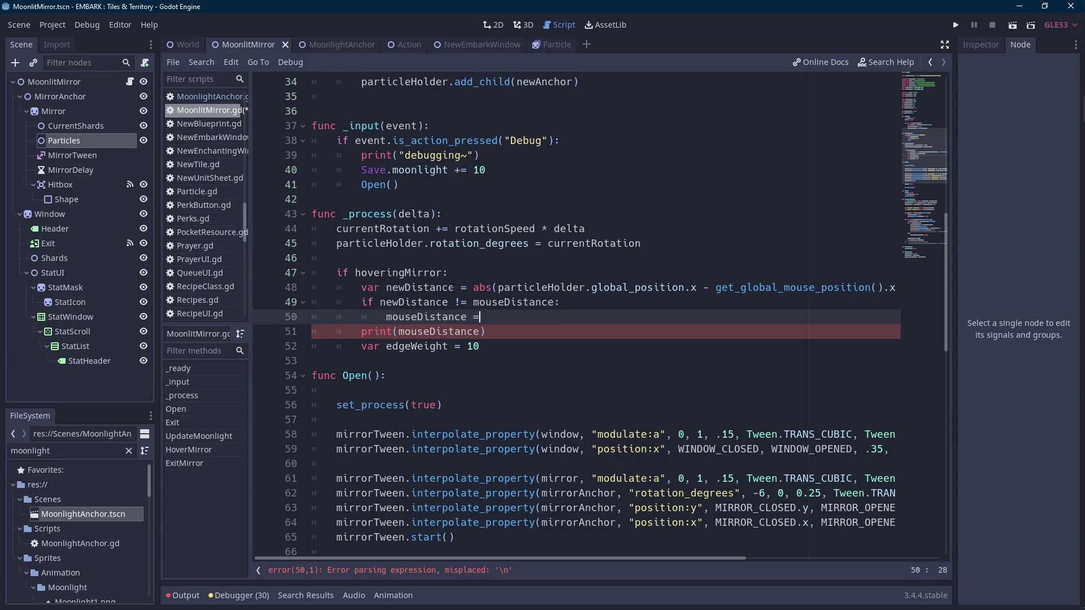
{"action": "key", "text": "Return"}
{"action": "key", "text": "Return"}
- Call UpdateMirrorScale(mouseDistance) inside the if block
{"action": "type", "text": "Update"}
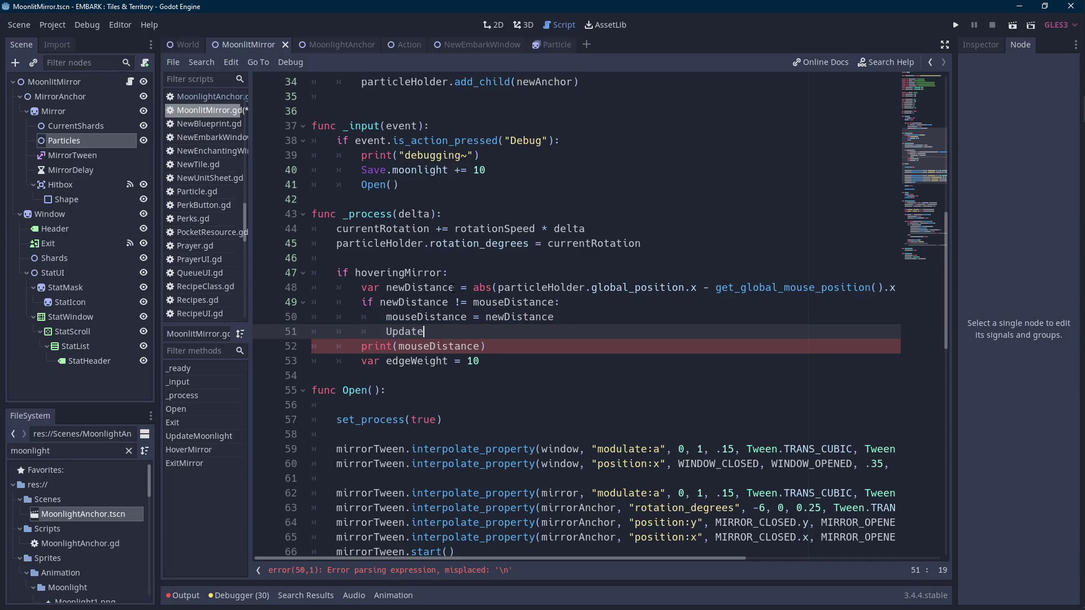
{"action": "type", "text": "Mirror()"}
{"action": "key", "text": "Left"}
{"action": "key", "text": "Left"}
{"action": "type", "text": "R"}
{"action": "key", "text": "BackSpace"}
{"action": "type", "text": "Scale"}
{"action": "key", "text": "Up"}
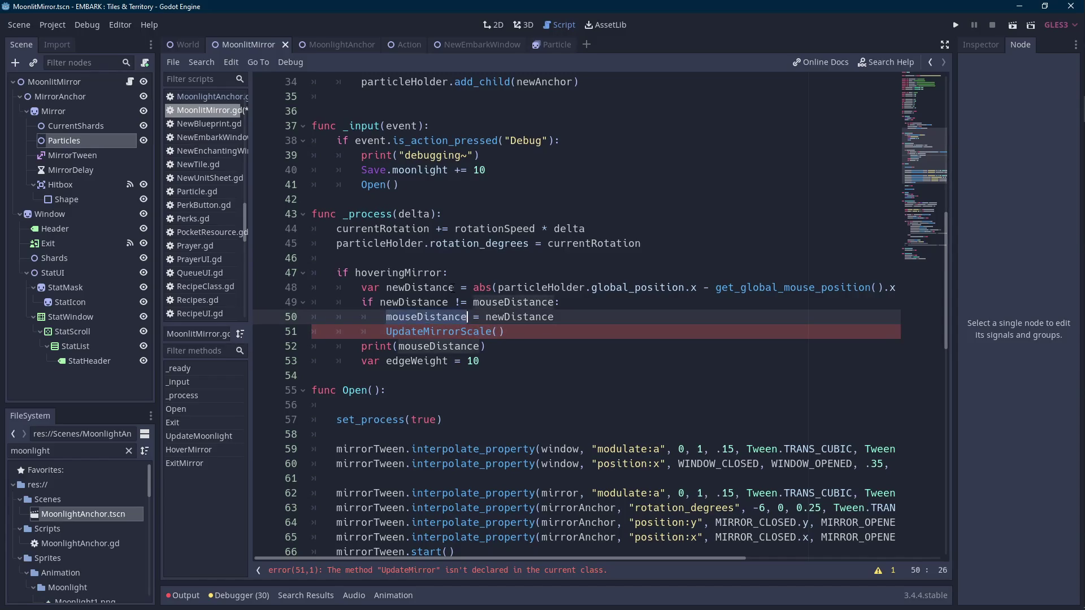
{"action": "key", "text": "Down"}
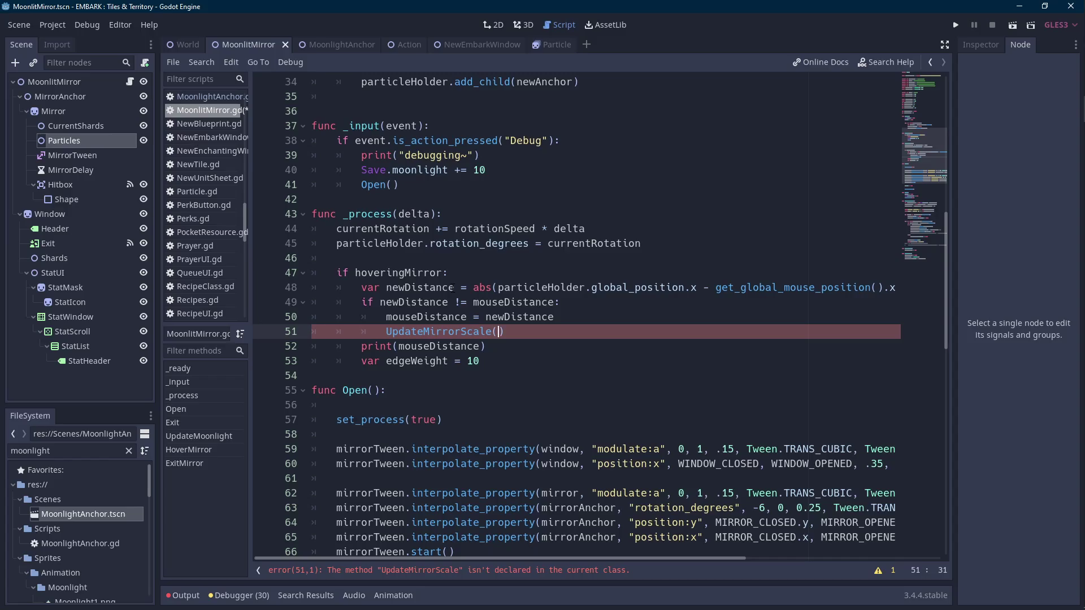
{"action": "type", "text": "mouseDistance"}
{"action": "key", "text": "Scroll_Lock"}
- Begin 'func UpdateMirrorScale(givenDistance):' on a new line above func Open
{"action": "left_click", "coordinate": [449, 331]}
{"action": "left_click", "coordinate": [384, 370]}
{"action": "key", "text": "Return"}
{"action": "key", "text": "Return"}
{"action": "key", "text": "Up"}
{"action": "type", "text": "UpdateMirrorScale"}
{"action": "key", "text": "Home"}
{"action": "type", "text": "func UpdateMirrorScale(givenDistance):"}
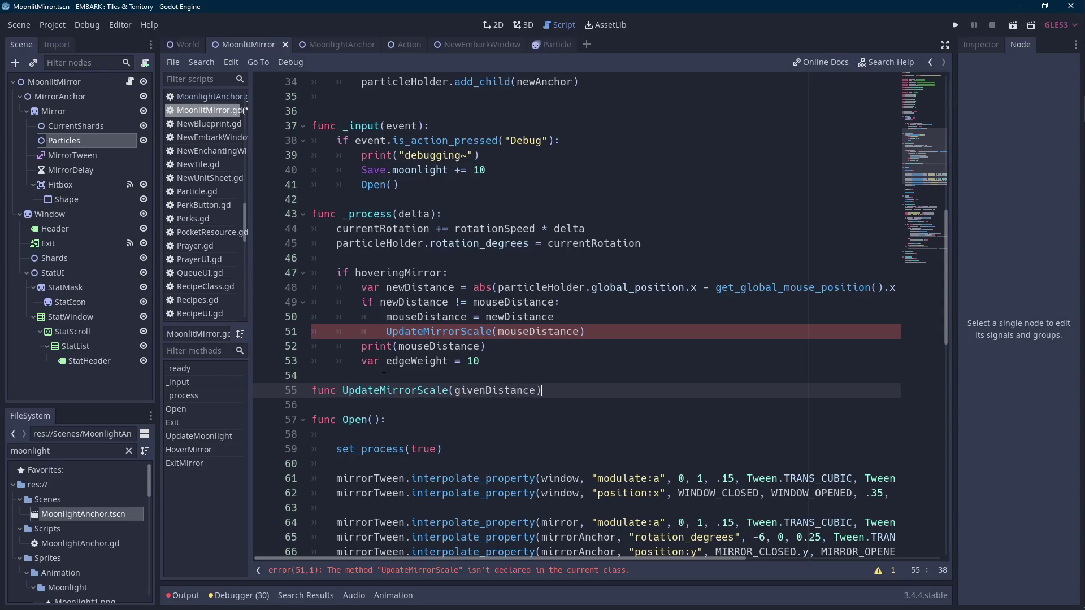
- Give UpdateMirrorScale a pass body and delete the extra lines above it
{"action": "key", "text": "Return"}
{"action": "type", "text": "pass"}
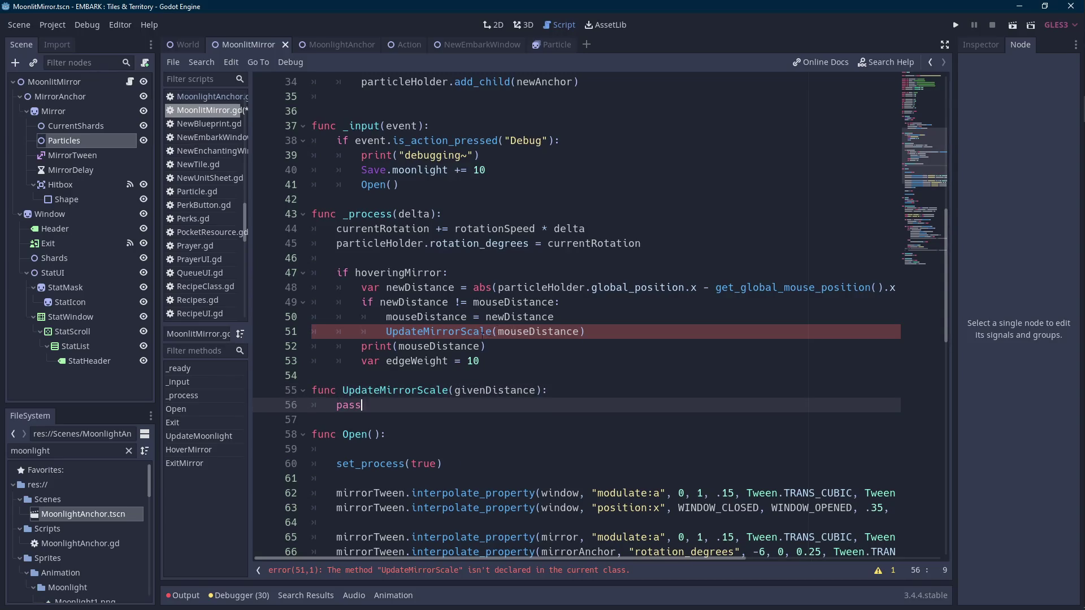
{"action": "left_click", "coordinate": [489, 347]}
{"action": "left_click", "coordinate": [492, 361]}
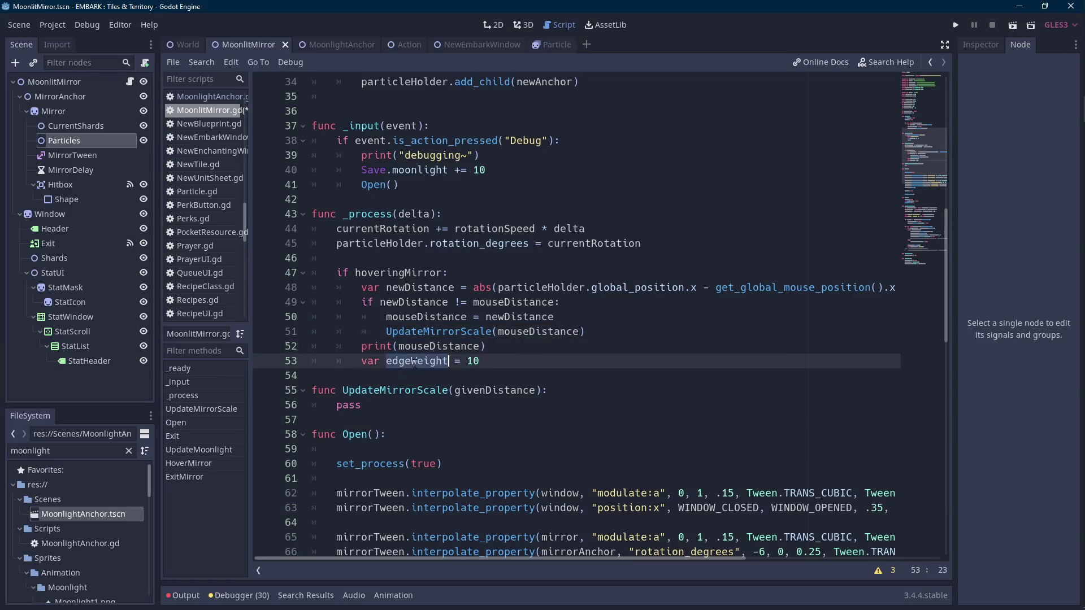
{"action": "left_click", "coordinate": [642, 335], "text": "shift"}
{"action": "key", "text": "BackSpace"}
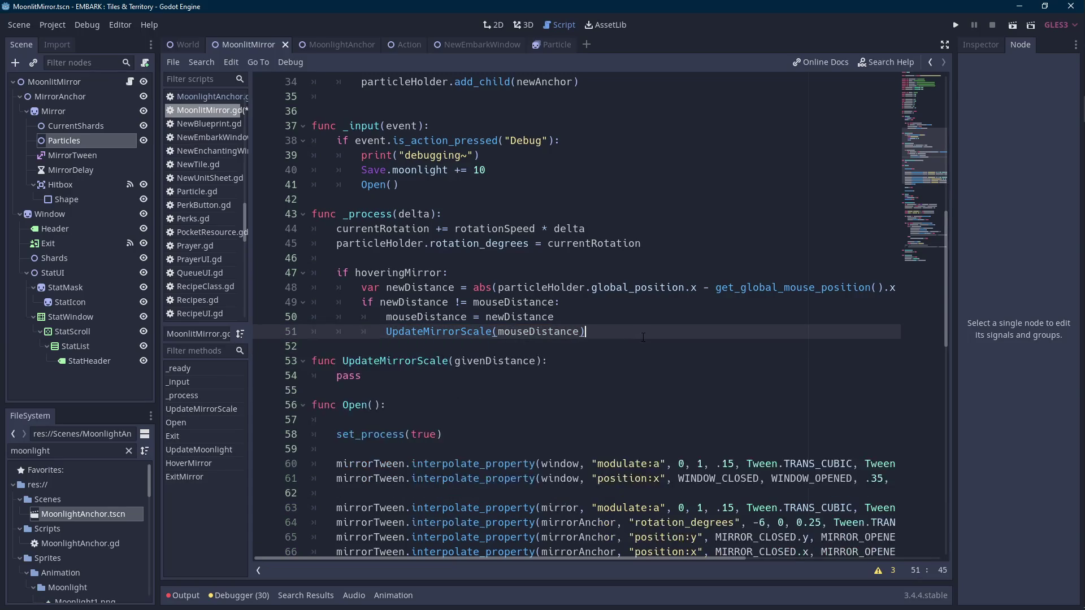
- Select the get_global_mouse_position().x term on line 48
{"action": "left_click_drag", "start_coordinate": [507, 559], "coordinate": [570, 558]}
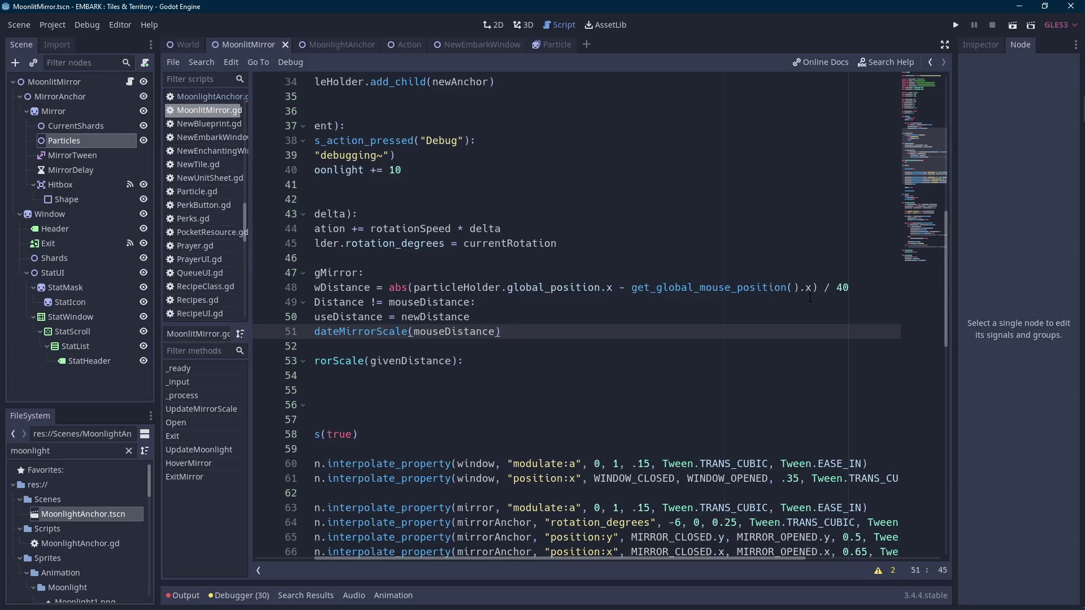
{"action": "key", "text": "Scroll_Lock"}
{"action": "left_click_drag", "start_coordinate": [812, 288], "coordinate": [632, 287]}
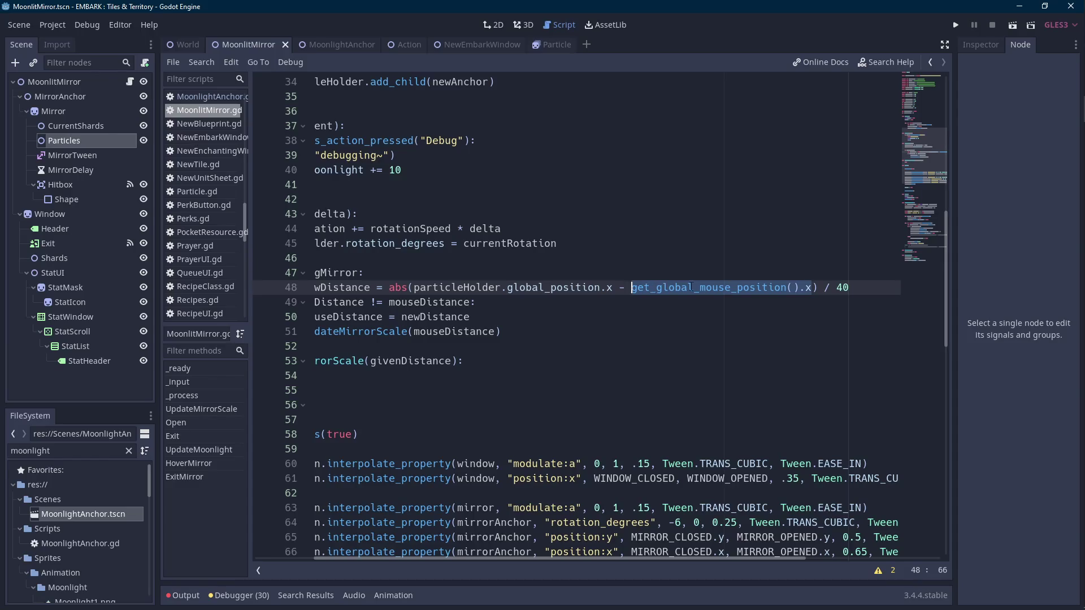
- Remove abs() from line 48 and wrap the x-difference in parentheses before '/ 40'
{"action": "left_click", "coordinate": [1067, 163]}
{"action": "left_click", "coordinate": [414, 288]}
{"action": "key", "text": "BackSpace"}
{"action": "key", "text": "BackSpace"}
{"action": "key", "text": "BackSpace"}
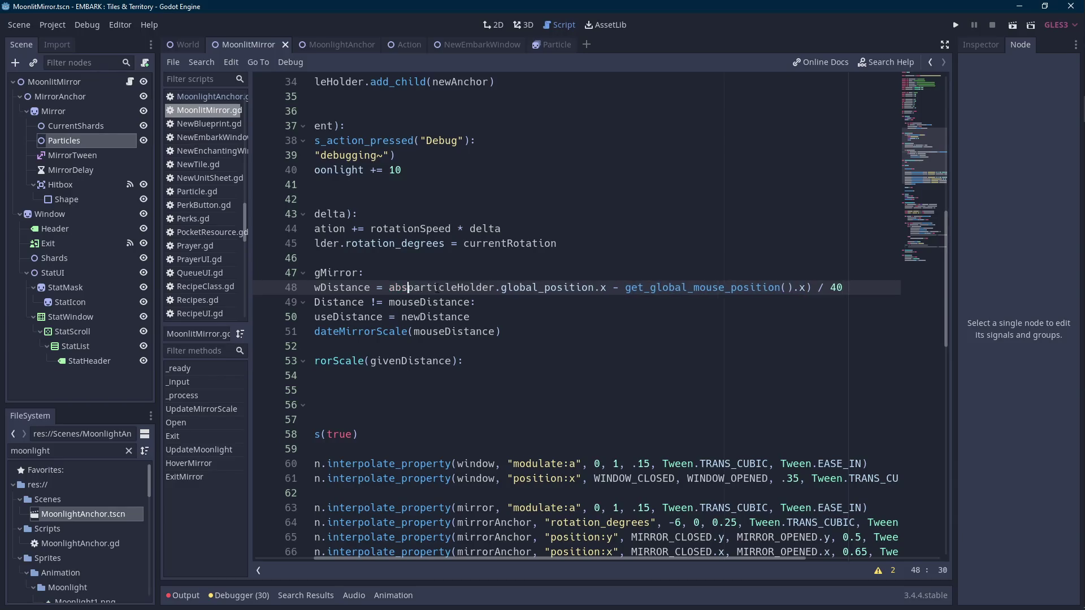
{"action": "left_click", "coordinate": [793, 288]}
{"action": "key", "text": "BackSpace"}
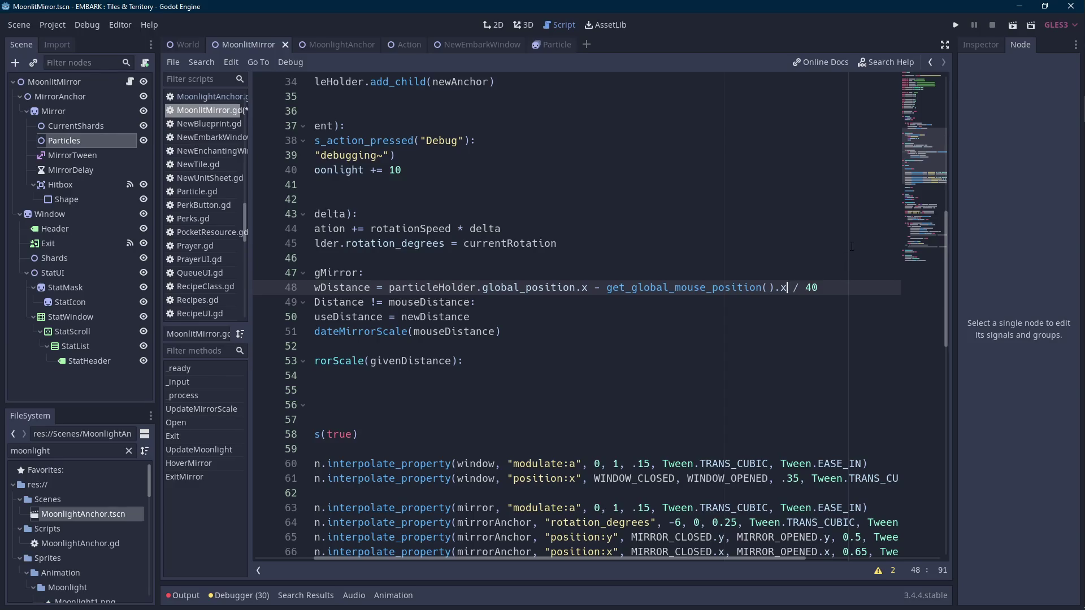
{"action": "type", "text": ")"}
{"action": "key", "text": "ctrl+Left"}
{"action": "key", "text": "ctrl+Left"}
{"action": "key", "text": "ctrl+Left"}
{"action": "type", "text": "("}
{"action": "left_click_drag", "start_coordinate": [519, 558], "coordinate": [459, 558]}
{"action": "left_click", "coordinate": [418, 287]}
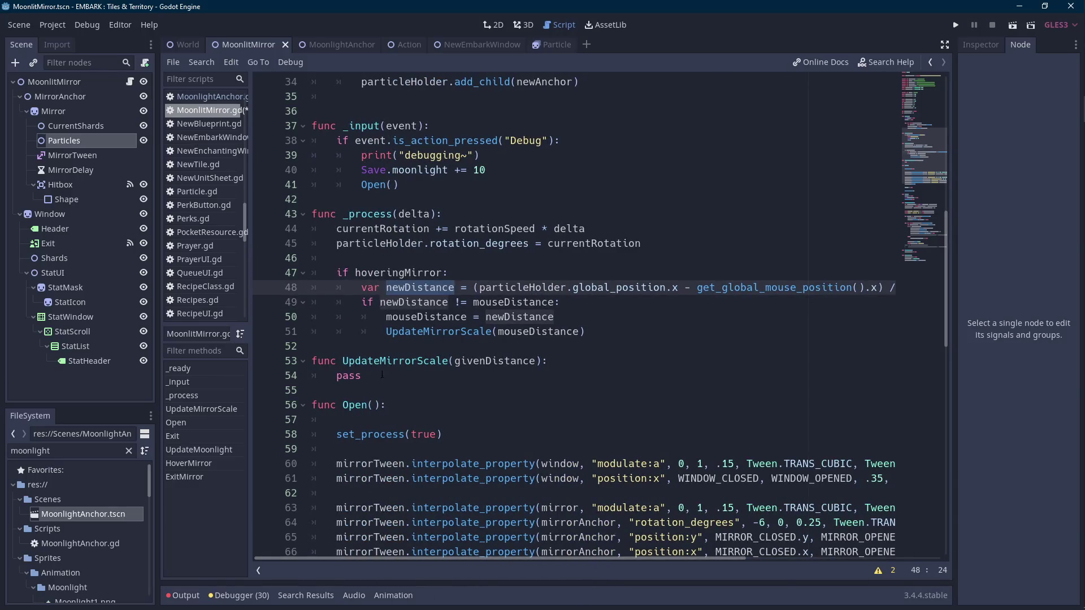
- Replace pass with print("got distance of " + str(givenDistance)) and save the script
{"action": "left_click", "coordinate": [409, 379]}
{"action": "type", "text": "print(got"}
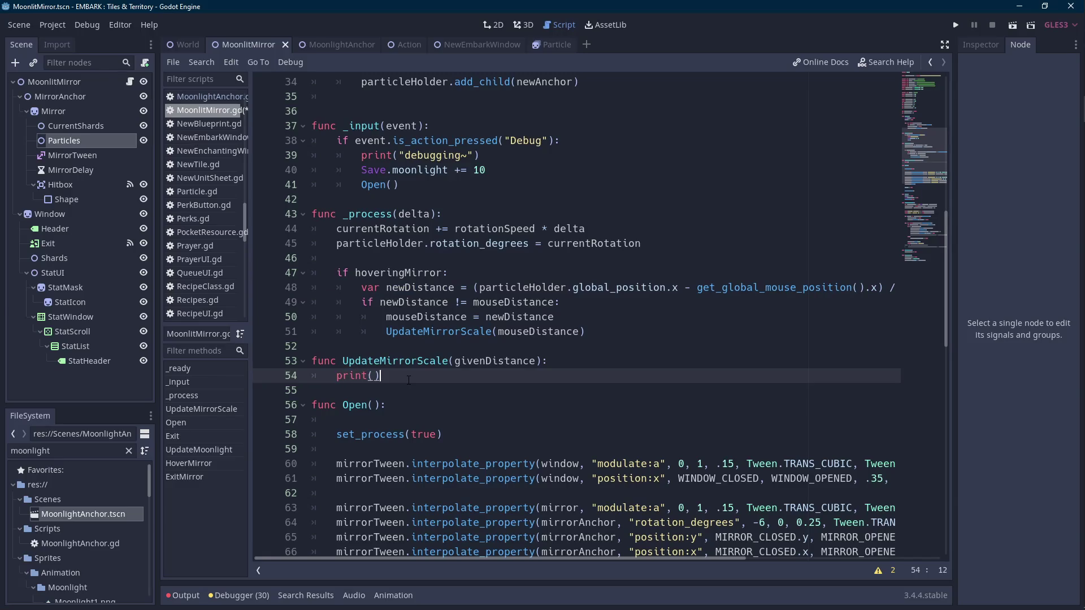
{"action": "key", "text": "BackSpace"}
{"action": "key", "text": "BackSpace"}
{"action": "key", "text": "BackSpace"}
{"action": "type", "text": "\"got distance of \"+"}
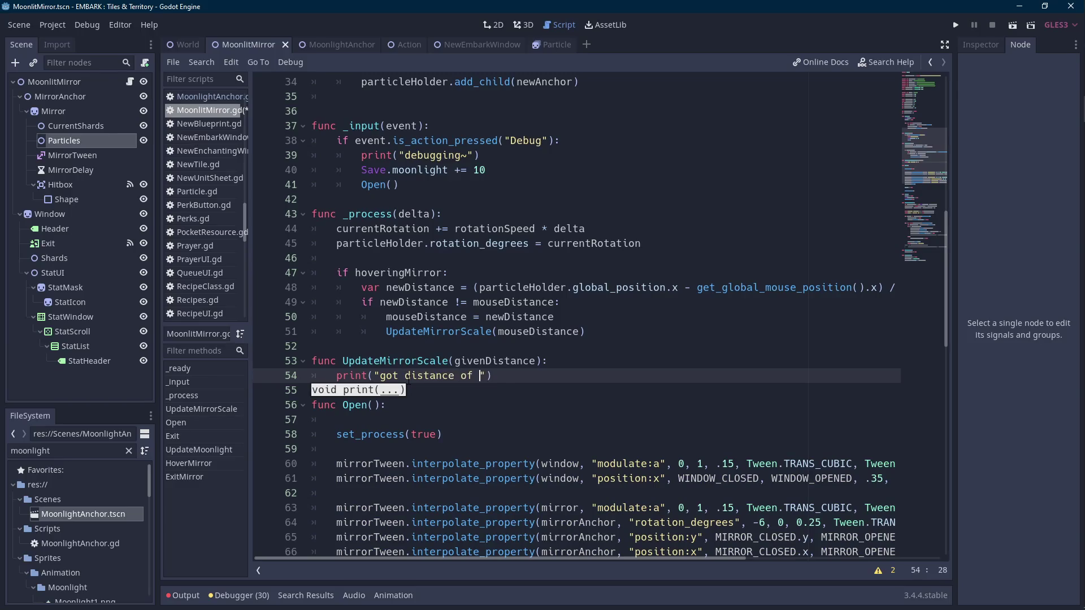
{"action": "key", "text": "BackSpace"}
{"action": "key", "text": "BackSpace"}
{"action": "type", "text": "+ str(newDistance"}
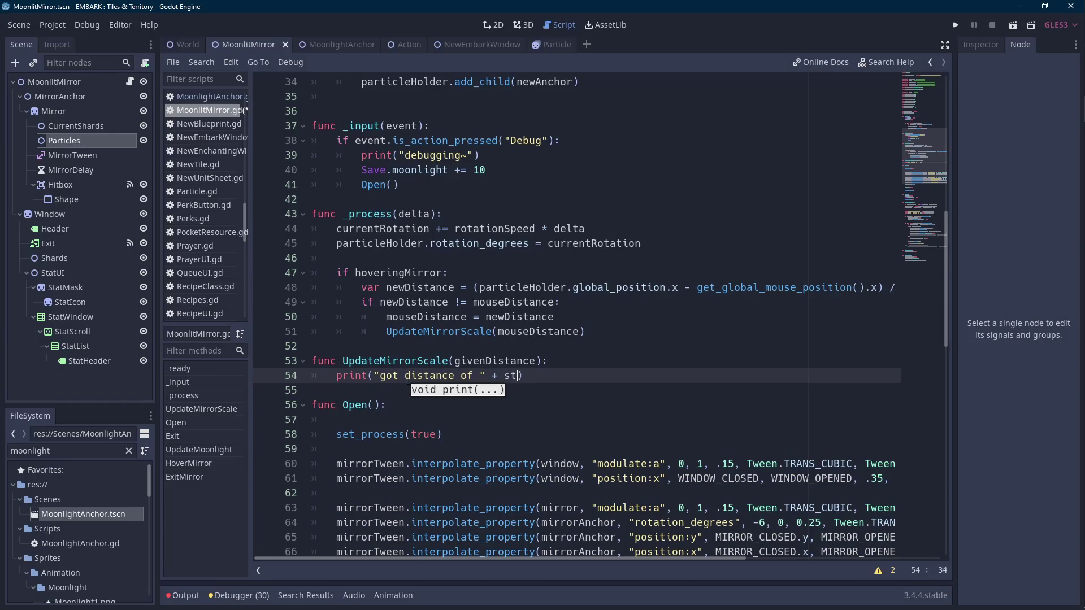
{"action": "key", "text": "ctrl+s"}
{"action": "double_click", "coordinate": [563, 376]}
{"action": "type", "text": "givenDistance"}
{"action": "key", "text": "End"}
{"action": "left_click", "coordinate": [642, 365]}
{"action": "key", "text": "Return"}
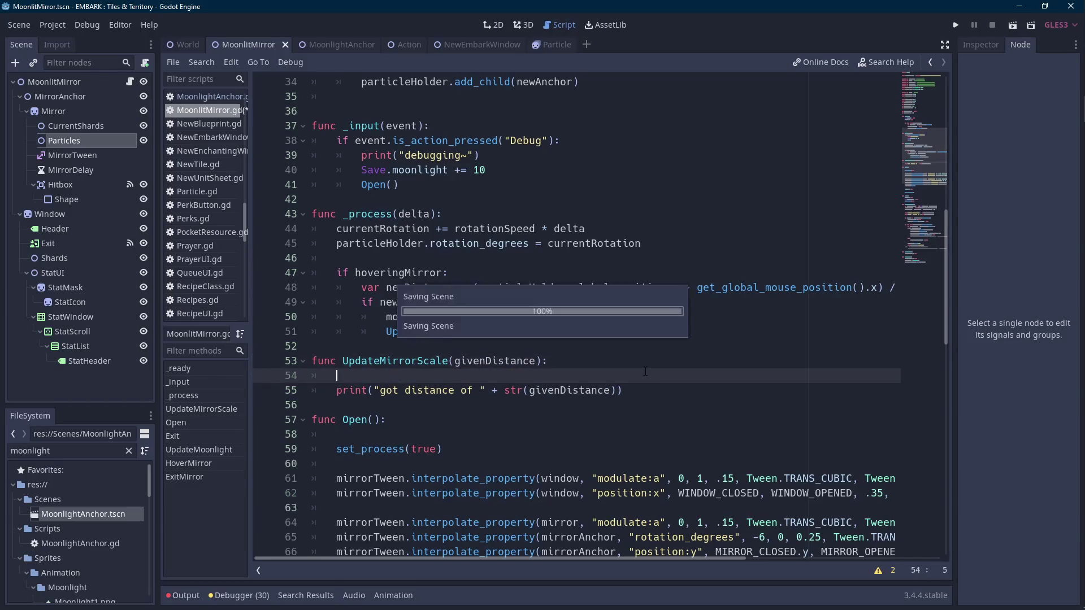
- Test-run the scene, watching distances log down to -8.95, then stop the game
{"action": "left_click", "coordinate": [1012, 25]}
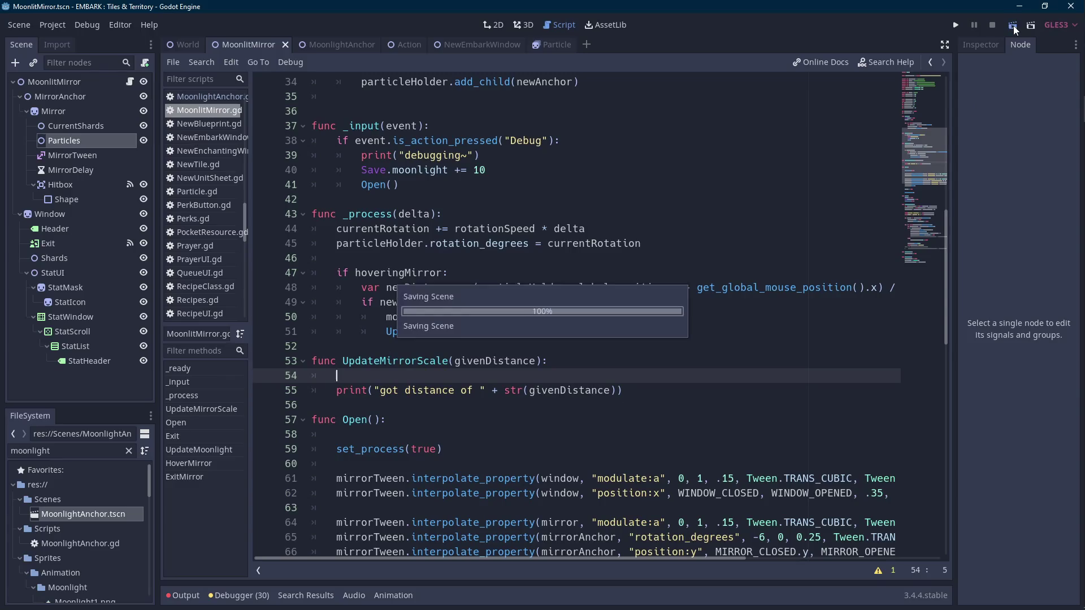
{"action": "key", "text": "Scroll_Lock"}
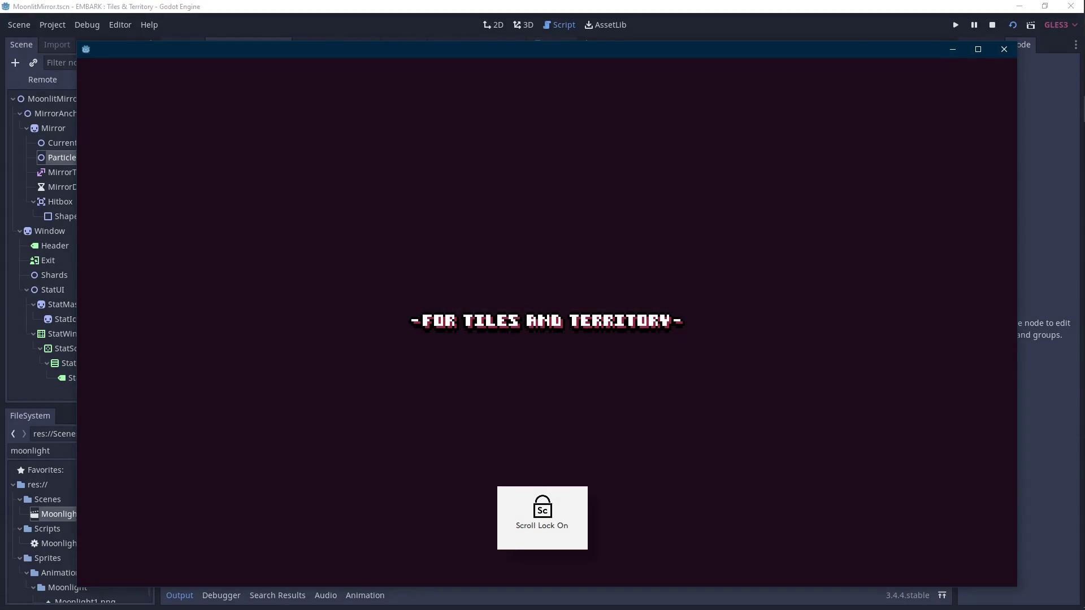
{"action": "key", "text": "Scroll_Lock"}
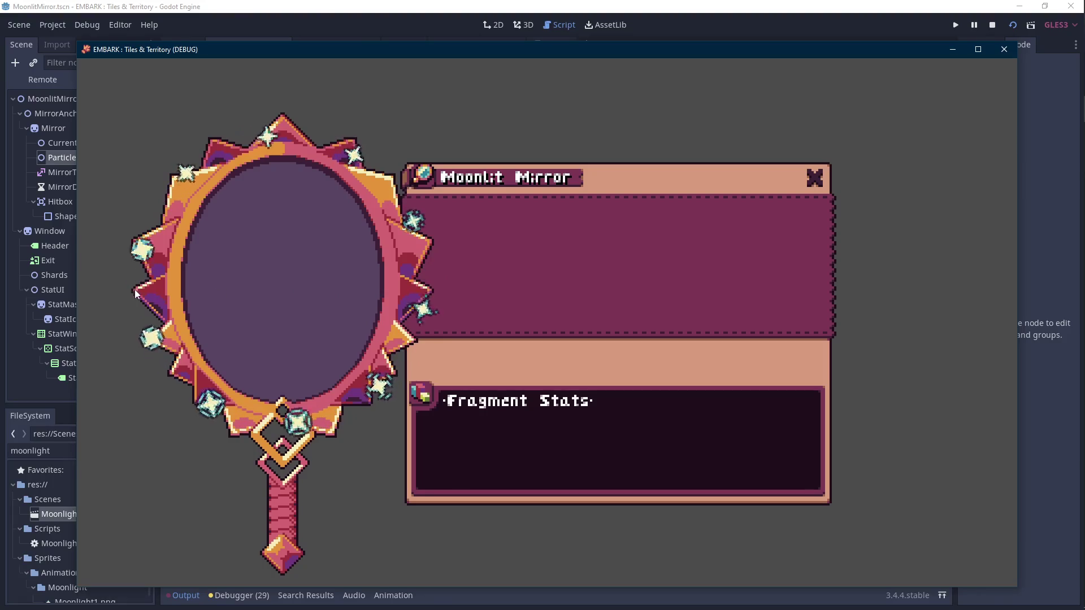
{"action": "left_click", "coordinate": [992, 24]}
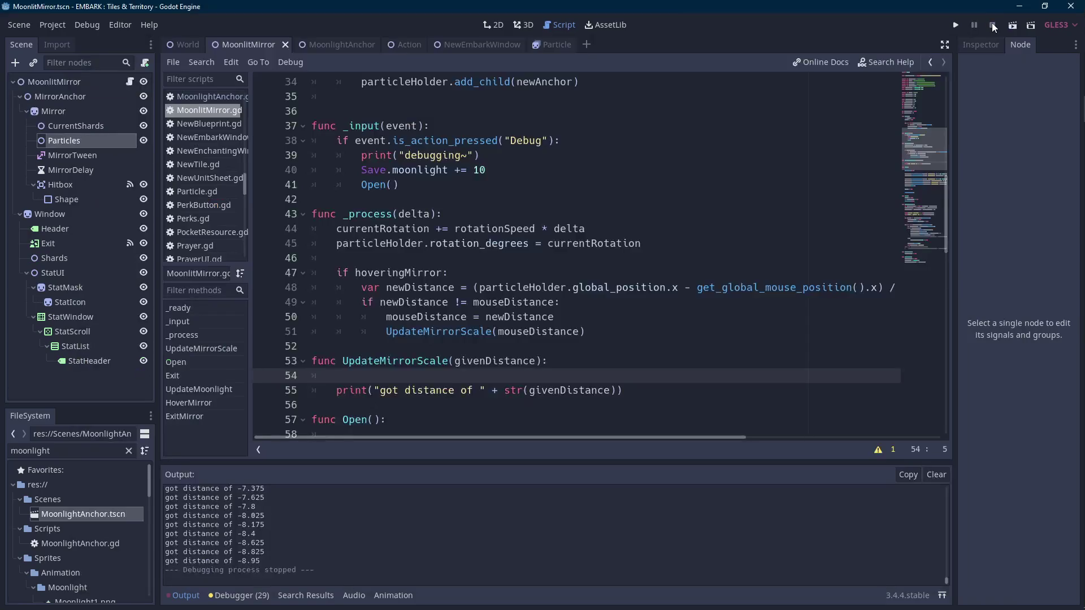
{"action": "key", "text": "Scroll_Lock"}
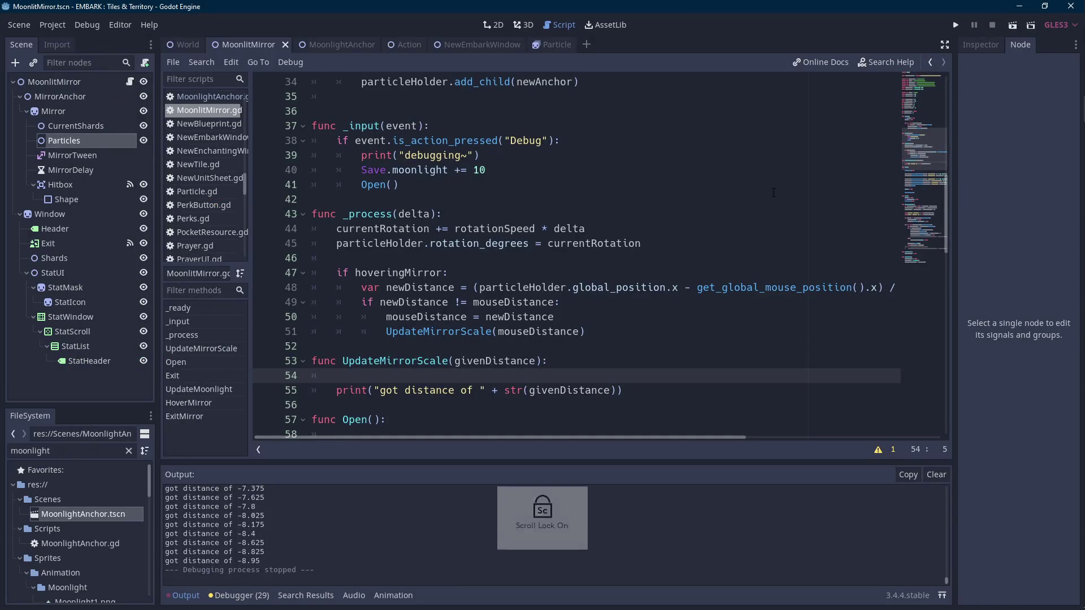
- Rewrite line 48 so newDistance is (mouse x - particleHolder x) / 40, and save
{"action": "scroll", "coordinate": [592, 362], "scroll_direction": "down", "scroll_amount": 3}
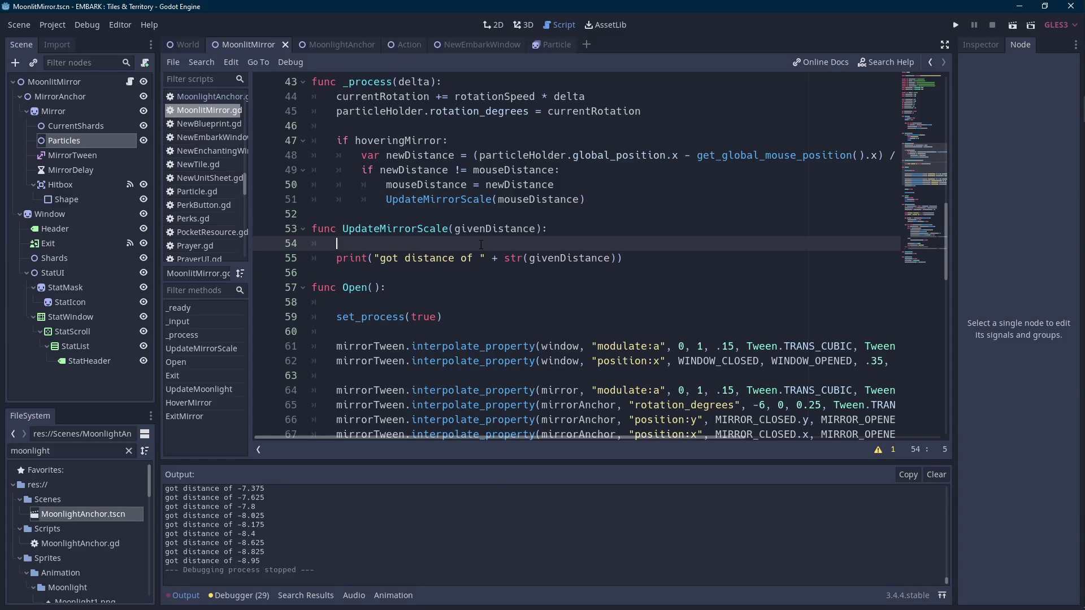
{"action": "scroll", "coordinate": [863, 206], "scroll_direction": "up", "scroll_amount": 2}
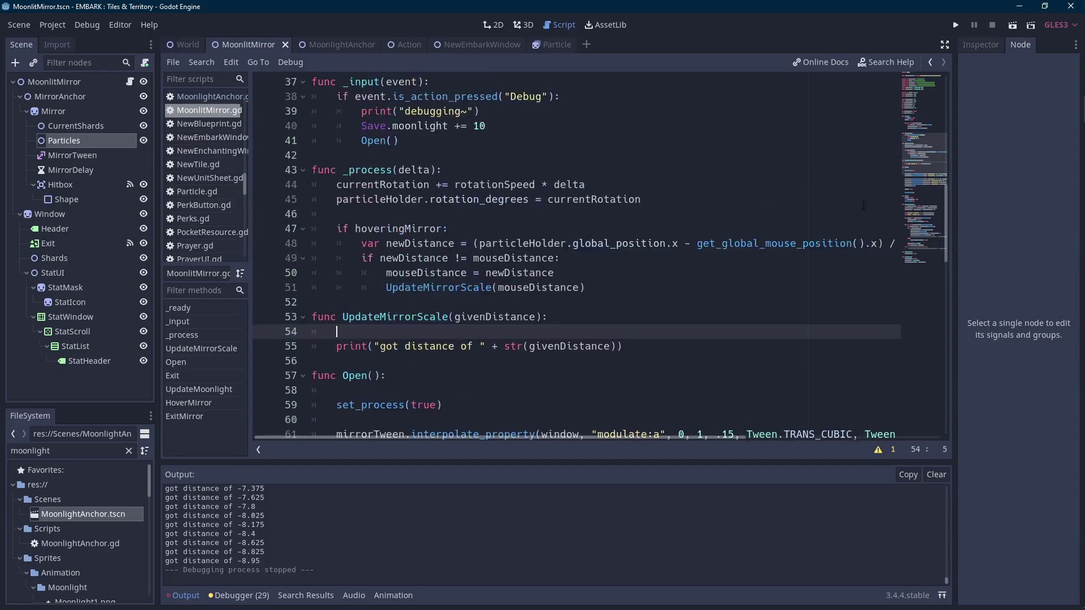
{"action": "left_click", "coordinate": [879, 243]}
{"action": "mouse_move", "coordinate": [879, 243]}
{"action": "left_mouse_down"}
{"action": "mouse_move", "coordinate": [791, 253]}
{"action": "mouse_move", "coordinate": [697, 243]}
{"action": "left_mouse_up"}
{"action": "key", "text": "BackSpace"}
{"action": "key", "text": "BackSpace"}
{"action": "key", "text": "BackSpace"}
{"action": "key", "text": "BackSpace"}
{"action": "key", "text": "ctrl+Left"}
{"action": "key", "text": "ctrl+Left"}
{"action": "key", "text": "ctrl+Left"}
{"action": "type", "text": "get_global_mouse_position().x"}
{"action": "type", "text": "-"}
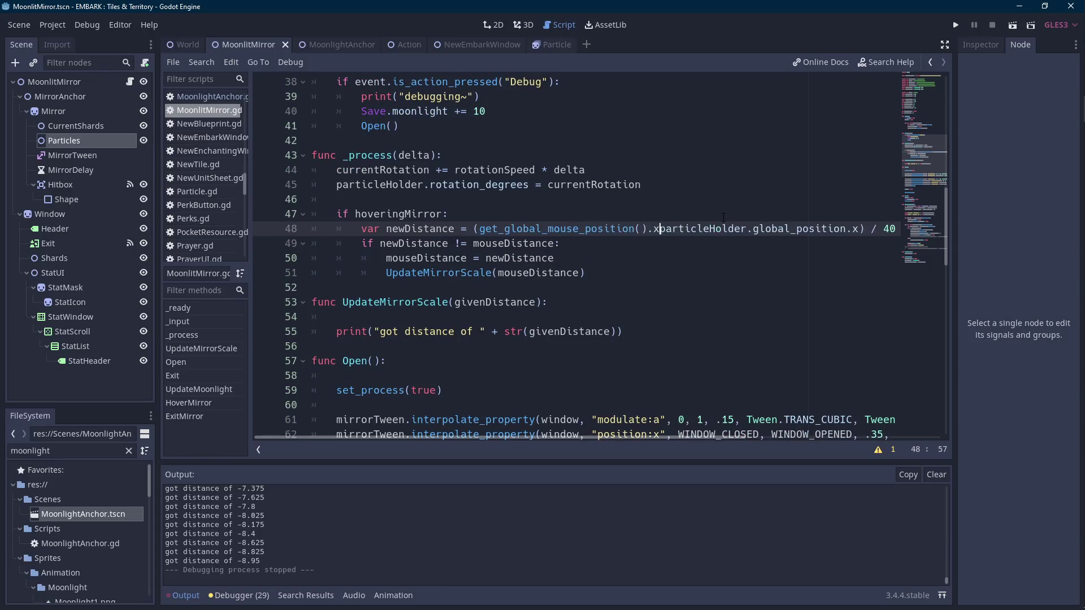
{"action": "key", "text": "ctrl+s"}
- Test-run the scene, confirm positive distances from 6.95 to 7.425, then stop it
{"action": "key", "text": "F6"}
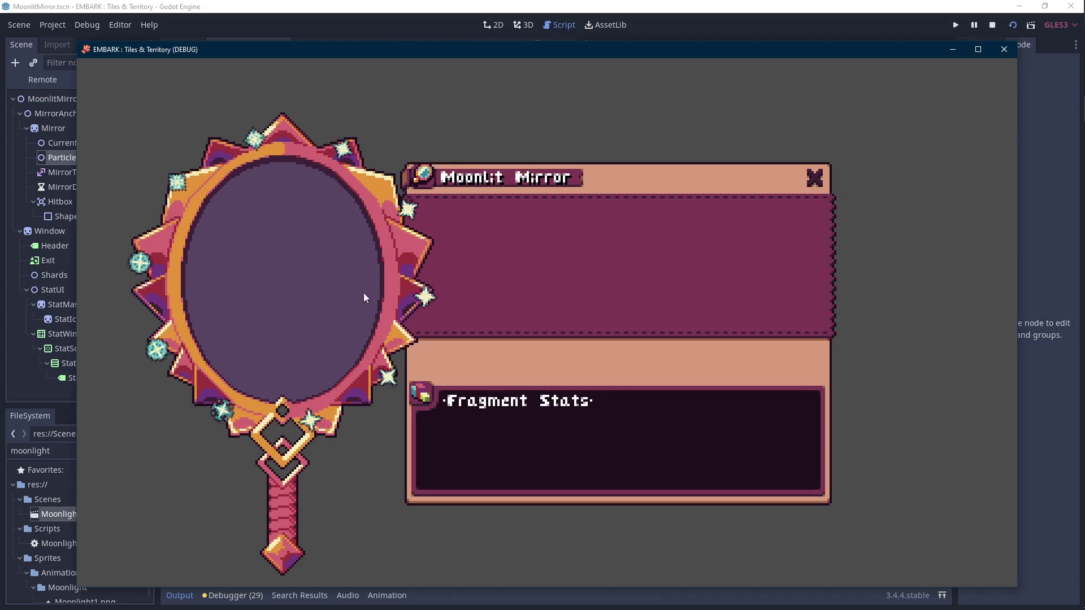
{"action": "key", "text": "Scroll_Lock"}
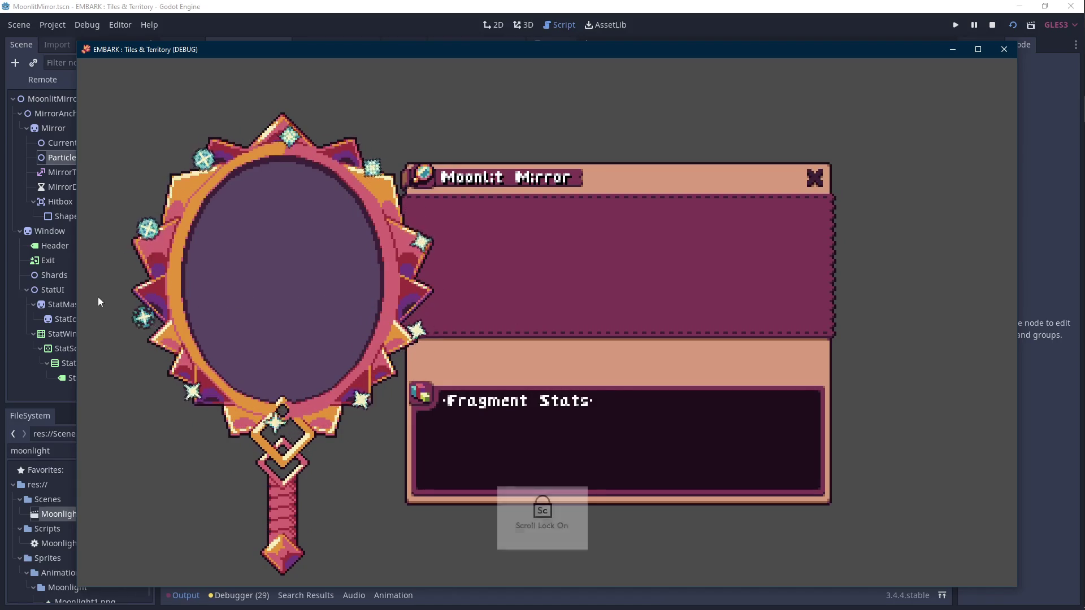
{"action": "left_click", "coordinate": [1004, 49]}
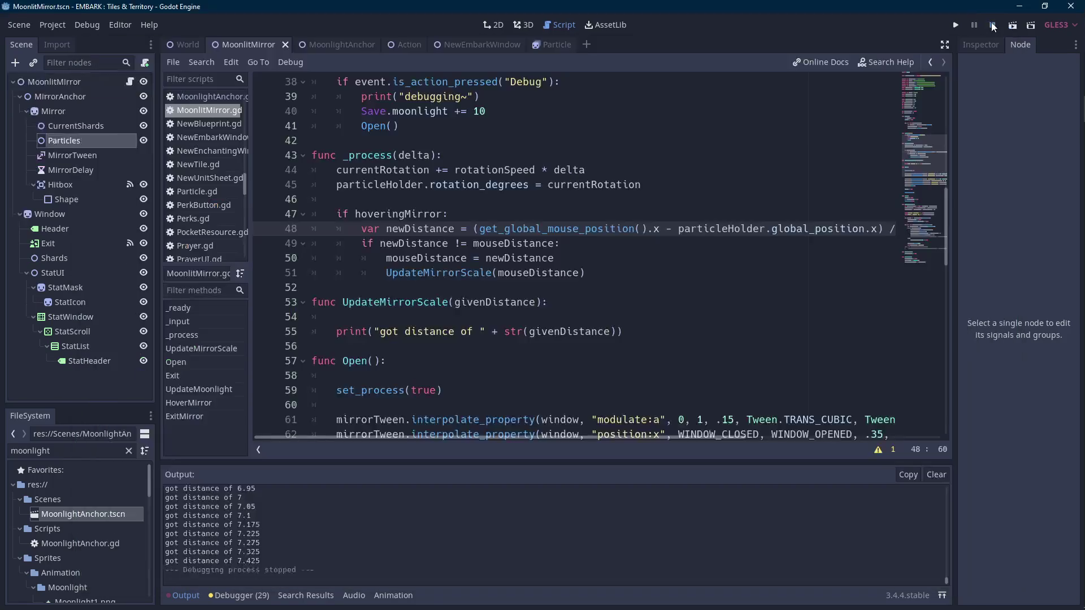
{"action": "left_click", "coordinate": [461, 318]}
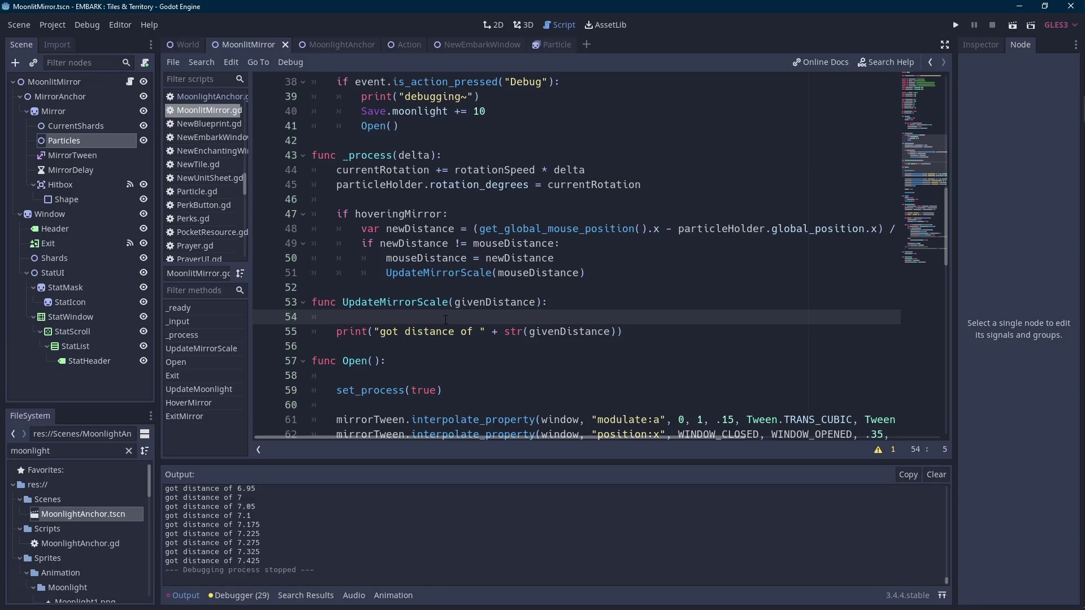
- Add mirrorTween on line 54 and check its other usages in the script
{"action": "type", "text": "mirrot"}
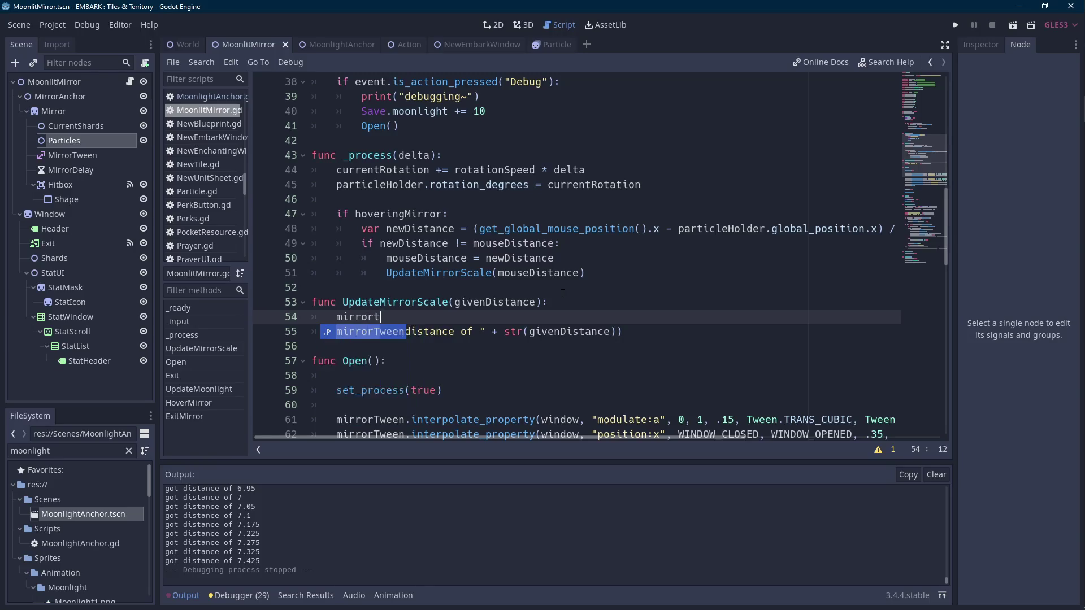
{"action": "key", "text": "Return"}
{"action": "key", "text": "ctrl+f"}
{"action": "scroll", "coordinate": [565, 293], "scroll_direction": "down", "scroll_amount": 3}
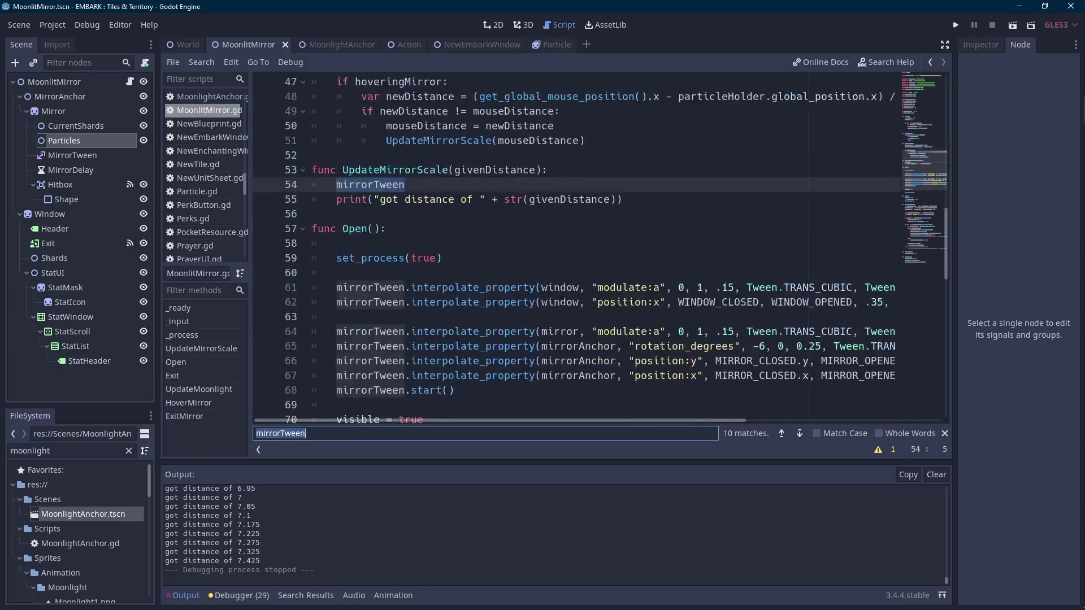
{"action": "left_click", "coordinate": [183, 596]}
{"action": "scroll", "coordinate": [408, 237], "scroll_direction": "up", "scroll_amount": 1}
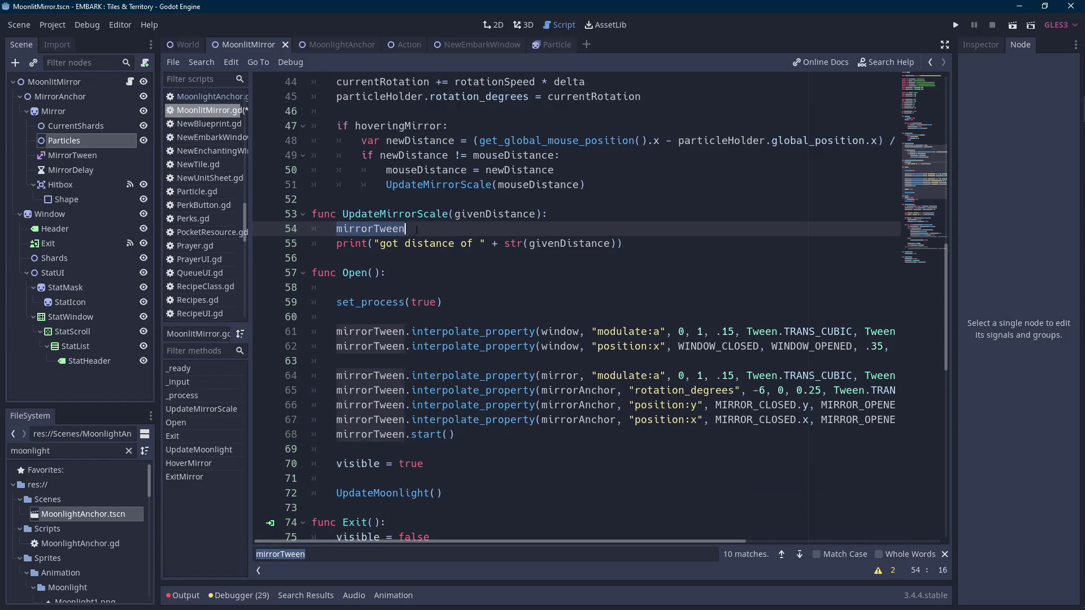
- Extend line 54 to mirrorTween.interpolate_property(mirror, and show the Mirror in the 2D view
{"action": "left_click", "coordinate": [436, 233]}
{"action": "key", "text": "Scroll_Lock"}
{"action": "type", "text": ".inter"}
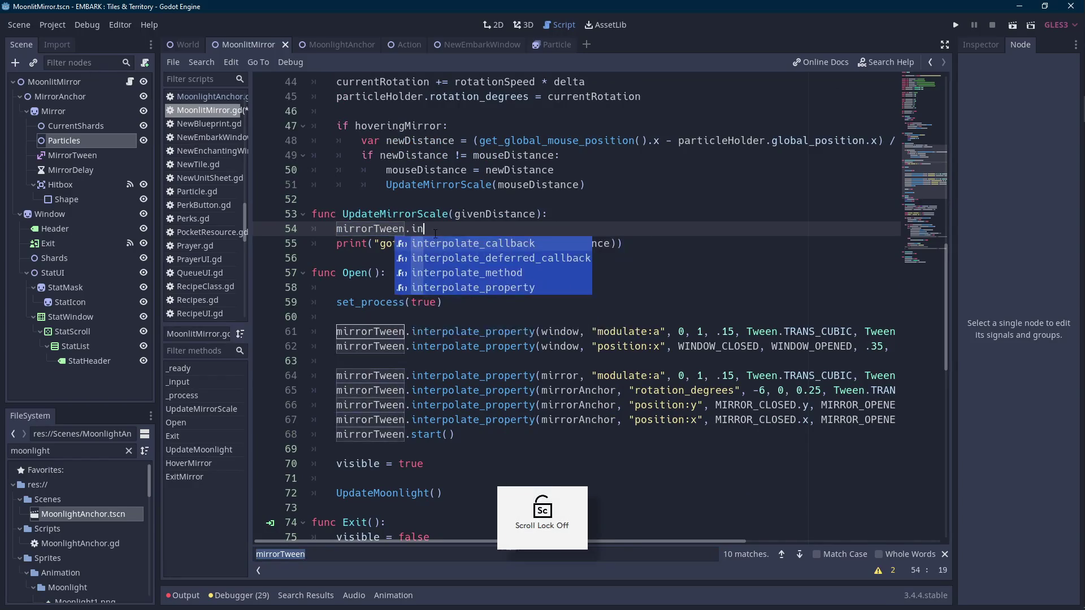
{"action": "key", "text": "Return"}
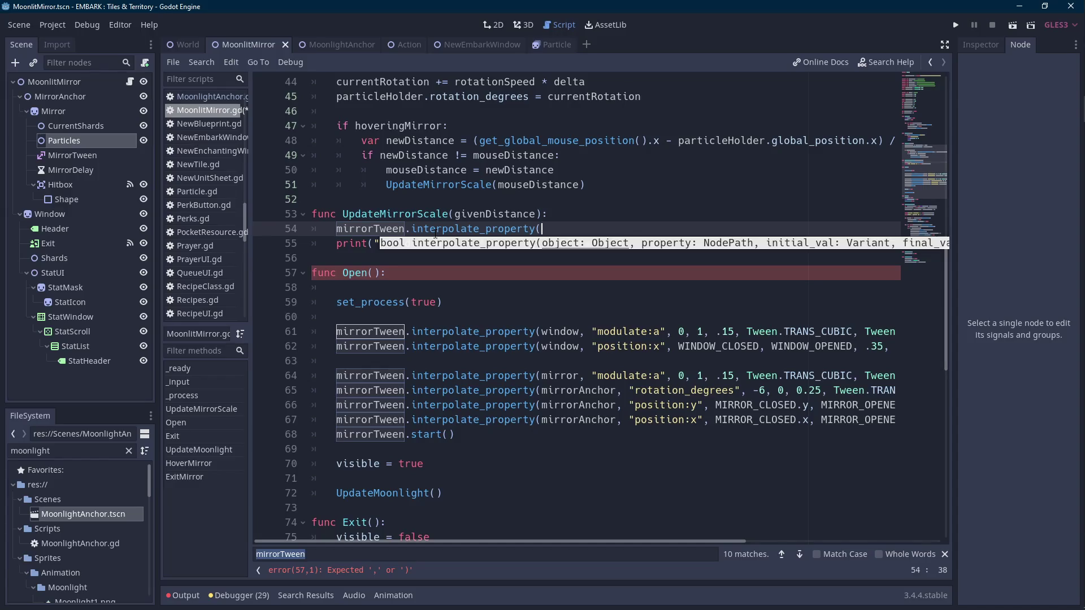
{"action": "type", "text": "mirror,"}
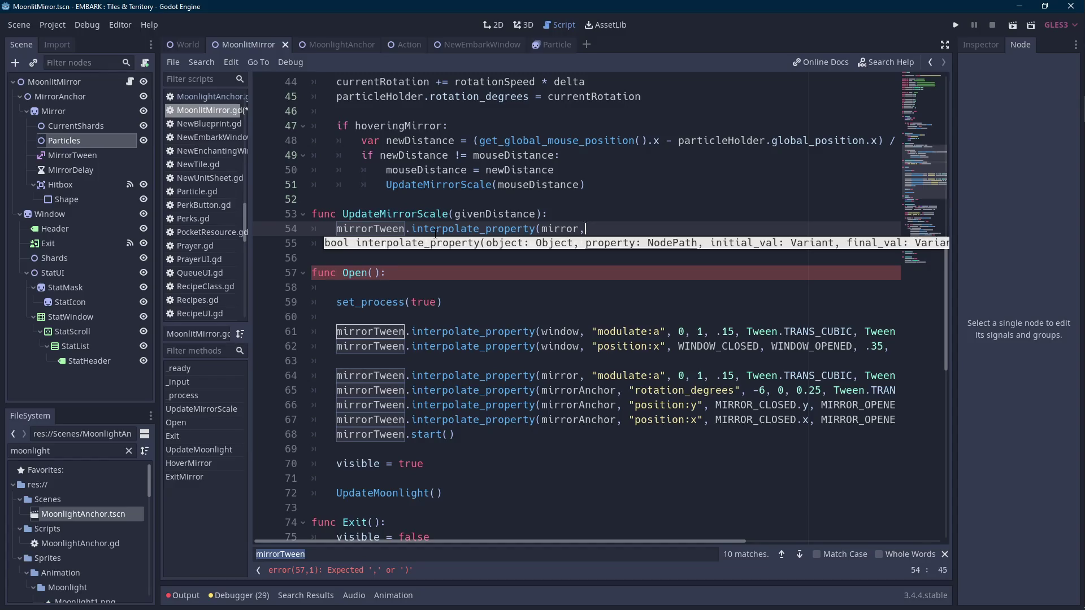
{"action": "key", "text": "Scroll_Lock"}
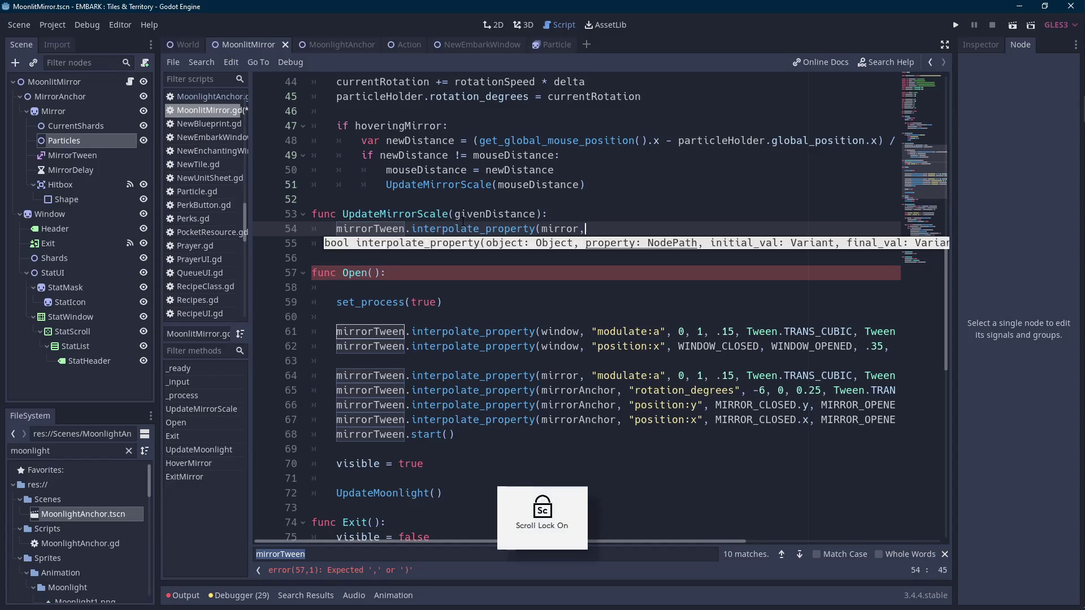
{"action": "left_click", "coordinate": [91, 110]}
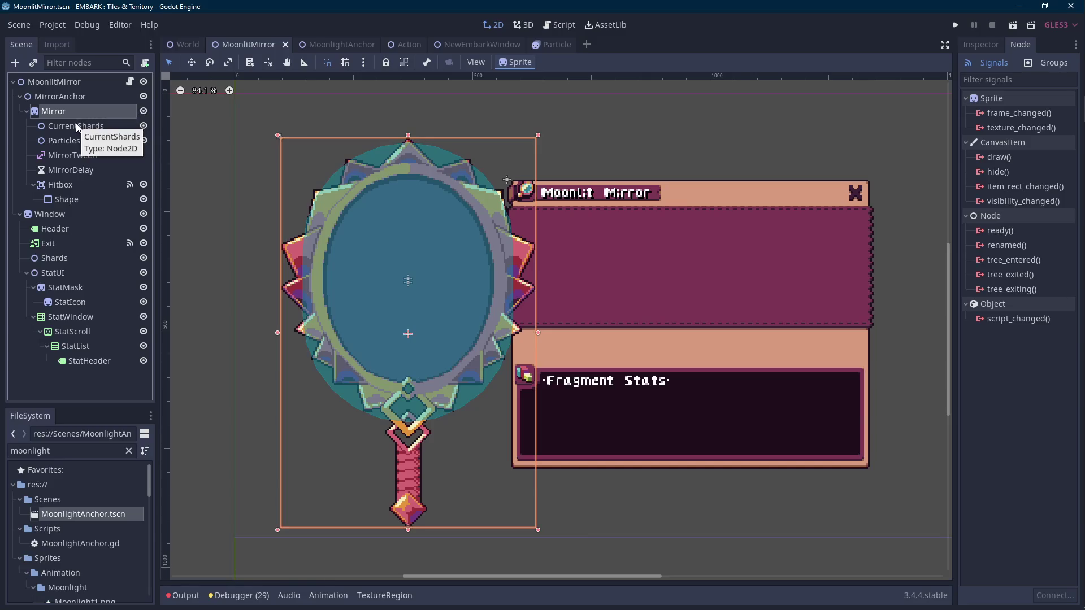
- Move CurrentShards and Particles directly under MirrorAnchor
{"action": "left_click", "coordinate": [78, 126]}
{"action": "left_click", "coordinate": [75, 139], "text": "ctrl"}
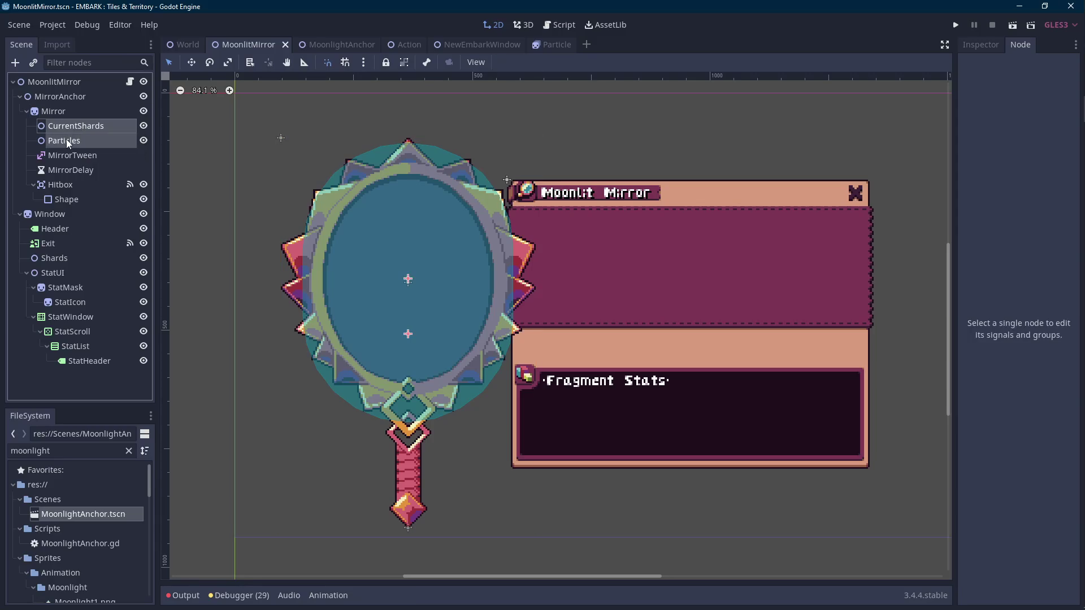
{"action": "left_click_drag", "start_coordinate": [75, 140], "coordinate": [89, 99]}
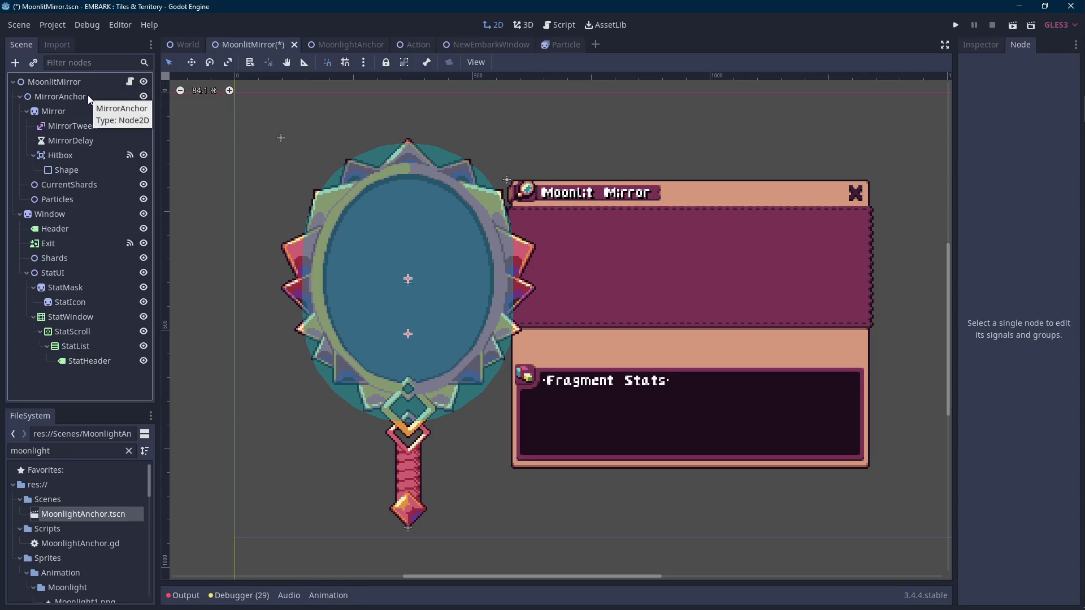
- Point particleHolder on line 9 to $MirrorAnchor/Particles and save
{"action": "left_click", "coordinate": [129, 81]}
{"action": "scroll", "coordinate": [293, 151], "scroll_direction": "up", "scroll_amount": 15}
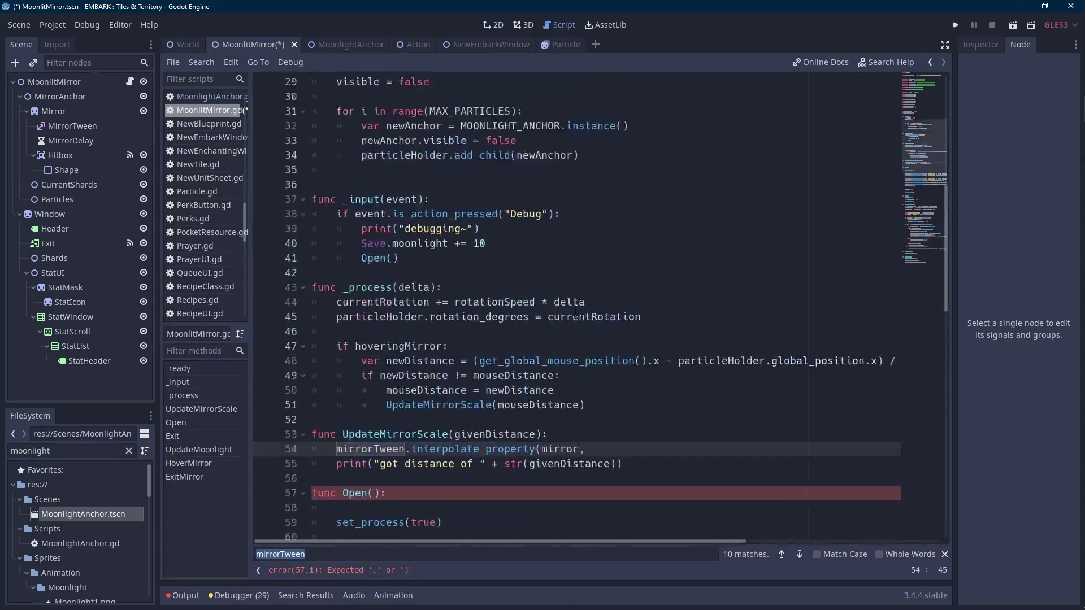
{"action": "key", "text": "Scroll_Lock"}
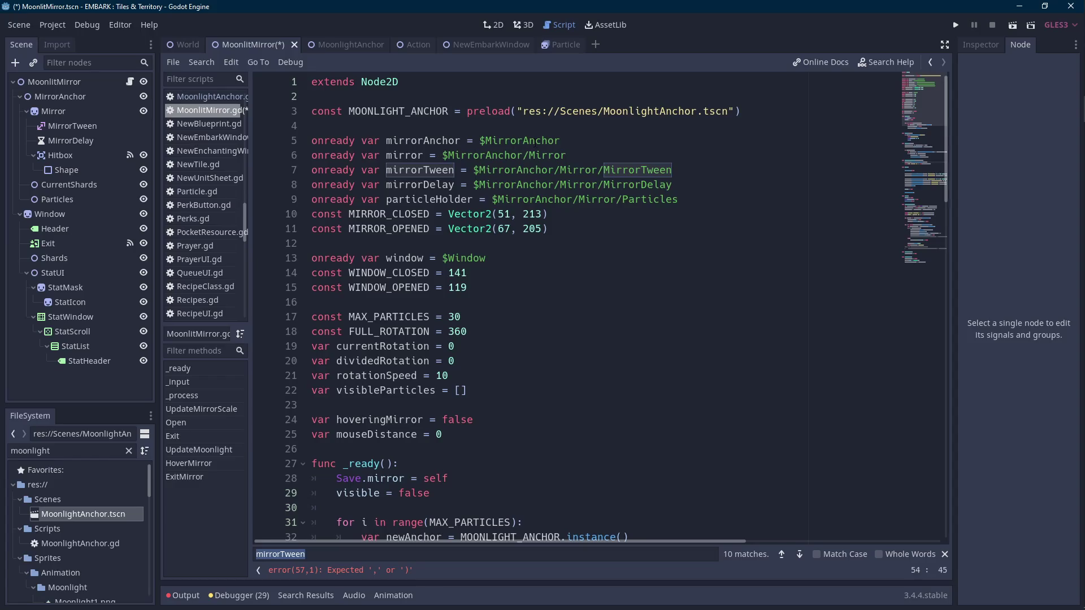
{"action": "double_click", "coordinate": [650, 200]}
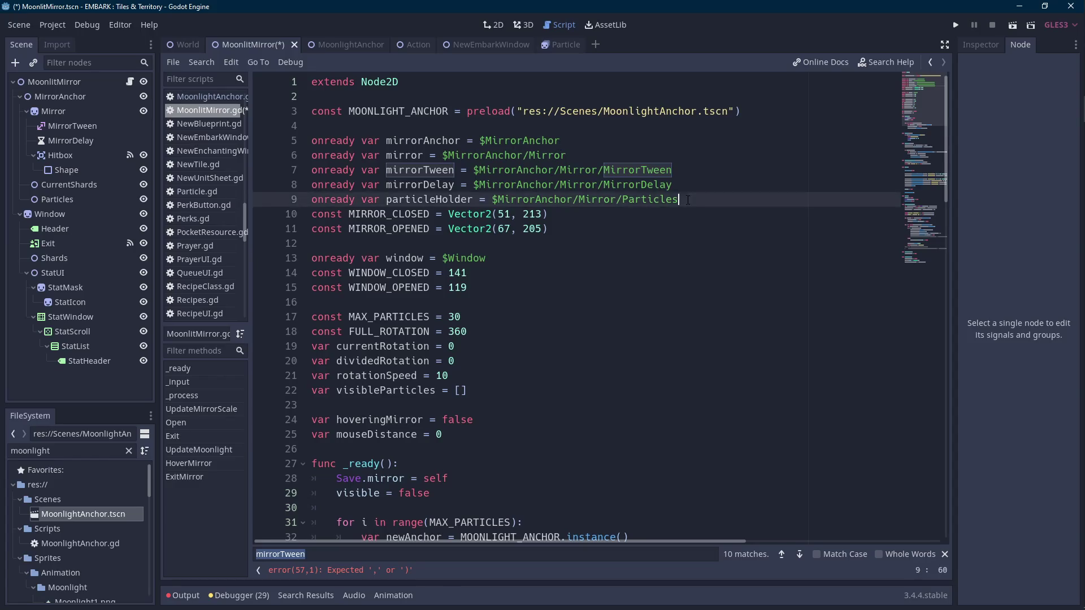
{"action": "key", "text": "BackSpace"}
{"action": "key", "text": "BackSpace"}
{"action": "key", "text": "BackSpace"}
{"action": "type", "text": "partic"}
{"action": "key", "text": "Return"}
{"action": "key", "text": "ctrl+s"}
{"action": "scroll", "coordinate": [699, 227], "scroll_direction": "down", "scroll_amount": 15}
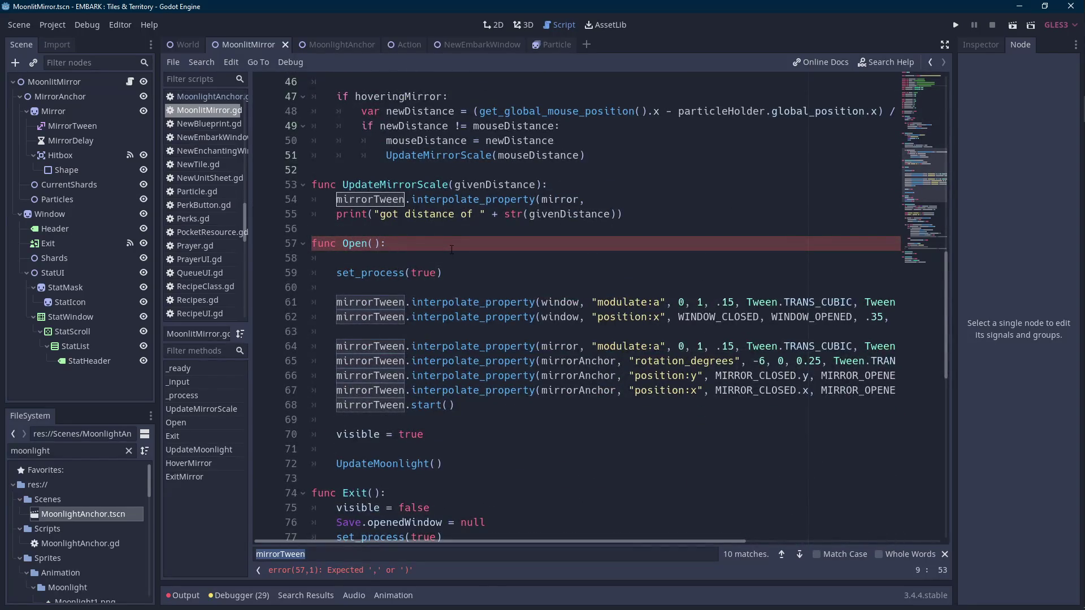
- Add "scale:x" and mirror.scale.x as the tween's property and start value
{"action": "mouse_move", "coordinate": [1081, 164]}
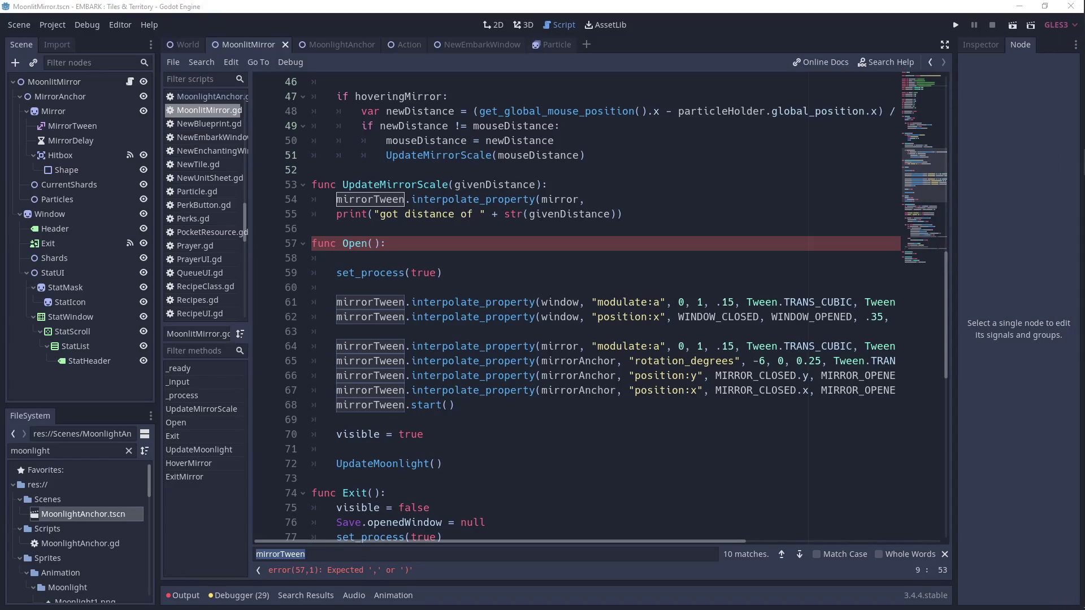
{"action": "left_click", "coordinate": [462, 256]}
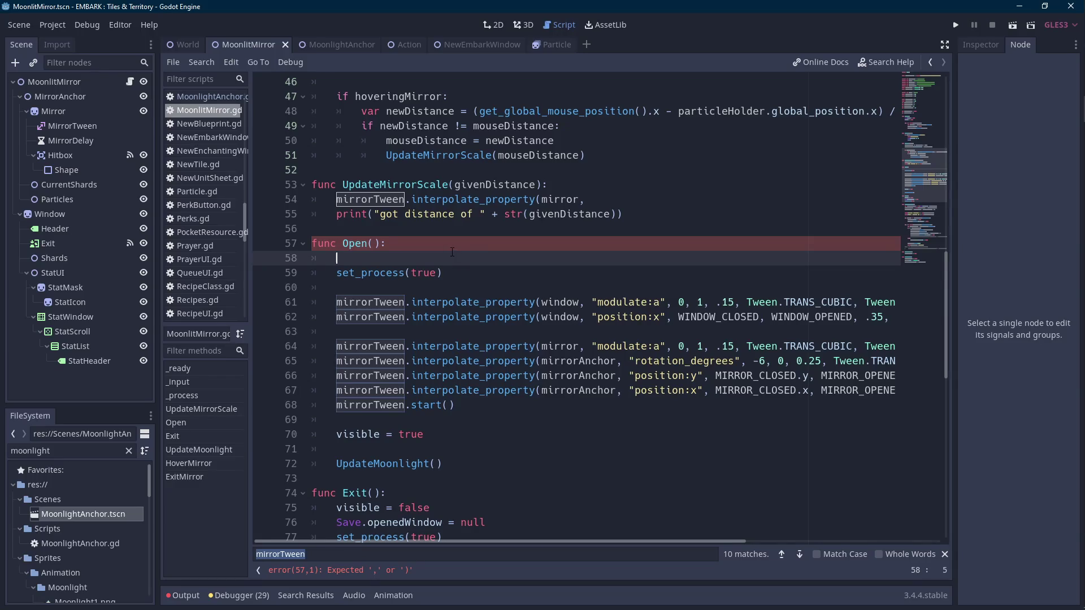
{"action": "left_click", "coordinate": [637, 195]}
{"action": "scroll", "coordinate": [680, 218], "scroll_direction": "up", "scroll_amount": 2}
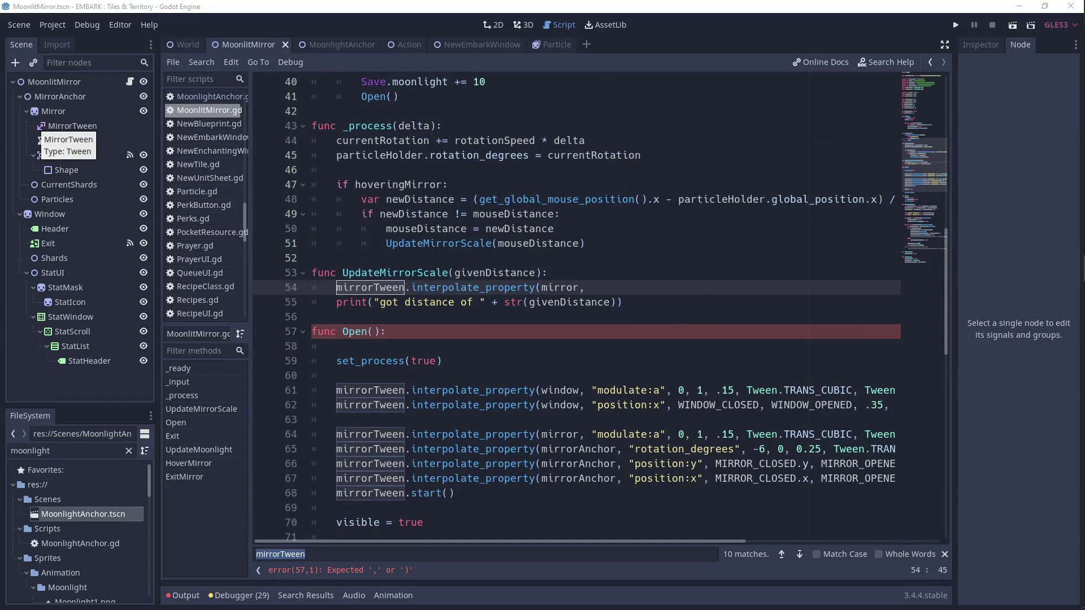
{"action": "left_click", "coordinate": [605, 287]}
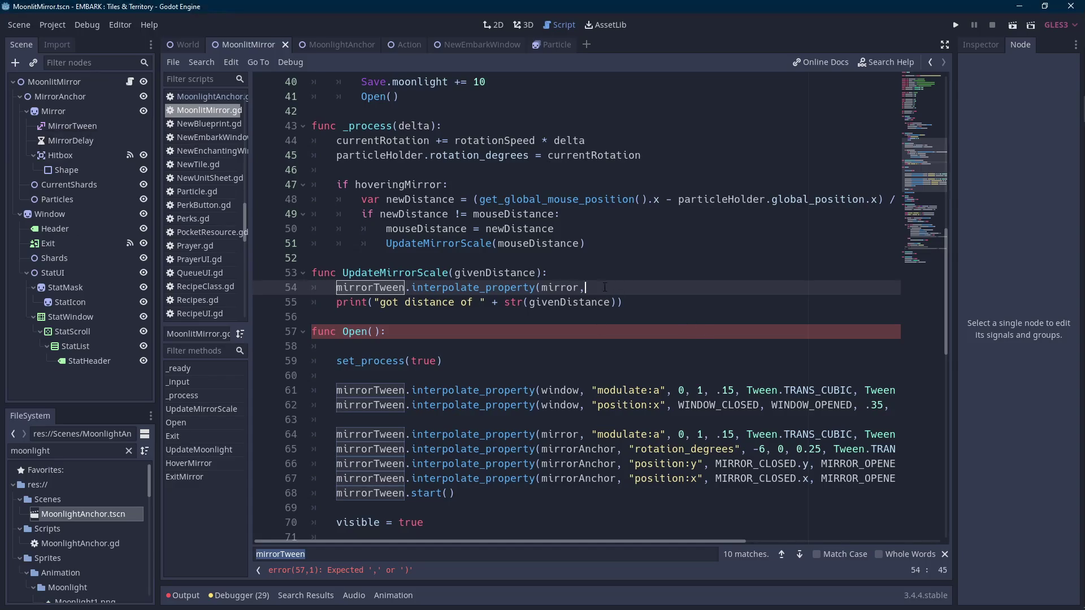
{"action": "key", "text": "BackSpace"}
{"action": "type", "text": ", "}
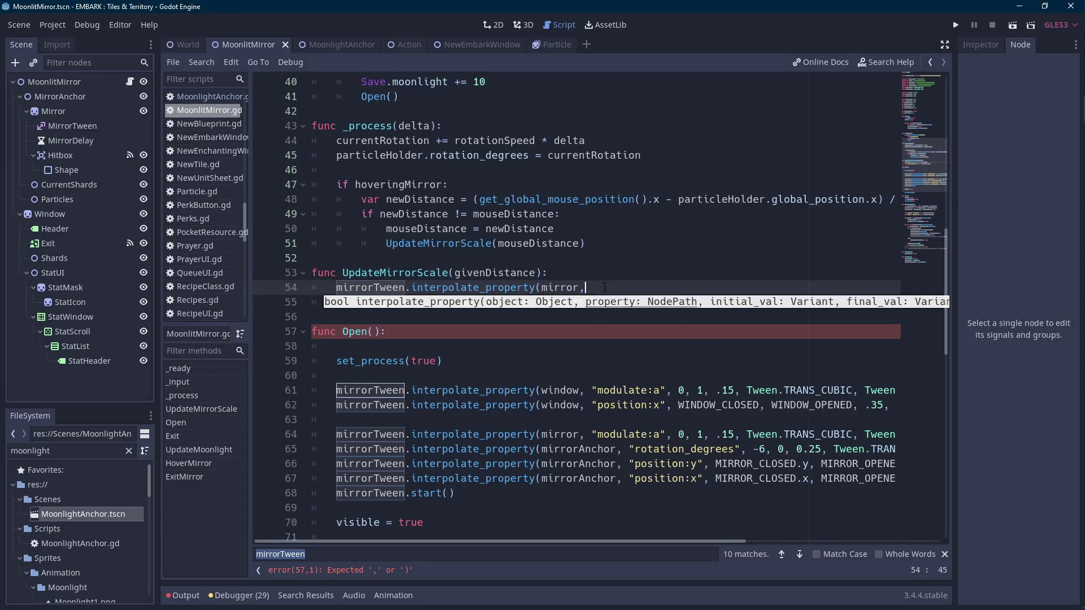
{"action": "type", "text": "\""}
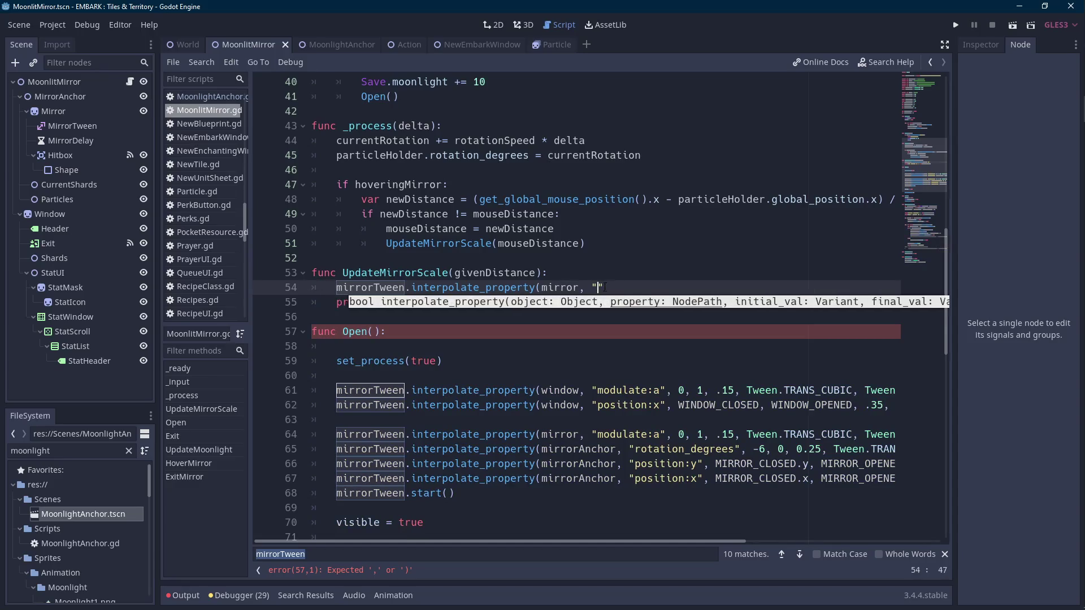
{"action": "type", "text": "scale:x\","}
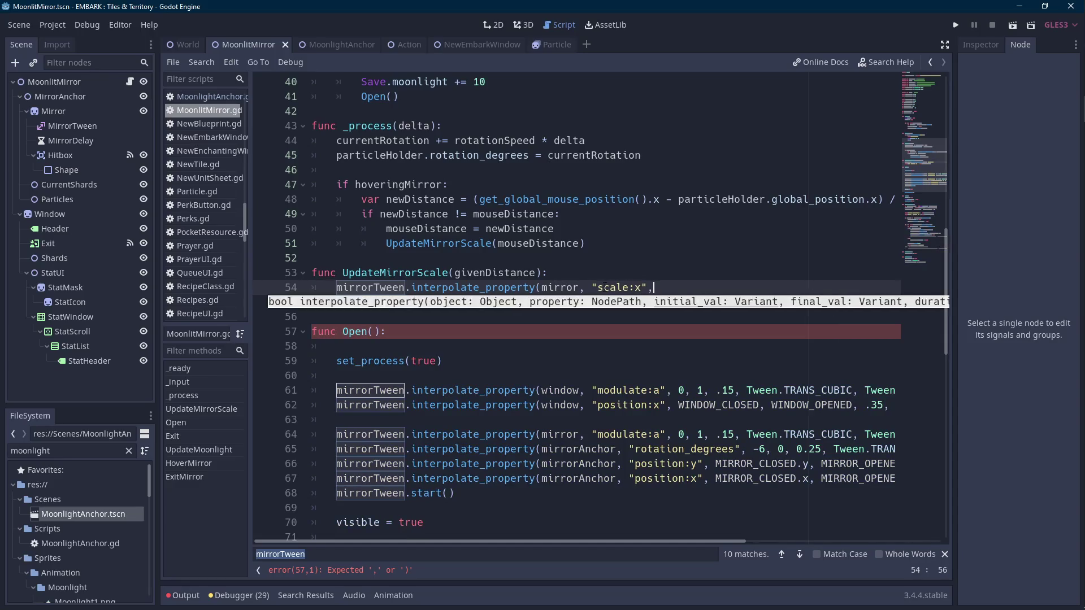
{"action": "type", "text": " mirror.s"}
{"action": "key", "text": "Return"}
{"action": "type", "text": ".x,"}
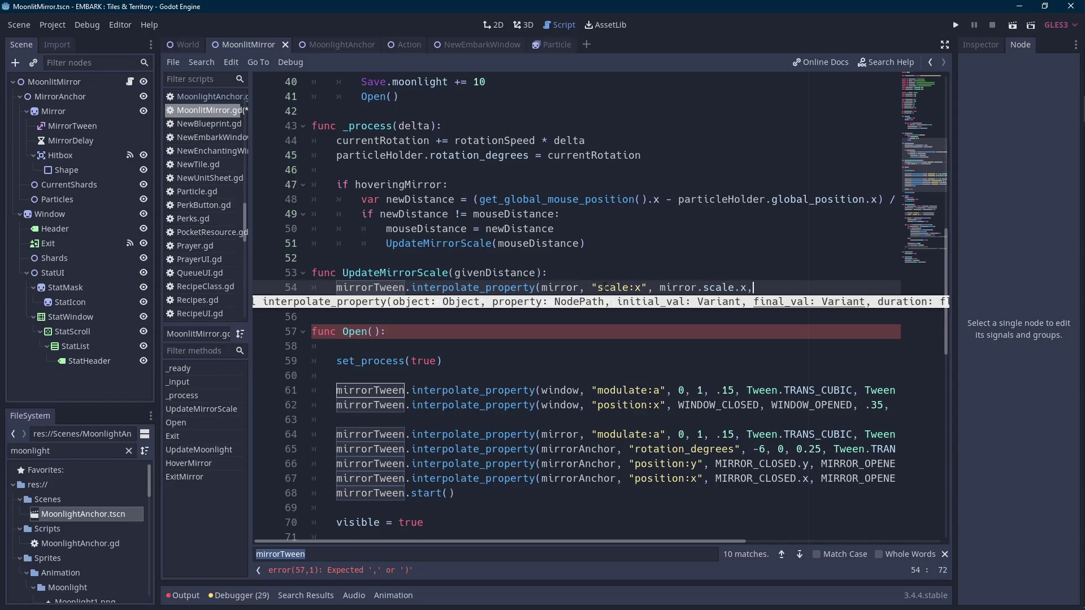
- Set the tween's end value to 1.0 - abs(givenDistance / 10)
{"action": "type", "text": " 1.0 -"}
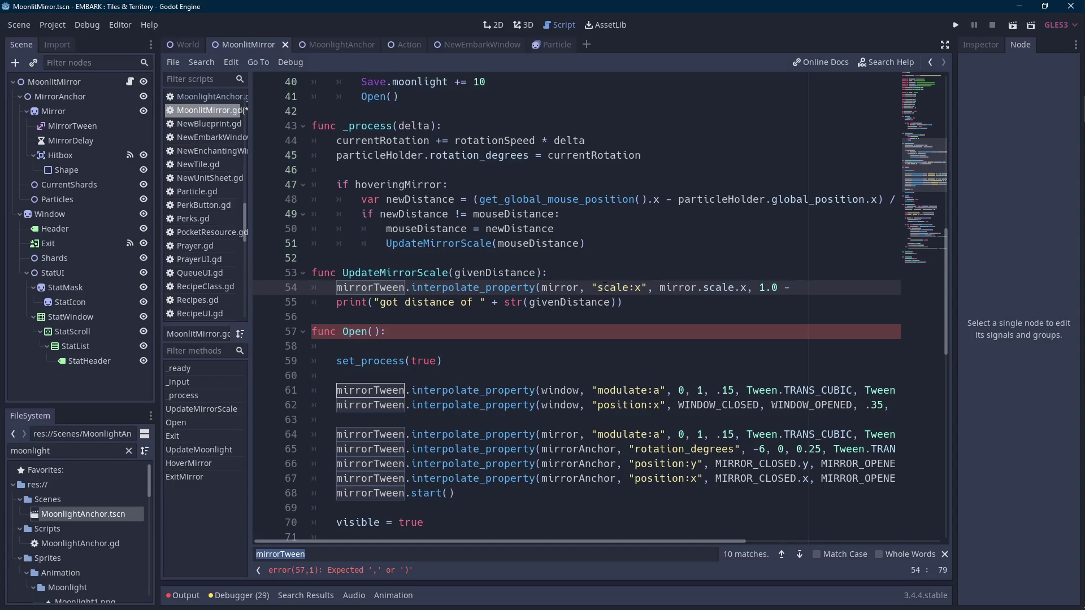
{"action": "type", "text": " givendi"}
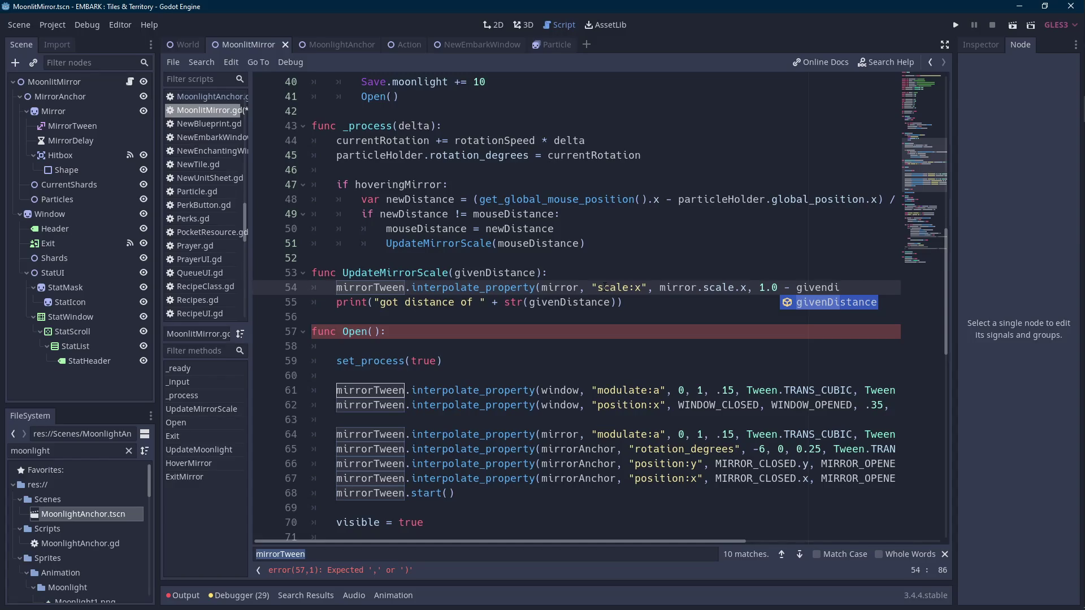
{"action": "key", "text": "Return"}
{"action": "key", "text": "ctrl+Left"}
{"action": "key", "text": "ctrl+Left"}
{"action": "key", "text": "ctrl+Left"}
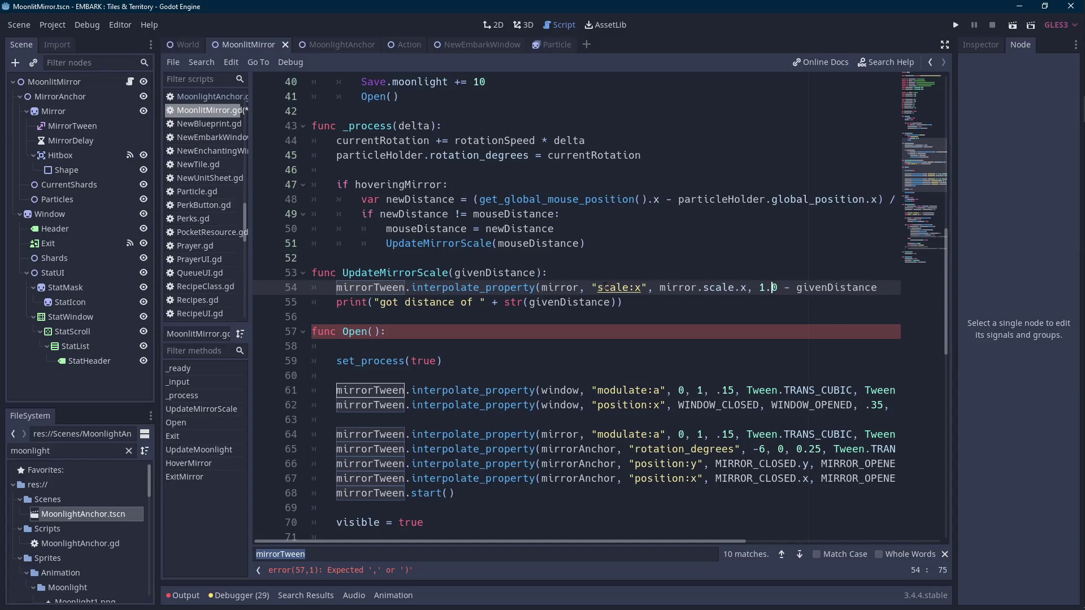
{"action": "key", "text": "Right"}
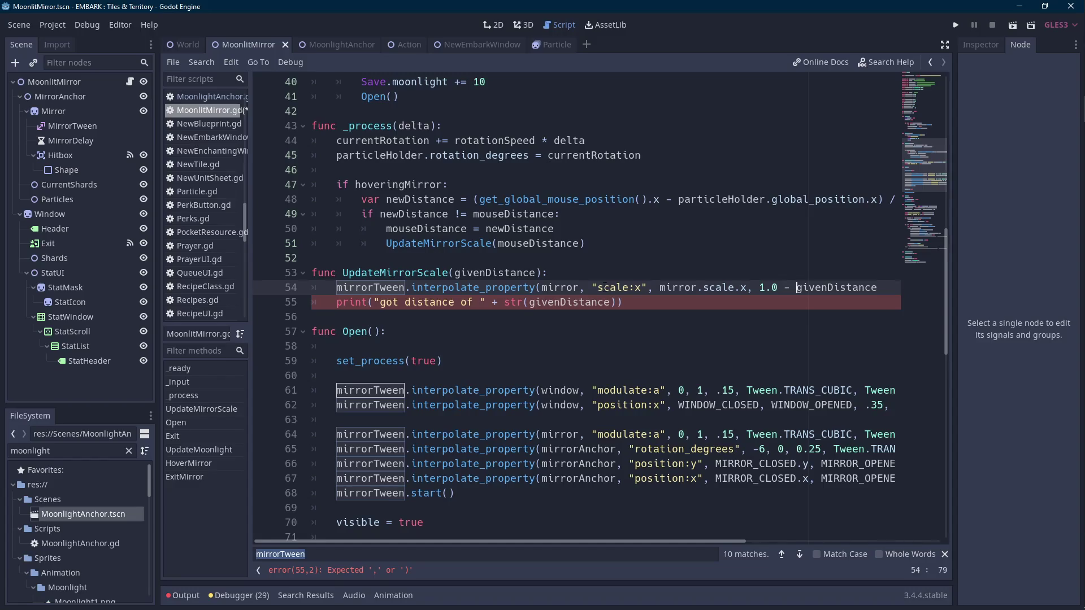
{"action": "type", "text": "abs("}
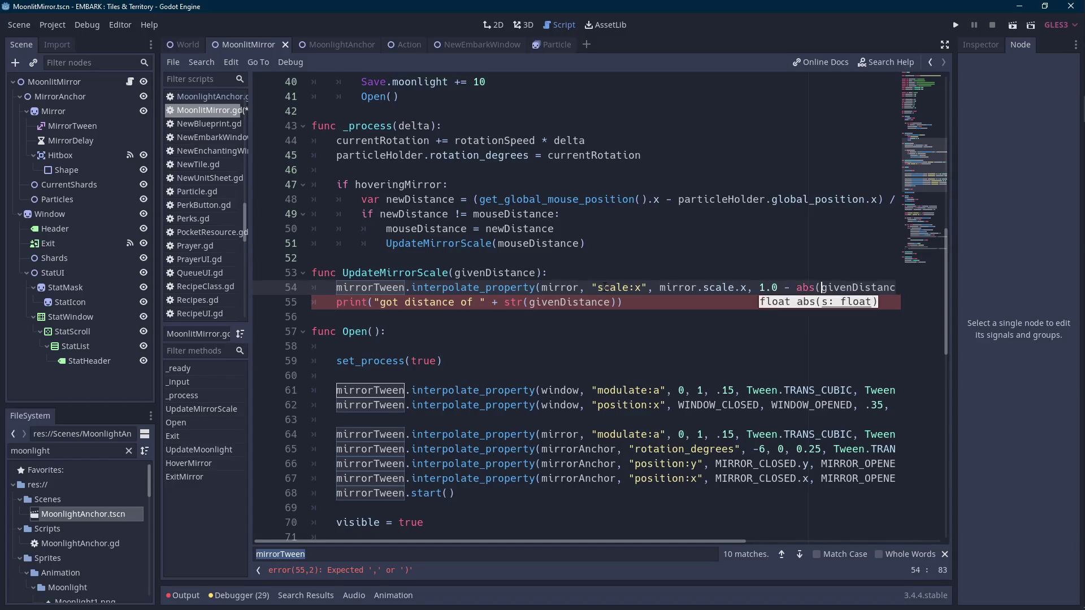
{"action": "key", "text": "End"}
{"action": "type", "text": "),"}
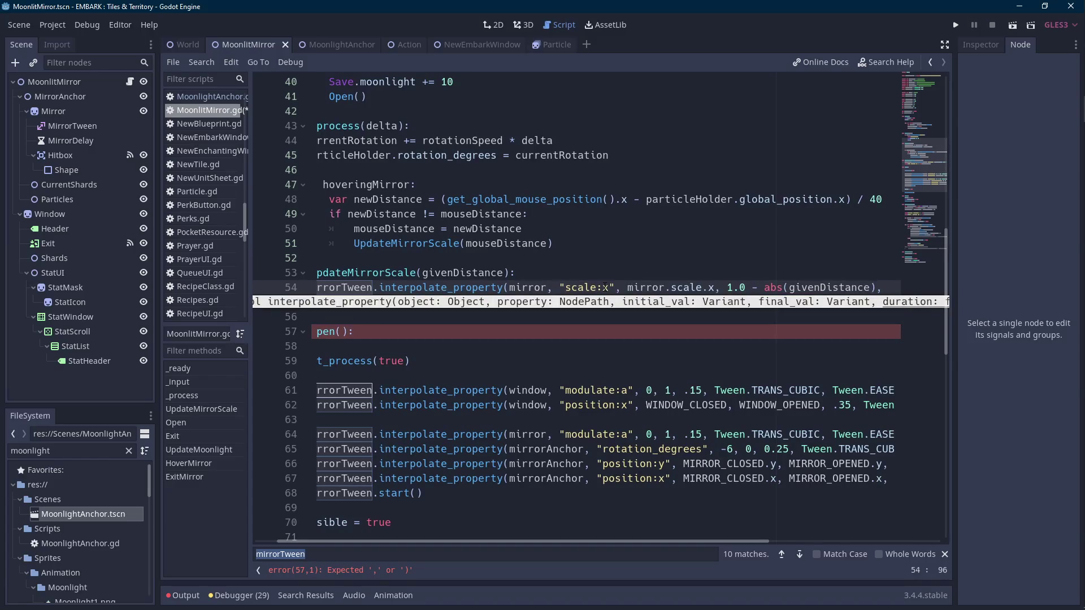
{"action": "type", "text": " / 10"}
- Finish the tween call with duration 0.1, Tween.TRANS_CUBIC and Tween.EASE_OUT
{"action": "key", "text": "End"}
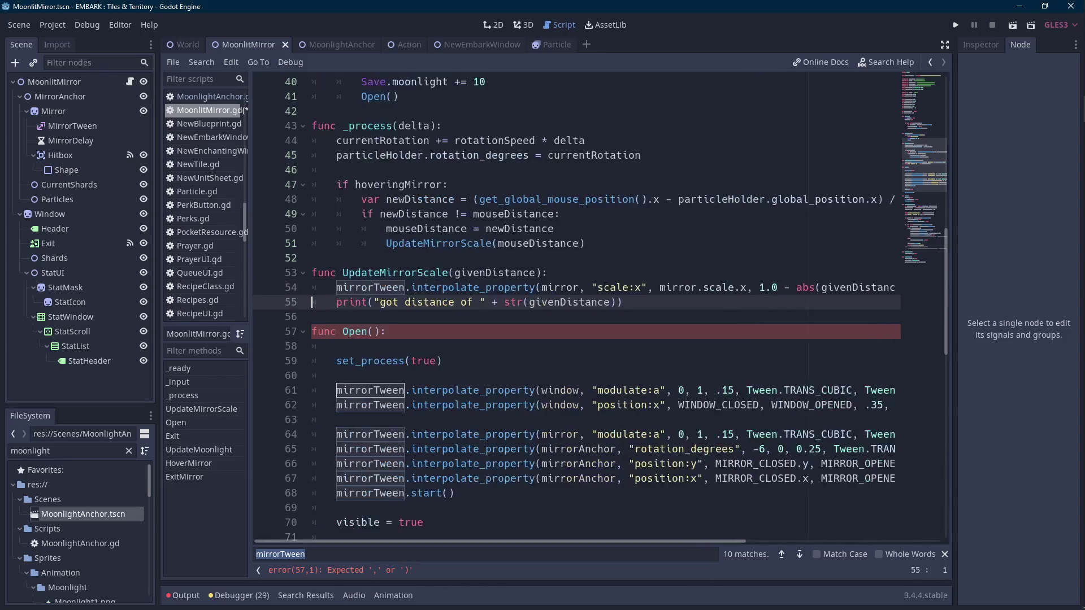
{"action": "type", "text": ","}
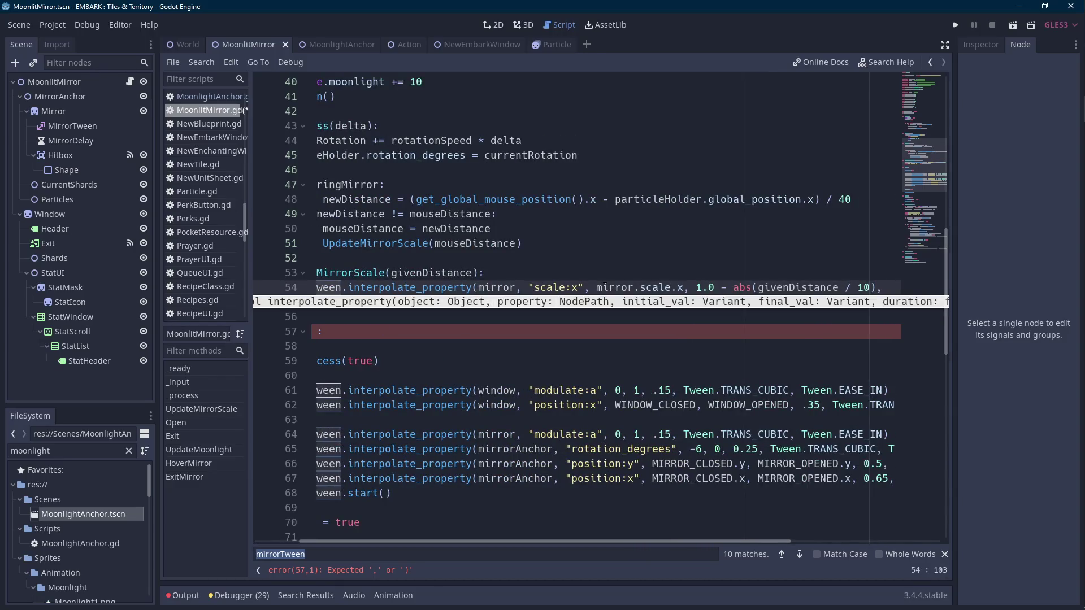
{"action": "type", "text": " 0.1,"}
{"action": "key", "text": "Down"}
{"action": "key", "text": "Down"}
{"action": "key", "text": "Down"}
{"action": "key", "text": "Return"}
{"action": "type", "text": ","}
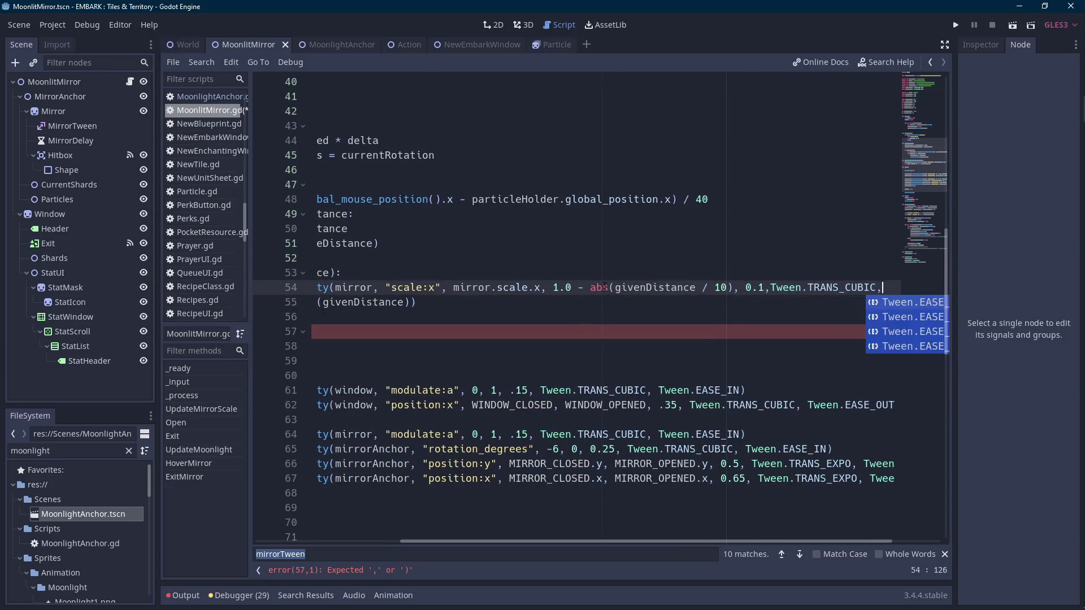
{"action": "key", "text": "Return"}
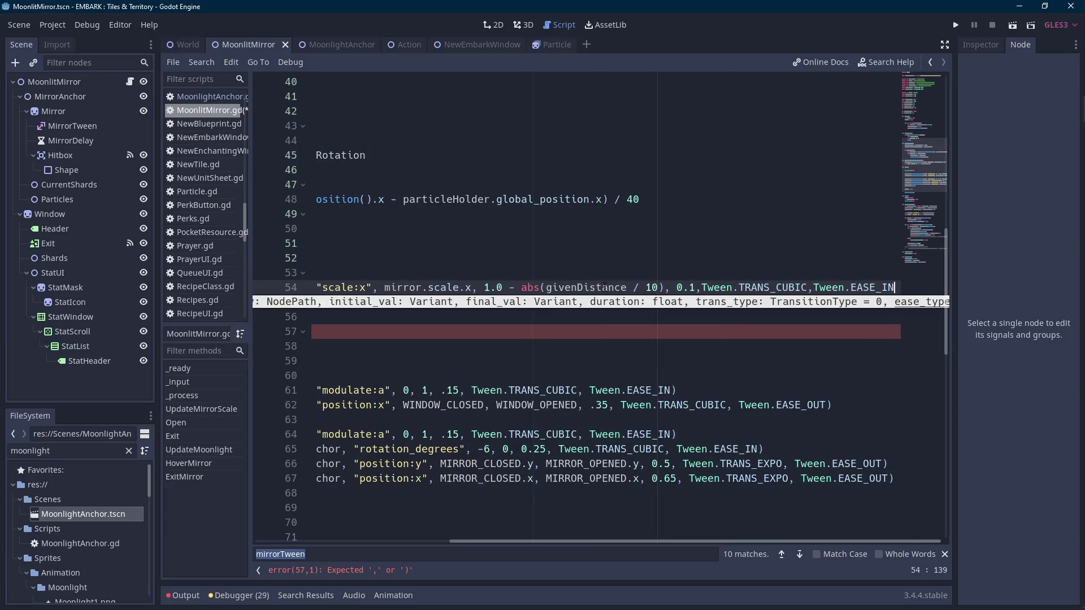
{"action": "key", "text": "ctrl+BackSpace"}
{"action": "key", "text": "Down"}
{"action": "key", "text": "Down"}
{"action": "key", "text": "Return"}
{"action": "type", "text": ")"}
{"action": "key", "text": "ctrl+Left"}
{"action": "key", "text": "ctrl+Left"}
{"action": "key", "text": "ctrl+Left"}
{"action": "key", "text": "ctrl+Left"}
{"action": "left_click", "coordinate": [540, 287]}
{"action": "key", "text": "Scroll_Lock"}
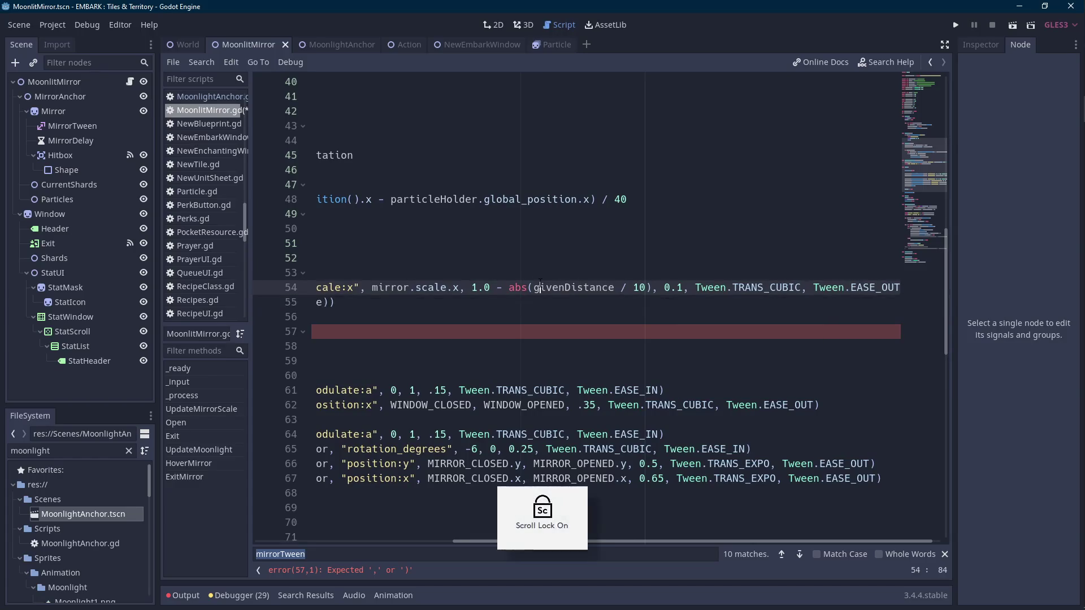
{"action": "left_click_drag", "start_coordinate": [464, 541], "coordinate": [256, 536]}
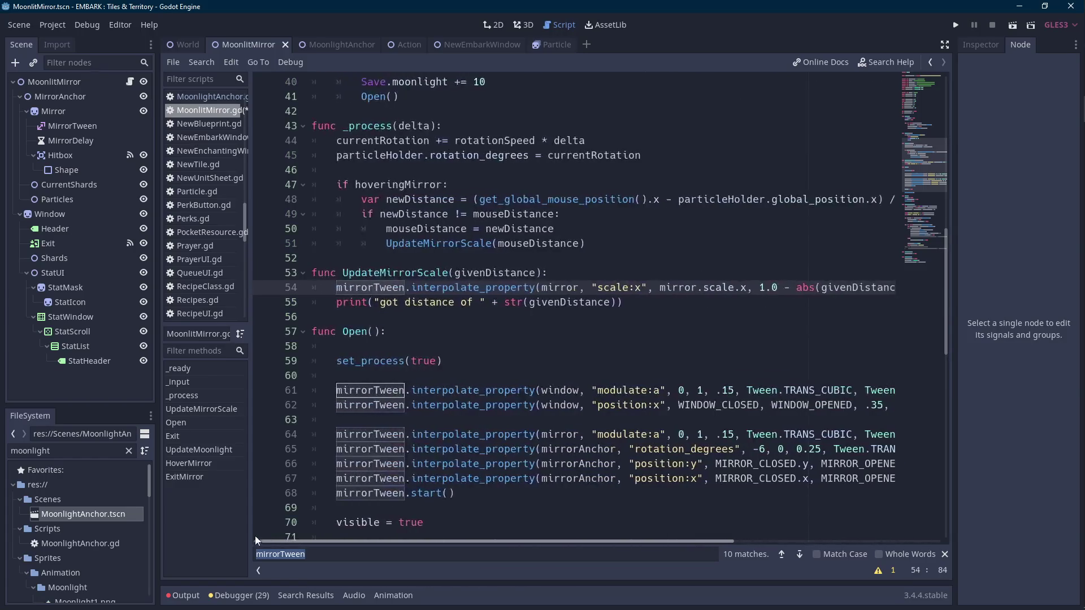
{"action": "left_click", "coordinate": [337, 302]}
- Add mirrorTween.start() below the scale tween call
{"action": "key", "text": "Return"}
{"action": "key", "text": "Up"}
{"action": "type", "text": "mirrorTween.start()"}
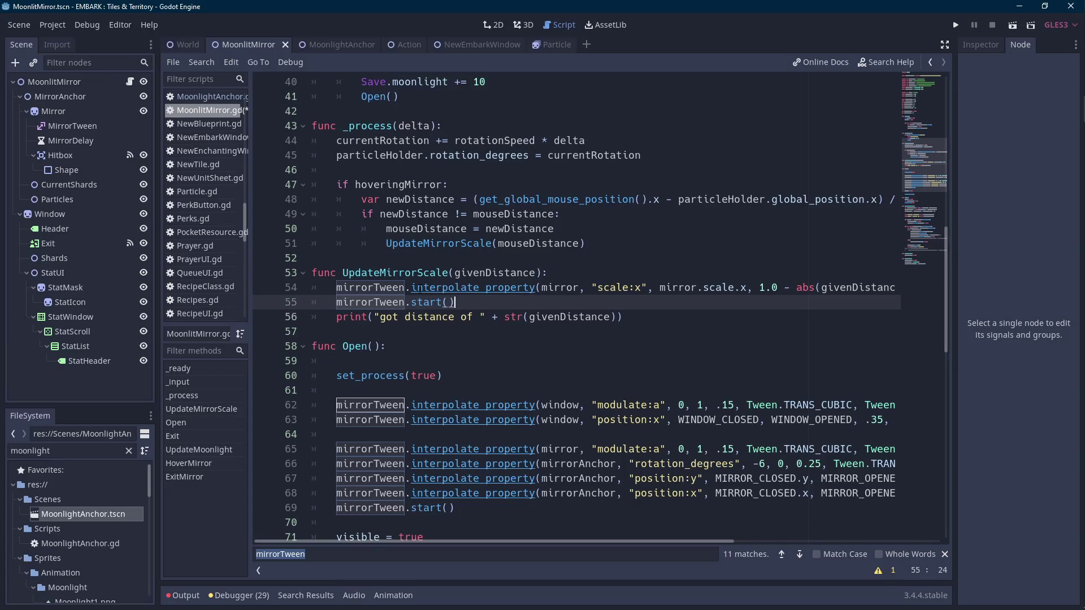
- Begin a second interpolate_property on mirror for "position:x" starting from mirror.position.x
{"action": "key", "text": "Home"}
{"action": "key", "text": "Return"}
{"action": "key", "text": "Up"}
{"action": "type", "text": "mirro"}
{"action": "key", "text": "Return"}
{"action": "type", "text": ".inter"}
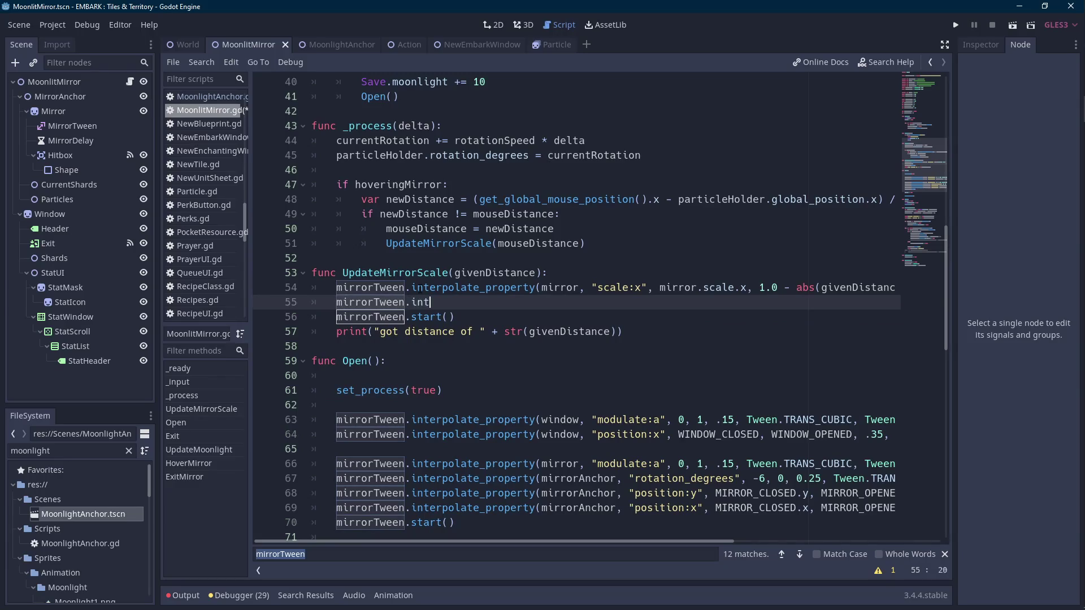
{"action": "key", "text": "Up"}
{"action": "key", "text": "Return"}
{"action": "type", "text": "mirror, \"\""}
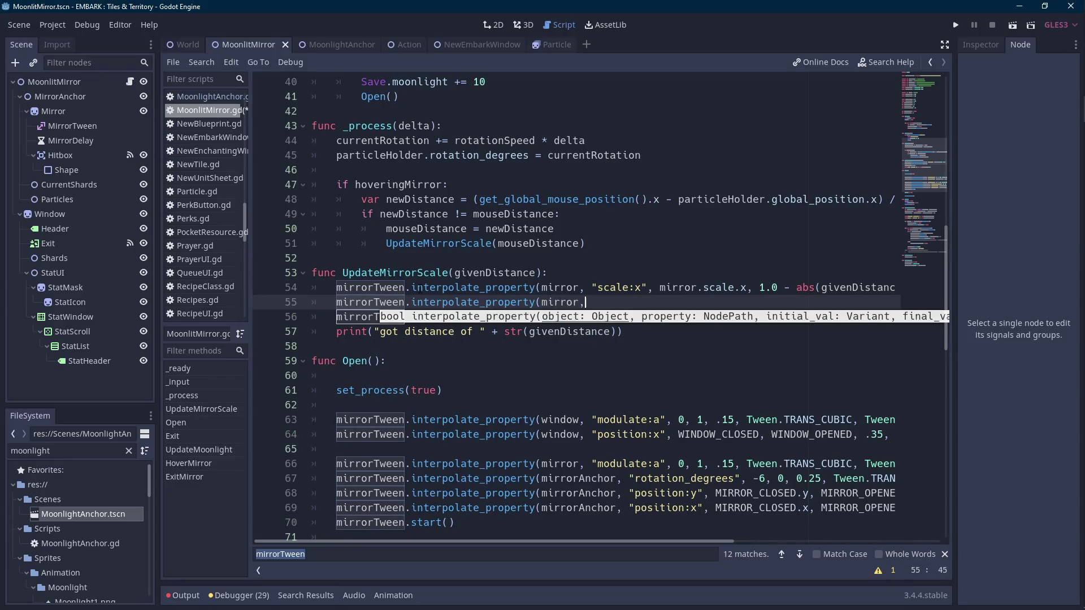
{"action": "key", "text": "Left"}
{"action": "type", "text": "position:x"}
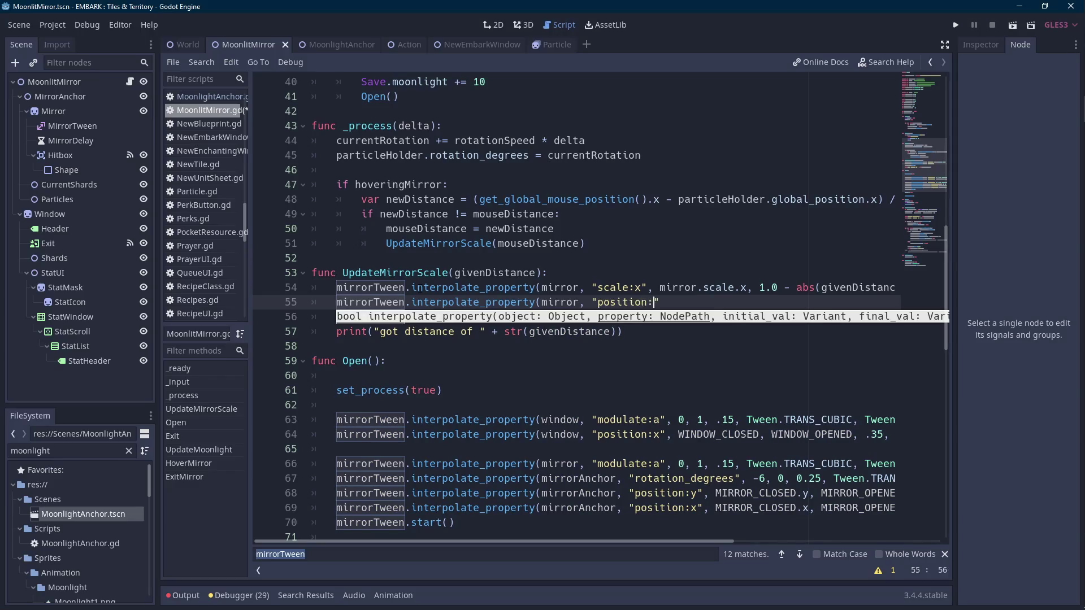
{"action": "key", "text": "Right"}
{"action": "type", "text": "mirror.scale."}
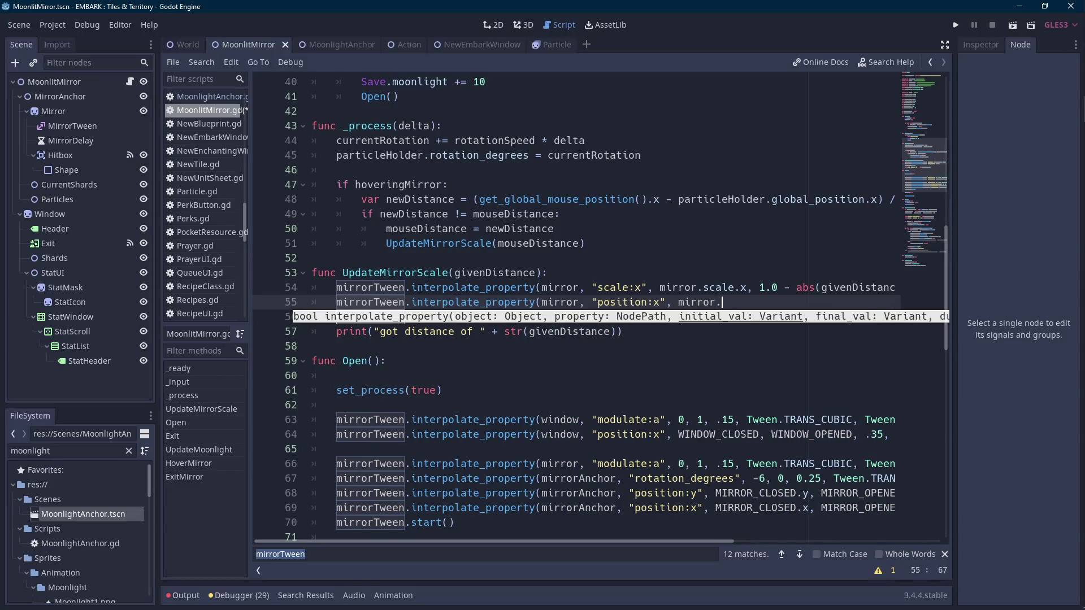
{"action": "key", "text": "BackSpace"}
{"action": "key", "text": "BackSpace"}
{"action": "key", "text": "BackSpace"}
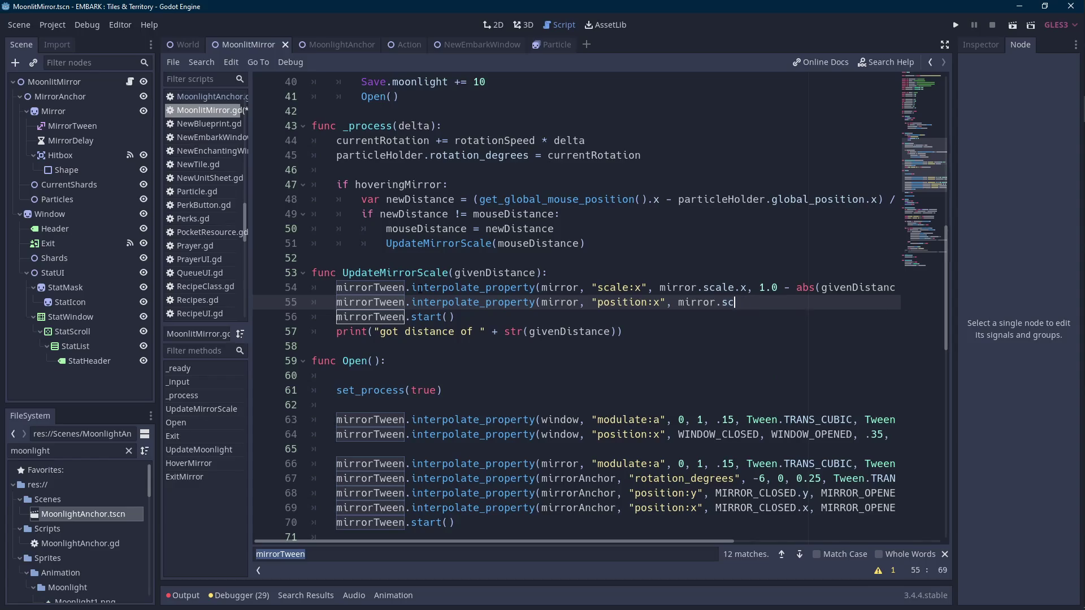
{"action": "type", "text": "position.x,"}
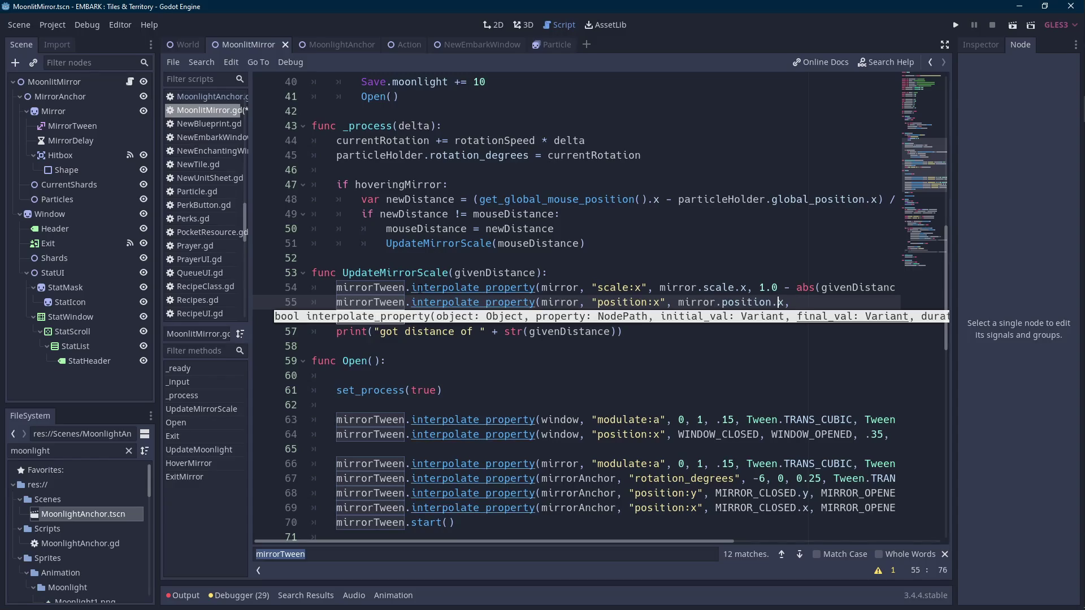
- Give it end value mirror.position.x + givenDistance, 0.1, cubic ease-out, and save
{"action": "left_click", "coordinate": [716, 302]}
{"action": "left_click_drag", "start_coordinate": [678, 302], "coordinate": [785, 302]}
{"action": "key", "text": "ctrl+c"}
{"action": "key", "text": "End"}
{"action": "key", "text": "ctrl+v"}
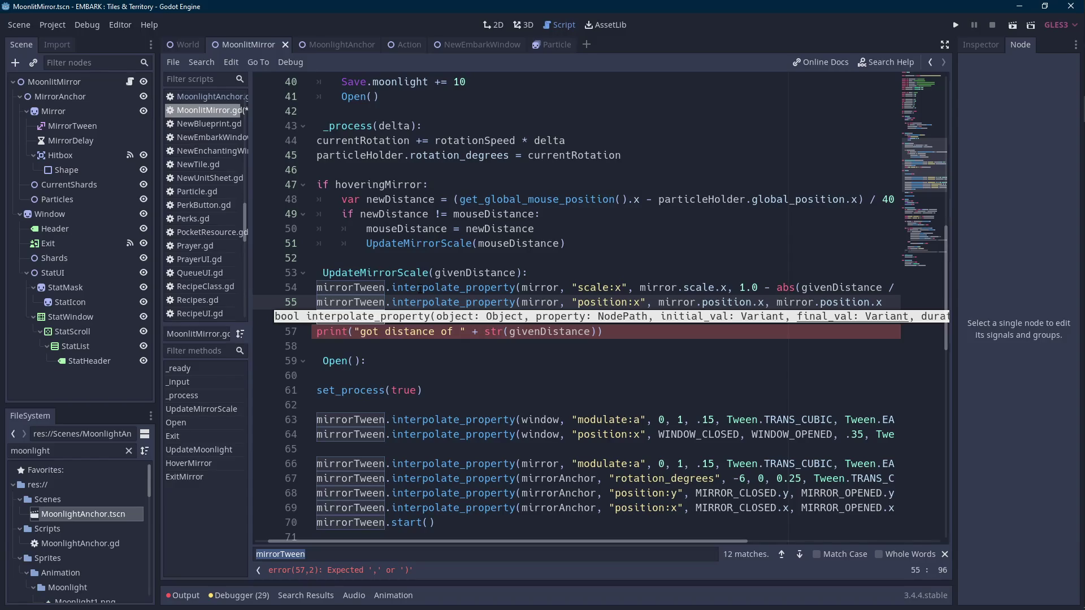
{"action": "type", "text": "+ "}
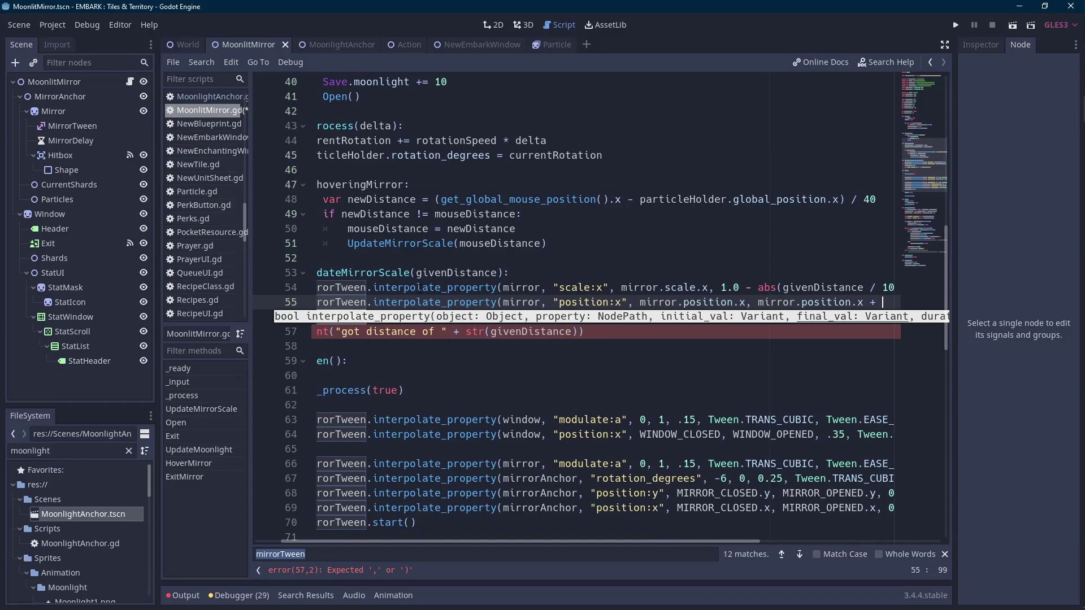
{"action": "type", "text": "givend"}
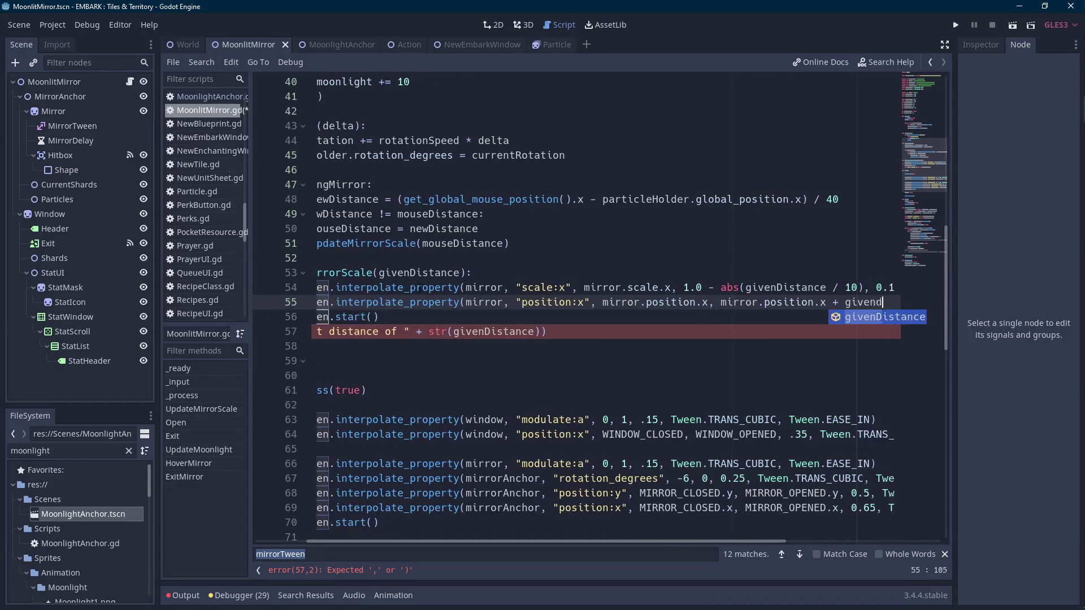
{"action": "key", "text": "Return"}
{"action": "type", "text": ","}
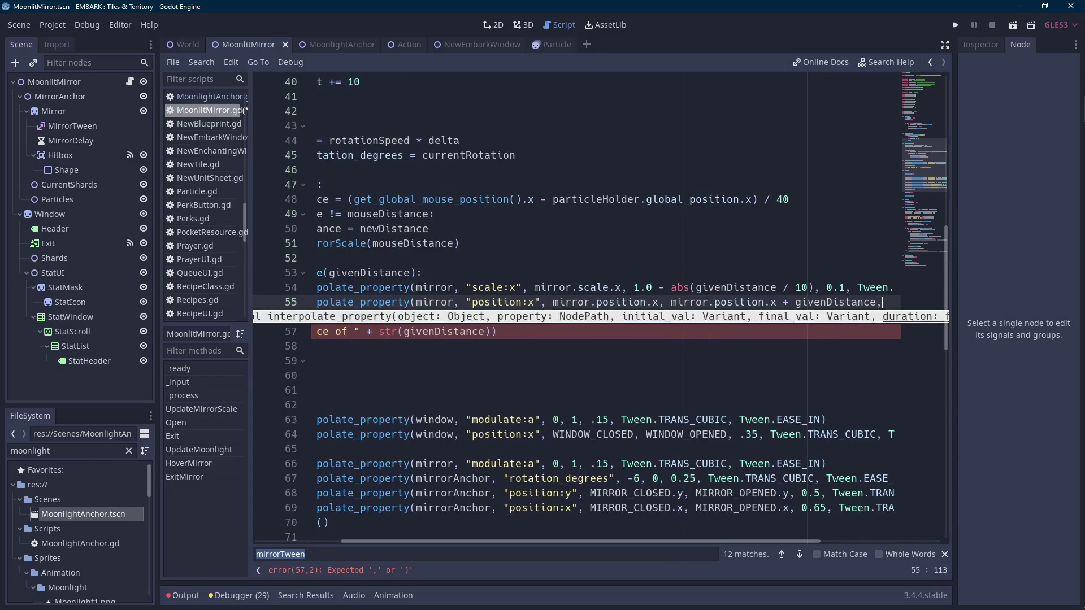
{"action": "type", "text": " 0.1, "}
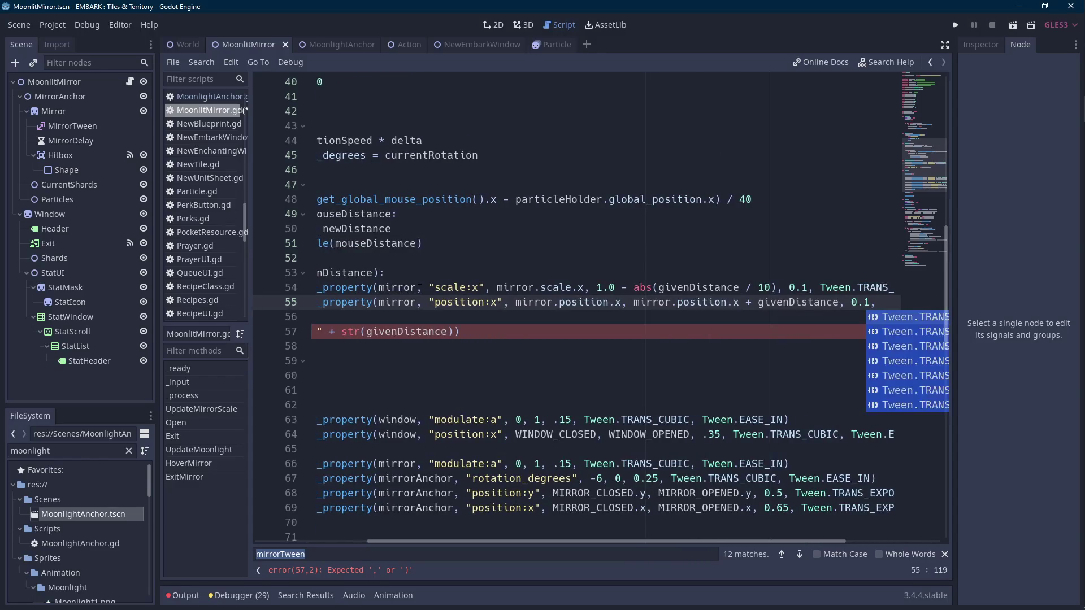
{"action": "type", "text": "Tween.TRANS_CUBIC,"}
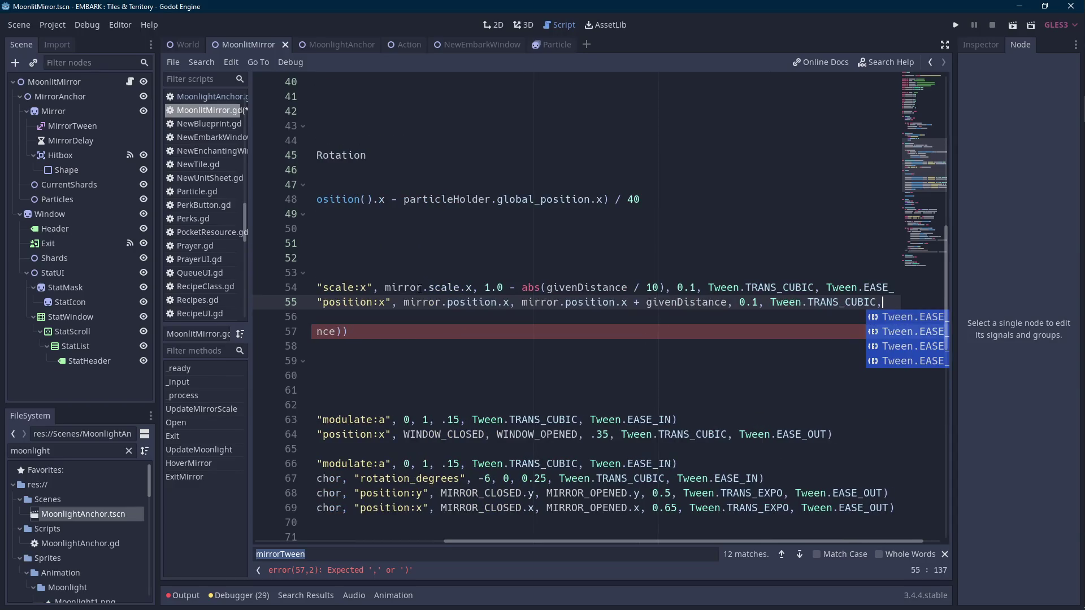
{"action": "type", "text": "Tween.EASE_OUT)"}
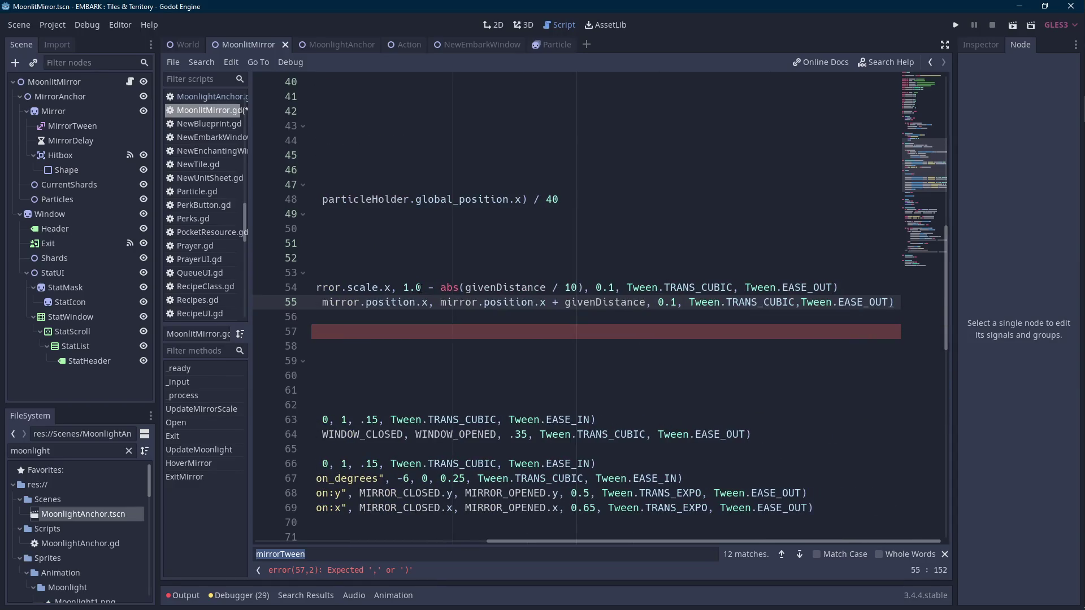
{"action": "key", "text": "ctrl+Left"}
{"action": "key", "text": "ctrl+Left"}
{"action": "key", "text": "ctrl+Left"}
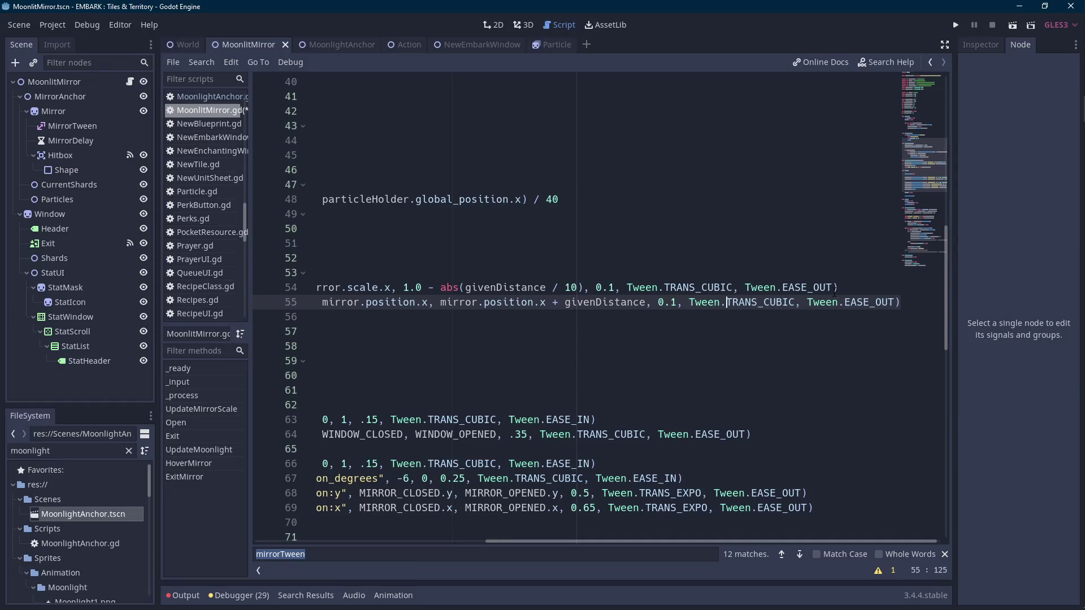
{"action": "left_click", "coordinate": [834, 288]}
{"action": "key", "text": "ctrl+s"}
{"action": "left_click_drag", "start_coordinate": [644, 542], "coordinate": [399, 525]}
- Run the scene, sweep the mouse across the mirror, and stop; distances climb to 32.475
{"action": "left_click", "coordinate": [1016, 30]}
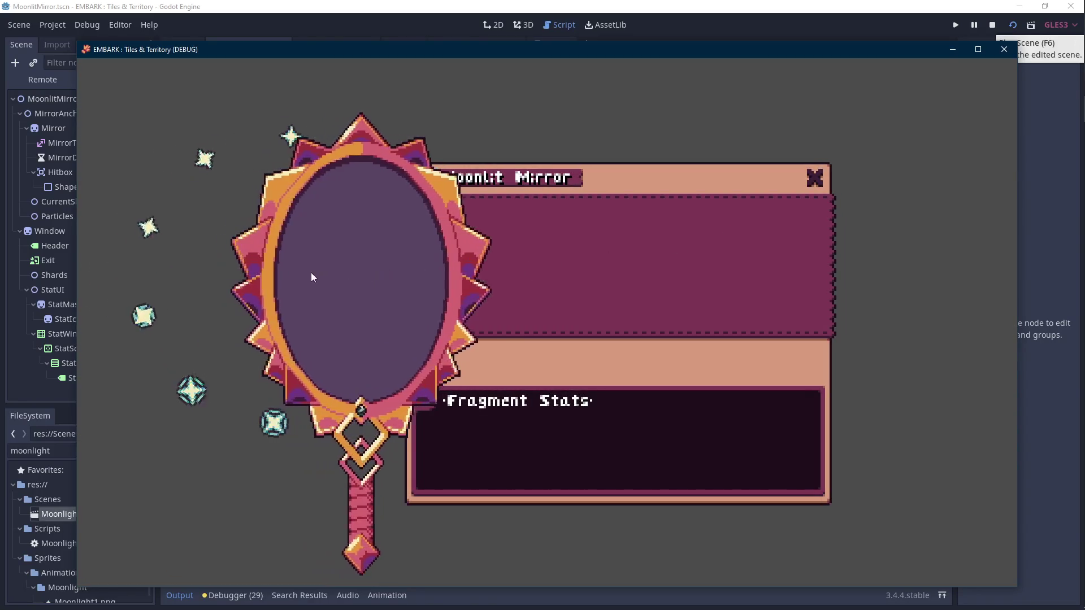
{"action": "mouse_move", "coordinate": [277, 281]}
{"action": "left_mouse_down"}
{"action": "mouse_move", "coordinate": [729, 291]}
{"action": "mouse_move", "coordinate": [1052, 274]}
{"action": "left_mouse_up"}
{"action": "left_click", "coordinate": [991, 25]}
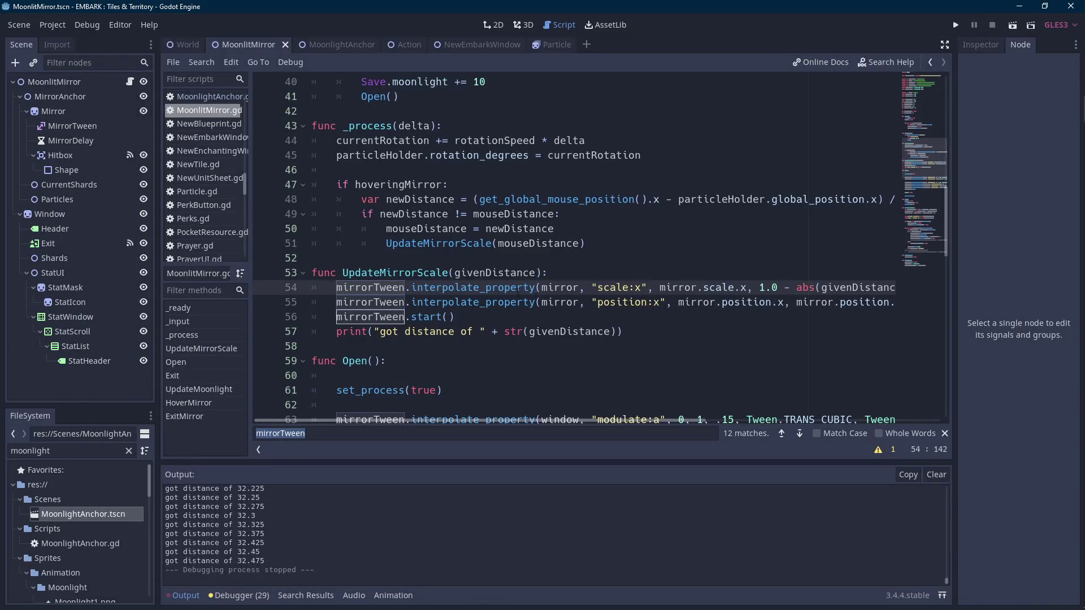
- Reparent Hitbox under MirrorAnchor, view its properties in the Inspector, and rerun the scene
{"action": "left_click", "coordinate": [80, 156]}
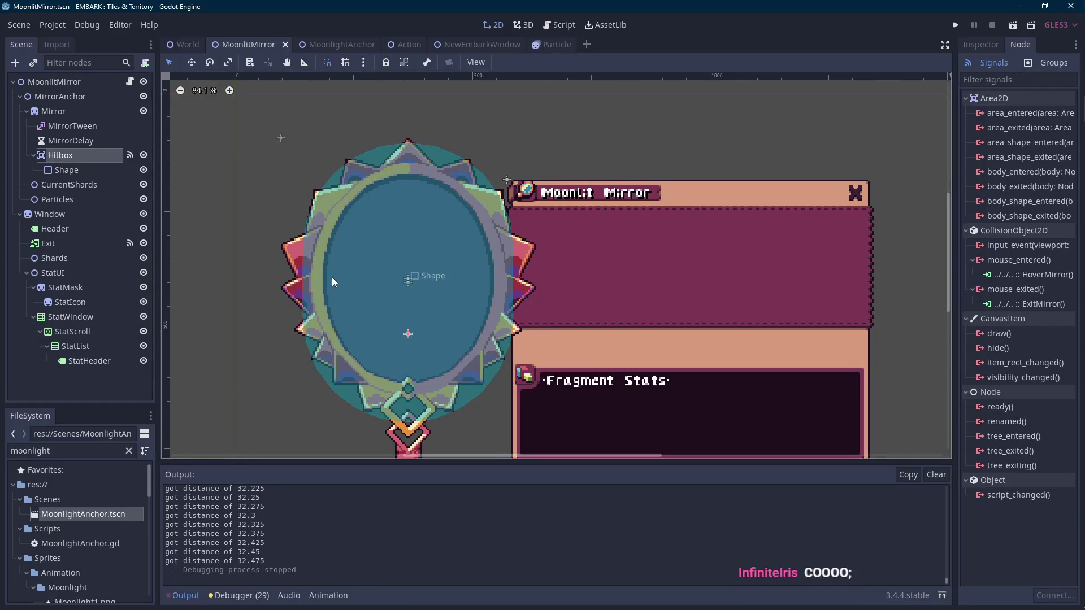
{"action": "scroll", "coordinate": [331, 277], "scroll_direction": "down", "scroll_amount": 1}
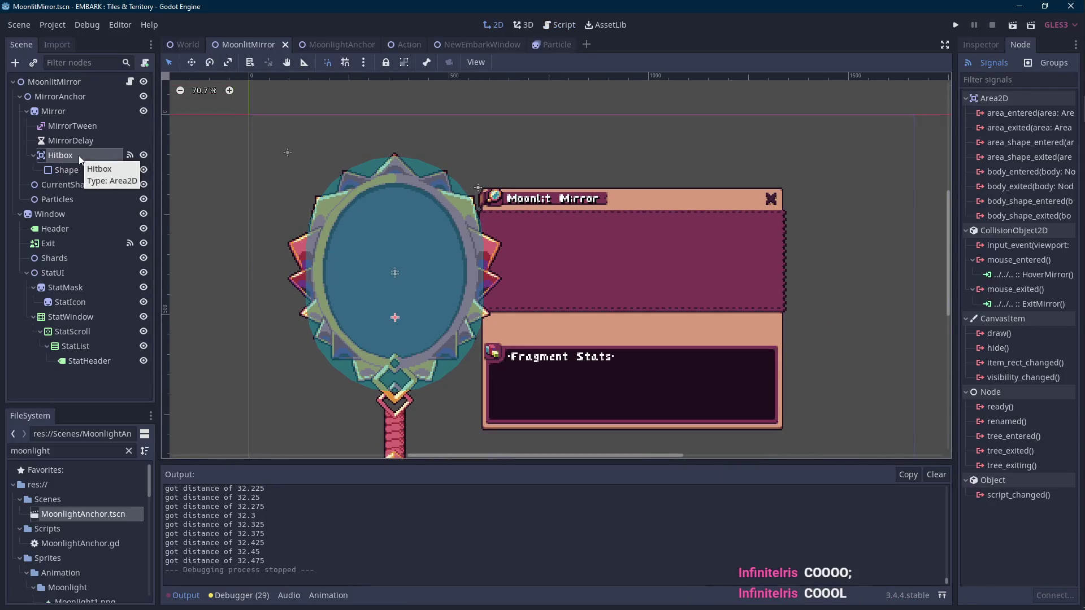
{"action": "left_click_drag", "start_coordinate": [79, 155], "coordinate": [87, 97]}
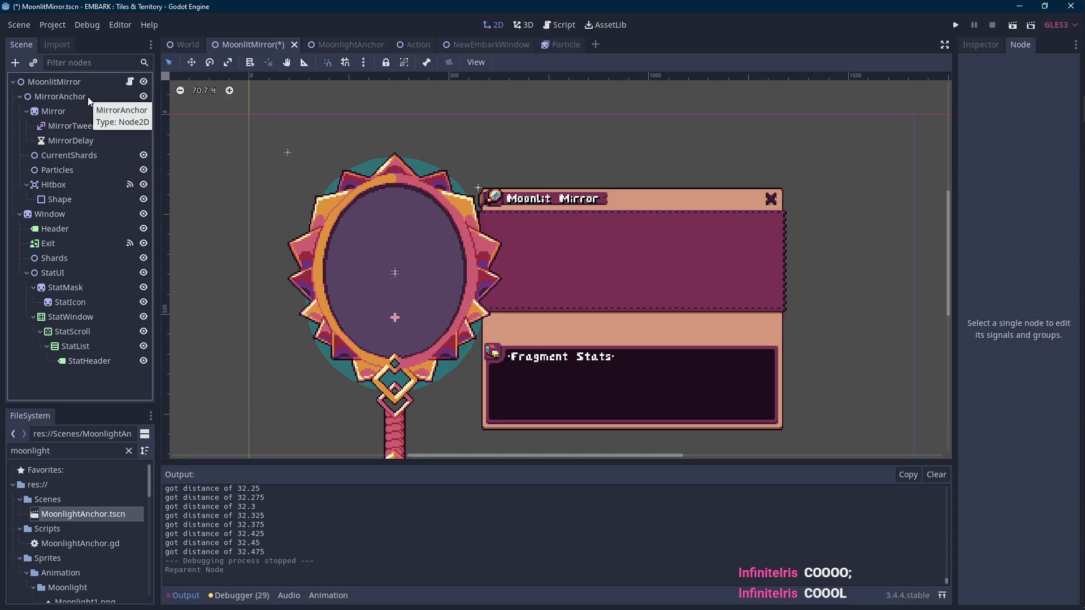
{"action": "left_click", "coordinate": [54, 187]}
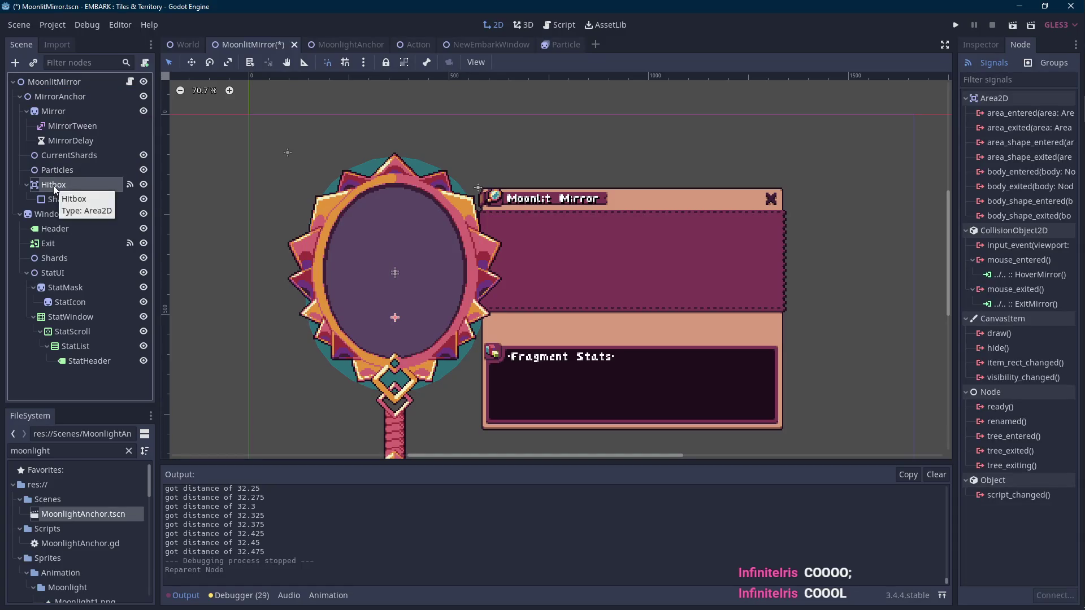
{"action": "left_click", "coordinate": [983, 46]}
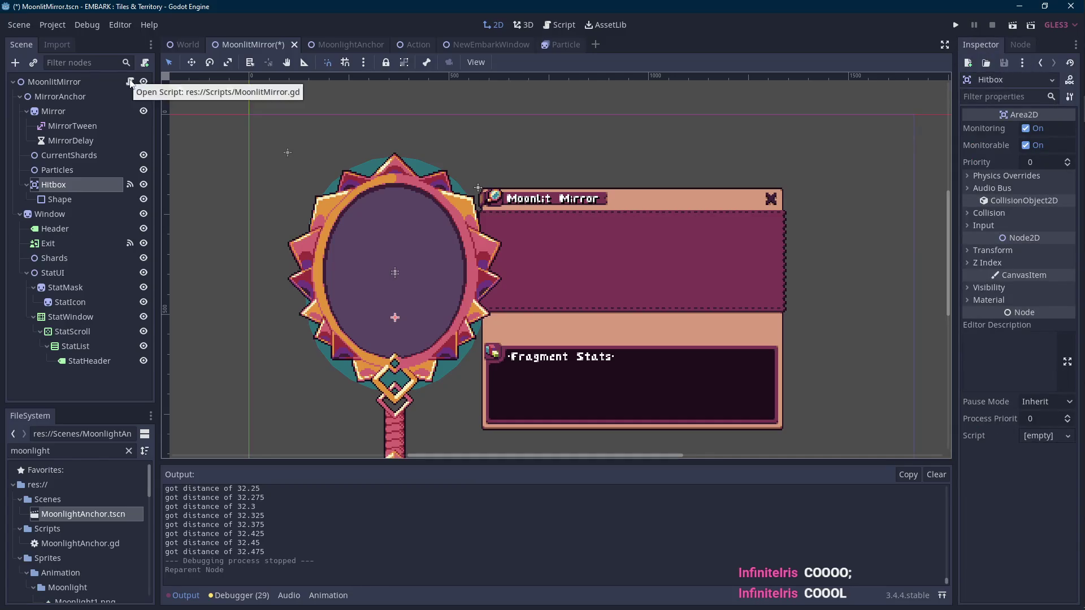
{"action": "left_click", "coordinate": [1014, 28]}
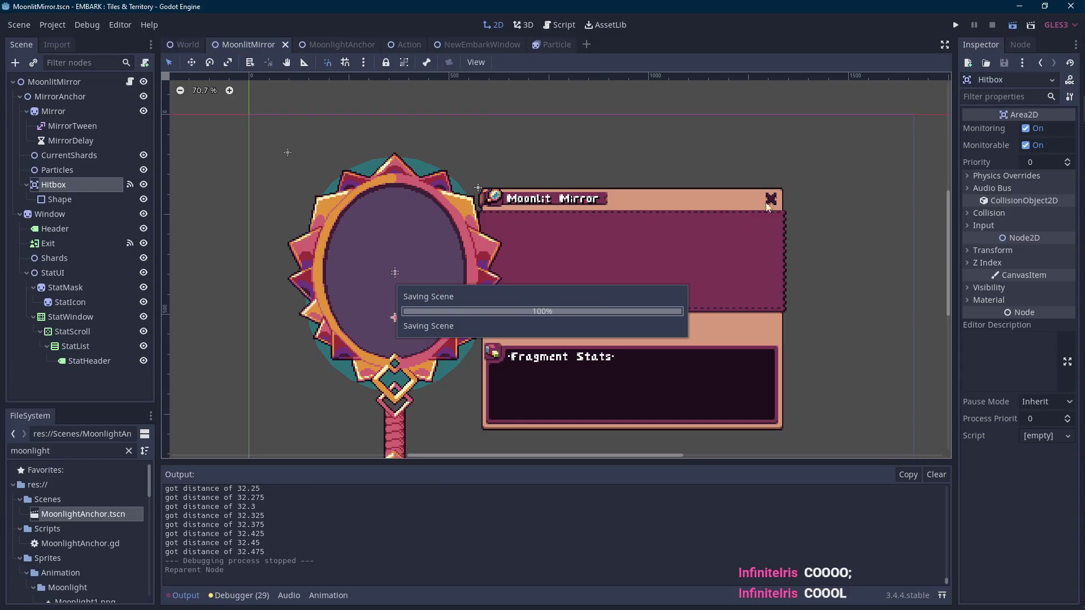
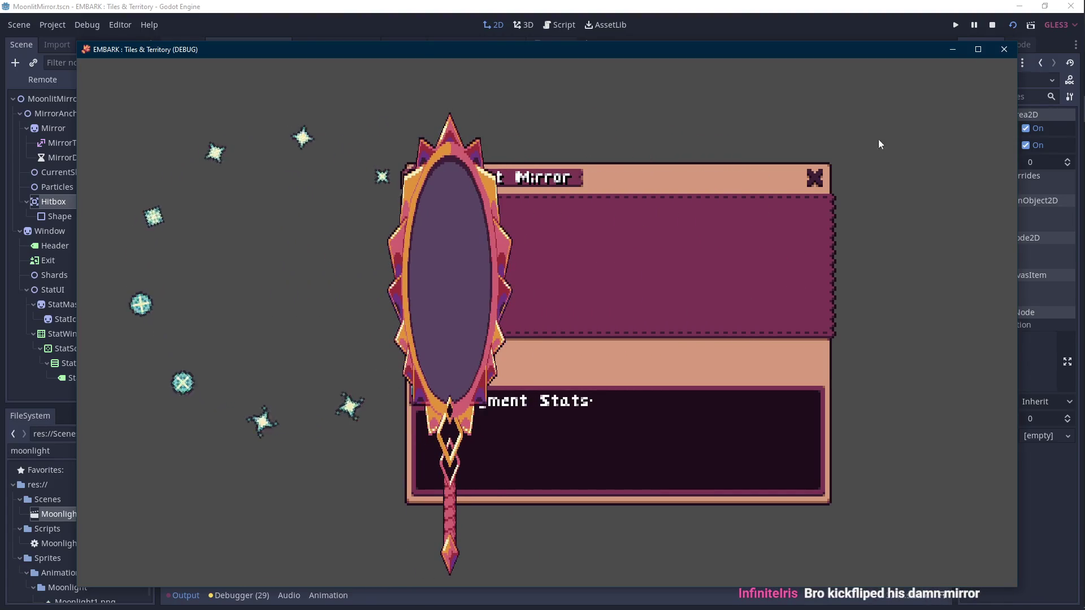
- Make UpdateMirrorScale divide the distance by 100, then test-run the game and close it
{"action": "left_click", "coordinate": [991, 25]}
{"action": "left_click", "coordinate": [130, 82]}
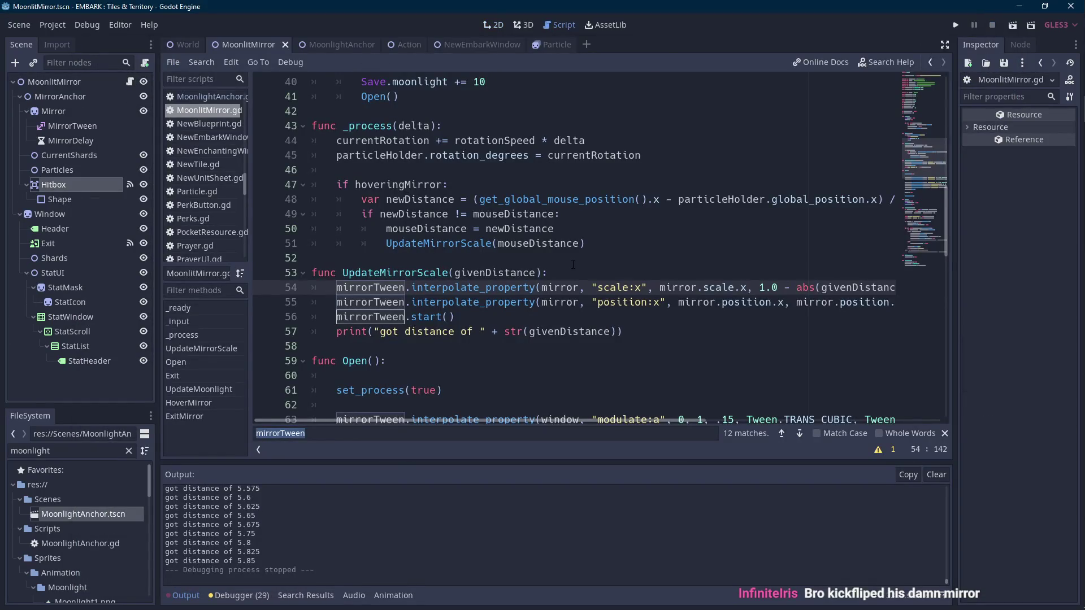
{"action": "left_click_drag", "start_coordinate": [687, 419], "coordinate": [776, 422]}
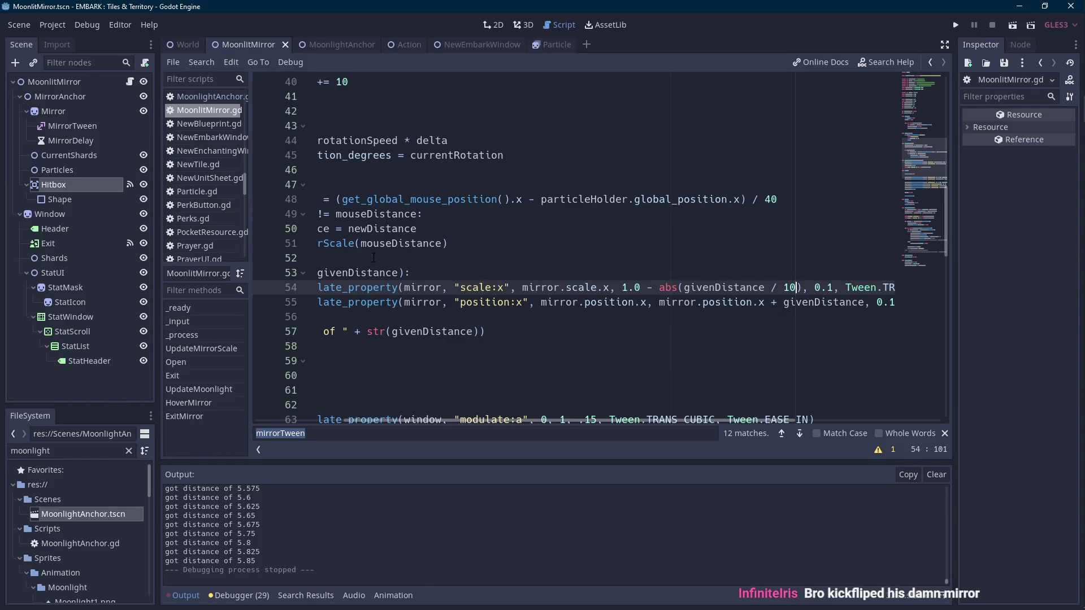
{"action": "type", "text": "0"}
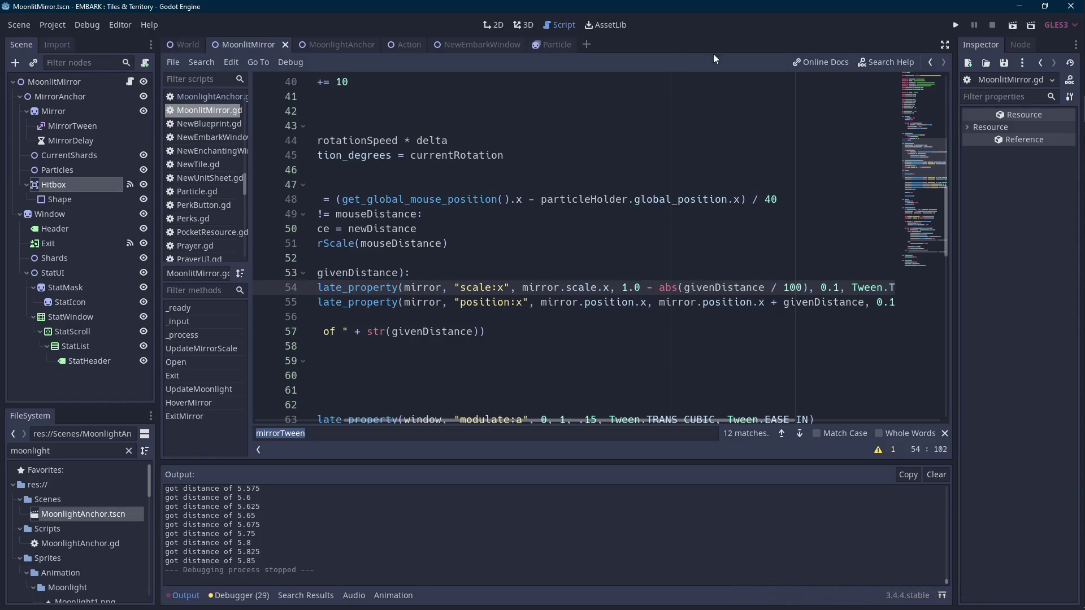
{"action": "left_click", "coordinate": [1012, 27]}
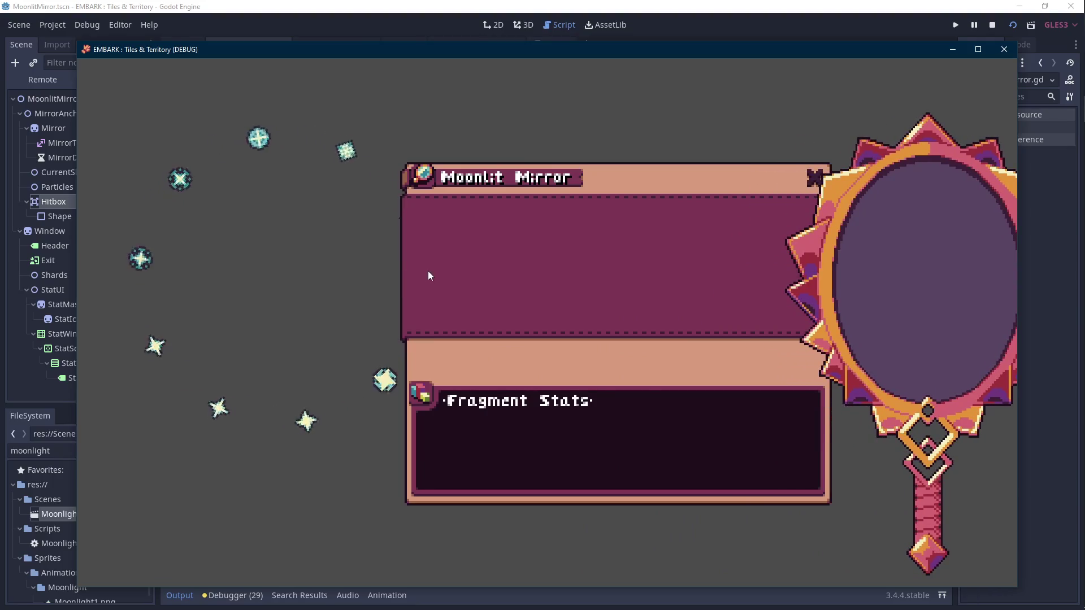
{"action": "key", "text": "F8"}
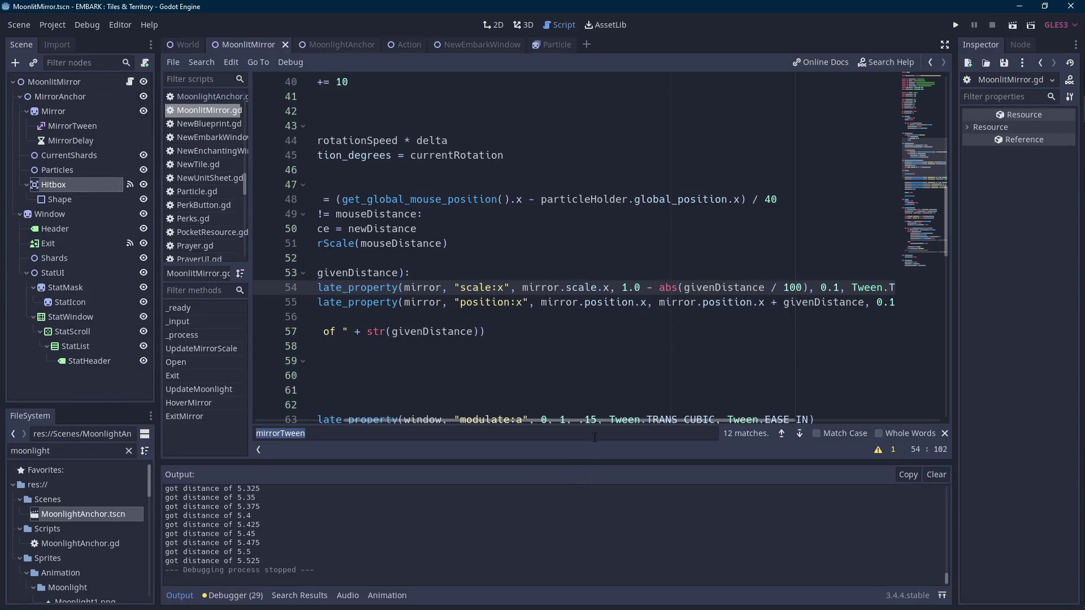
- Replace the mirror.scale.x and mirror.position.x tween start values with 0 and run the game
{"action": "left_click_drag", "start_coordinate": [594, 421], "coordinate": [463, 421]}
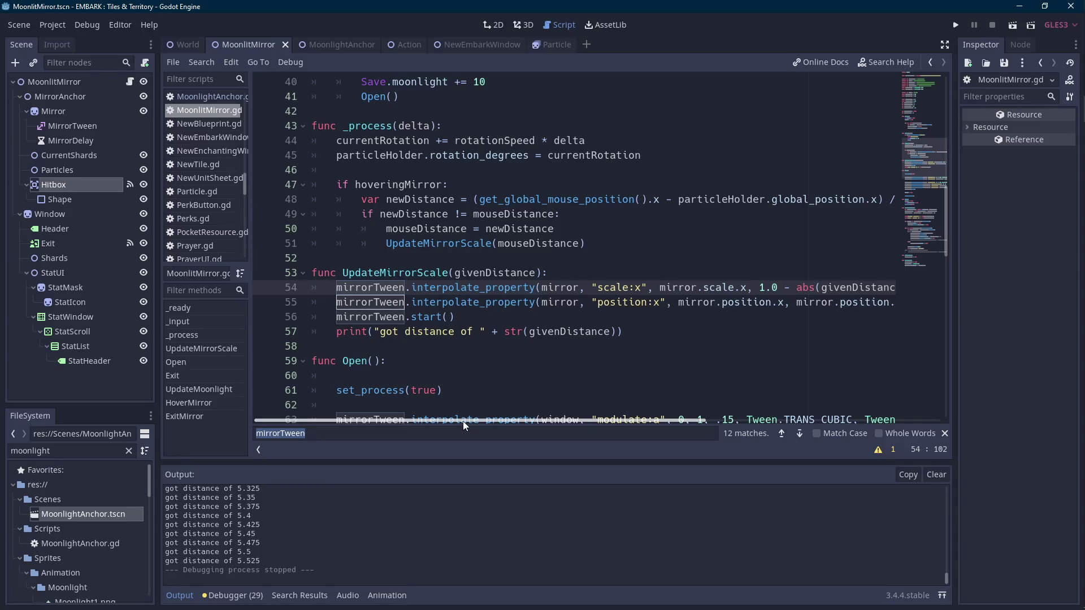
{"action": "left_click", "coordinate": [180, 596]}
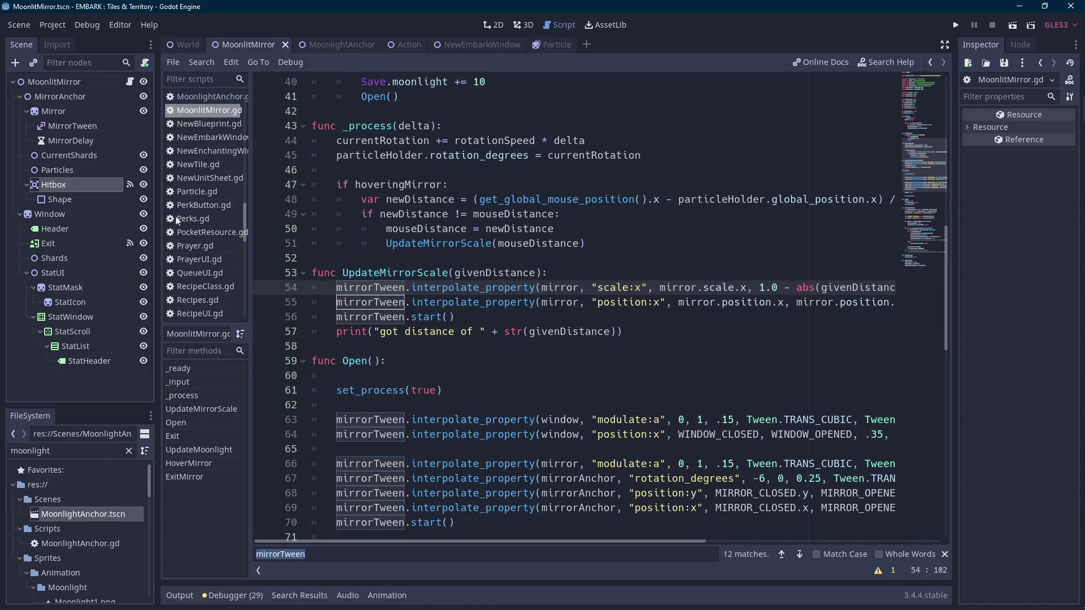
{"action": "left_click", "coordinate": [66, 111]}
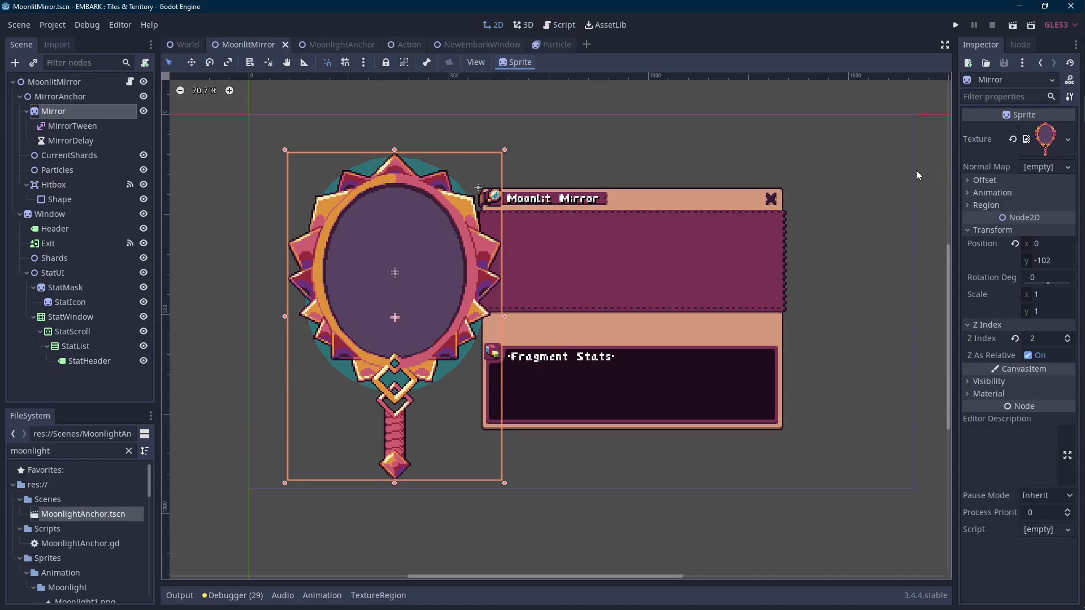
{"action": "left_click", "coordinate": [130, 81]}
{"action": "left_click_drag", "start_coordinate": [661, 287], "coordinate": [747, 287]}
{"action": "type", "text": "0"}
{"action": "left_click_drag", "start_coordinate": [678, 302], "coordinate": [785, 302]}
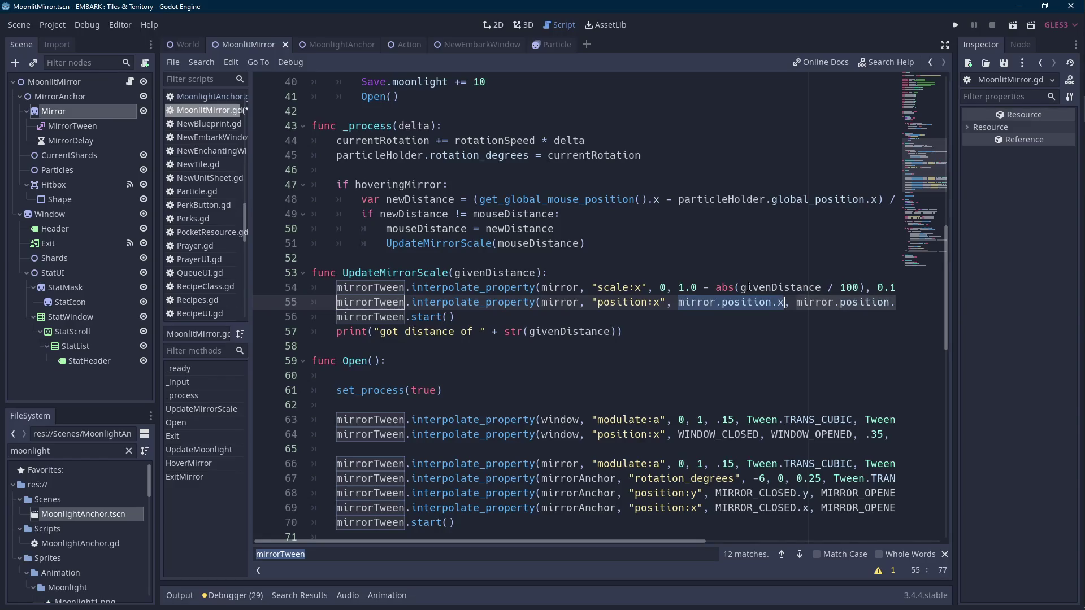
{"action": "type", "text": "0"}
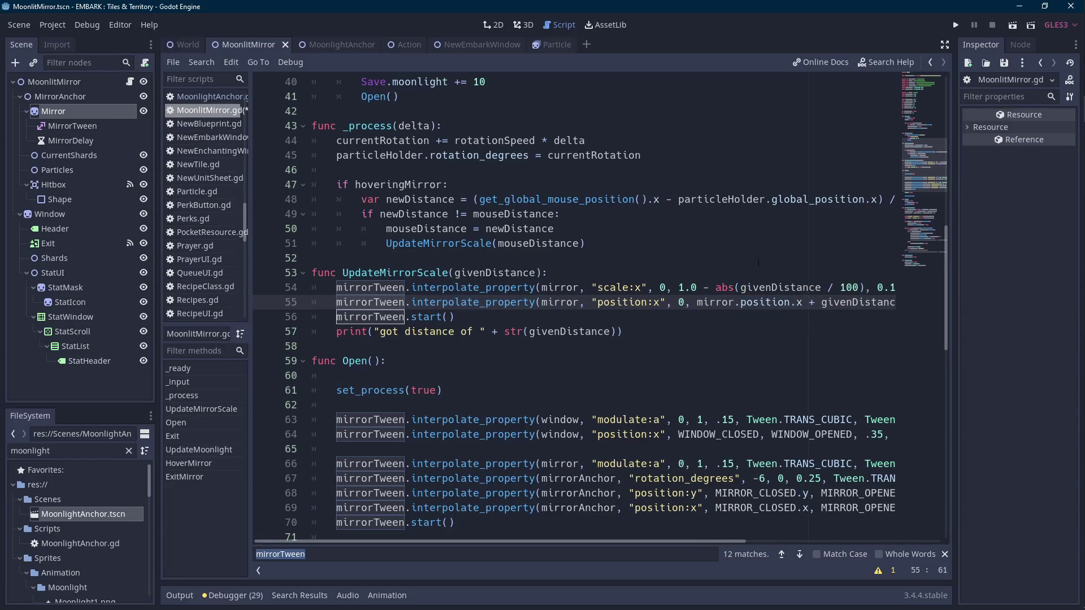
{"action": "left_click", "coordinate": [1011, 29]}
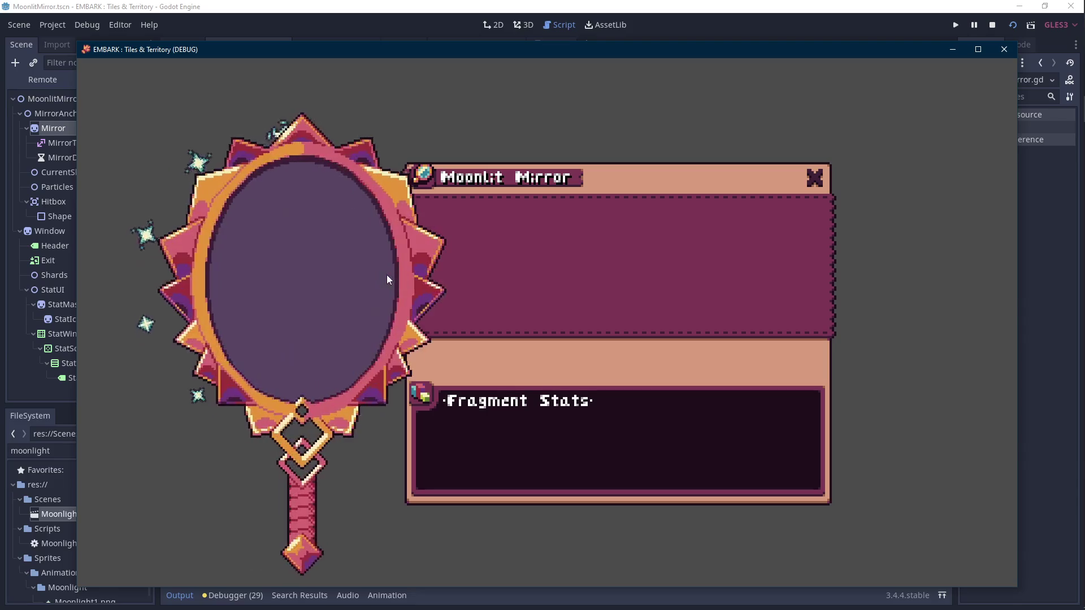
- Test the mirror's hover squash and shift from several positions, then stop the game with F8
{"action": "left_click", "coordinate": [386, 275]}
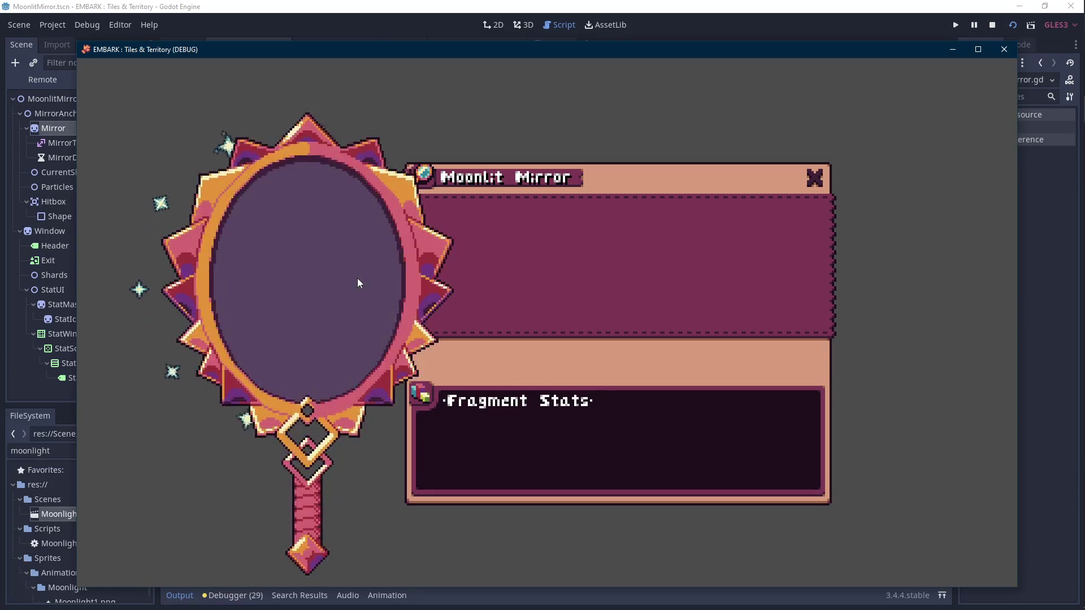
{"action": "left_click", "coordinate": [357, 278]}
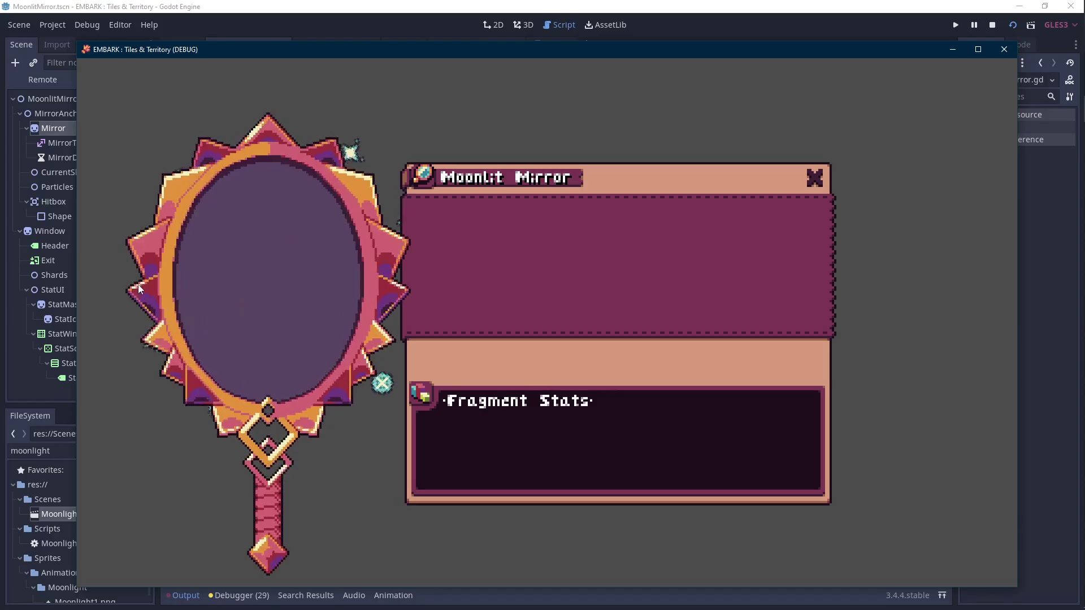
{"action": "left_click", "coordinate": [145, 283]}
{"action": "left_click", "coordinate": [283, 279]}
{"action": "left_click", "coordinate": [307, 273]}
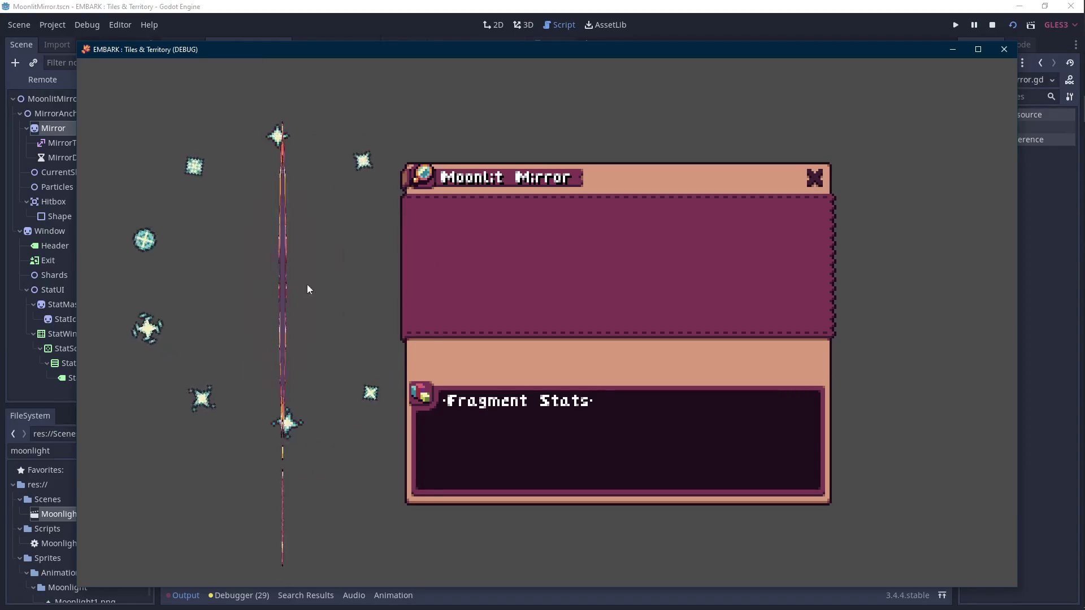
{"action": "left_click", "coordinate": [305, 259]}
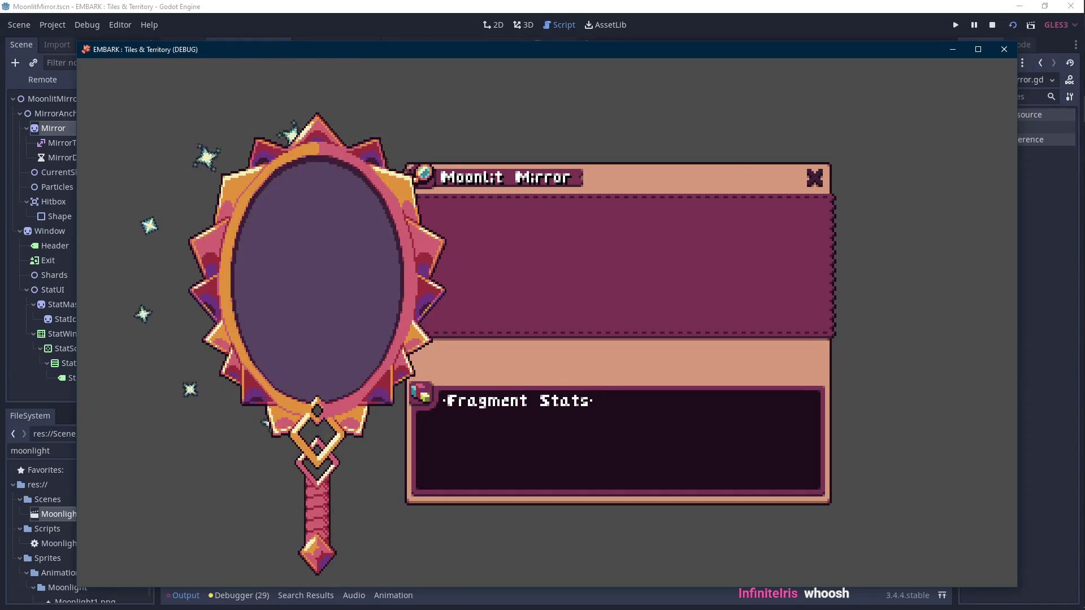
{"action": "key", "text": "F8"}
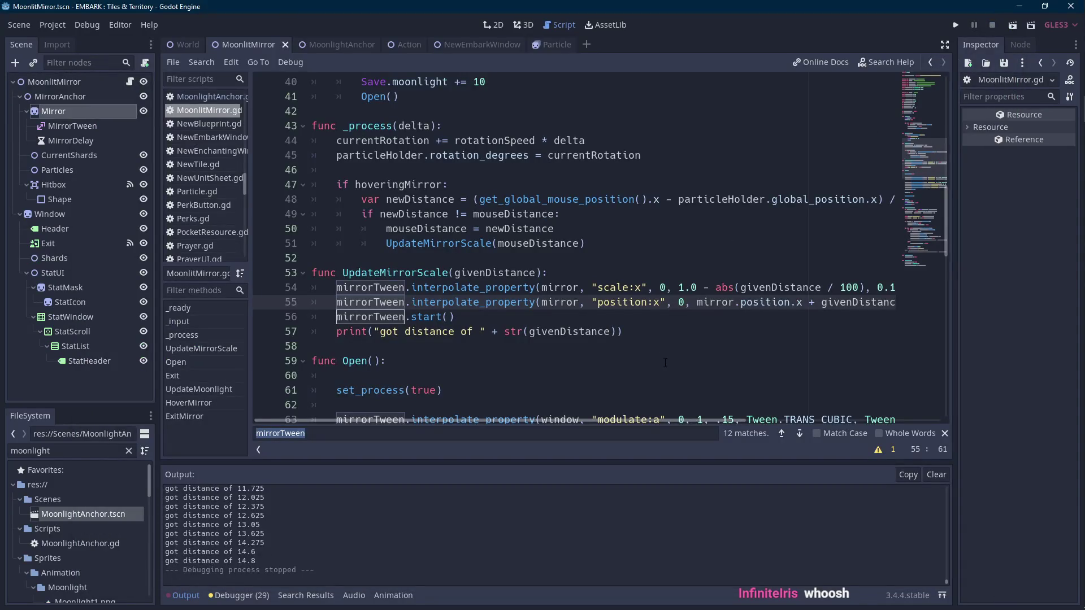
- Change both tween durations on lines 54 and 55 from 0.1 to 0.2 and save the script
{"action": "scroll", "coordinate": [637, 419], "scroll_direction": "right", "scroll_amount": 3}
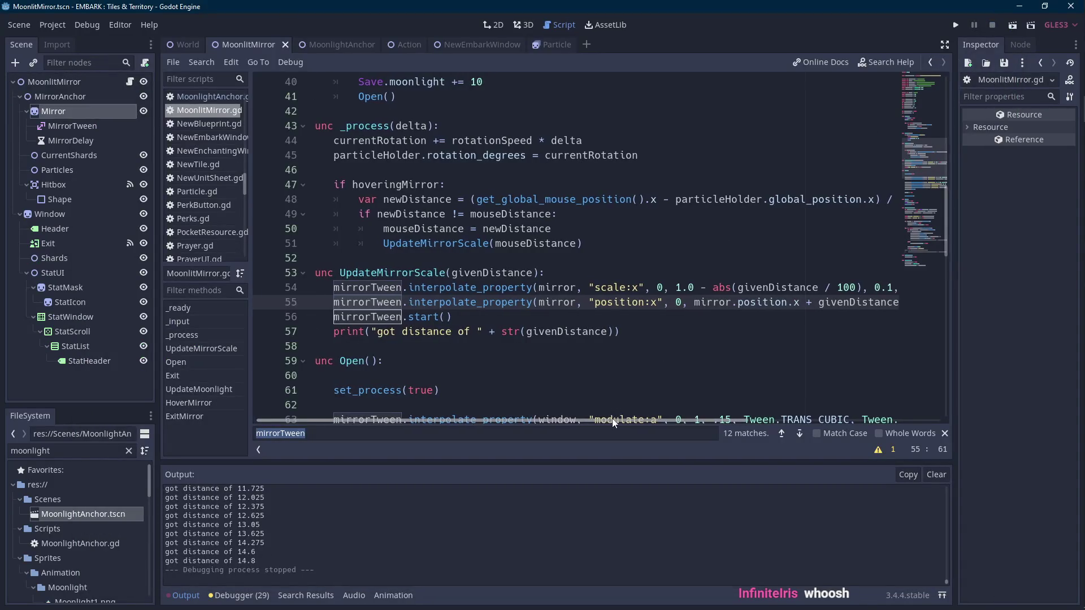
{"action": "left_click_drag", "start_coordinate": [636, 416], "coordinate": [711, 417]}
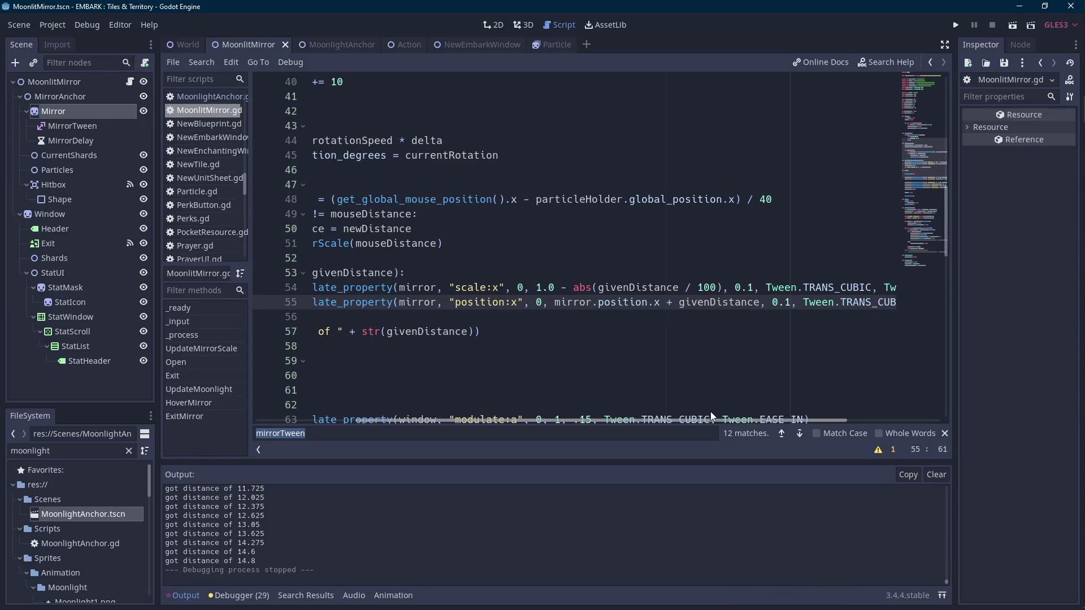
{"action": "left_click_drag", "start_coordinate": [710, 413], "coordinate": [710, 411]}
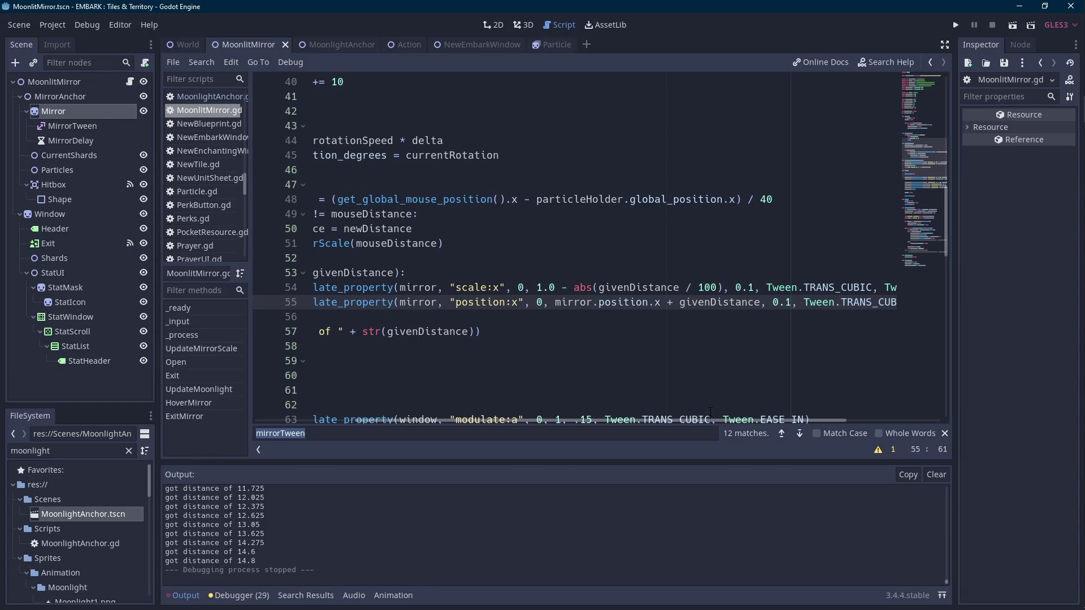
{"action": "left_click_drag", "start_coordinate": [705, 417], "coordinate": [782, 418]}
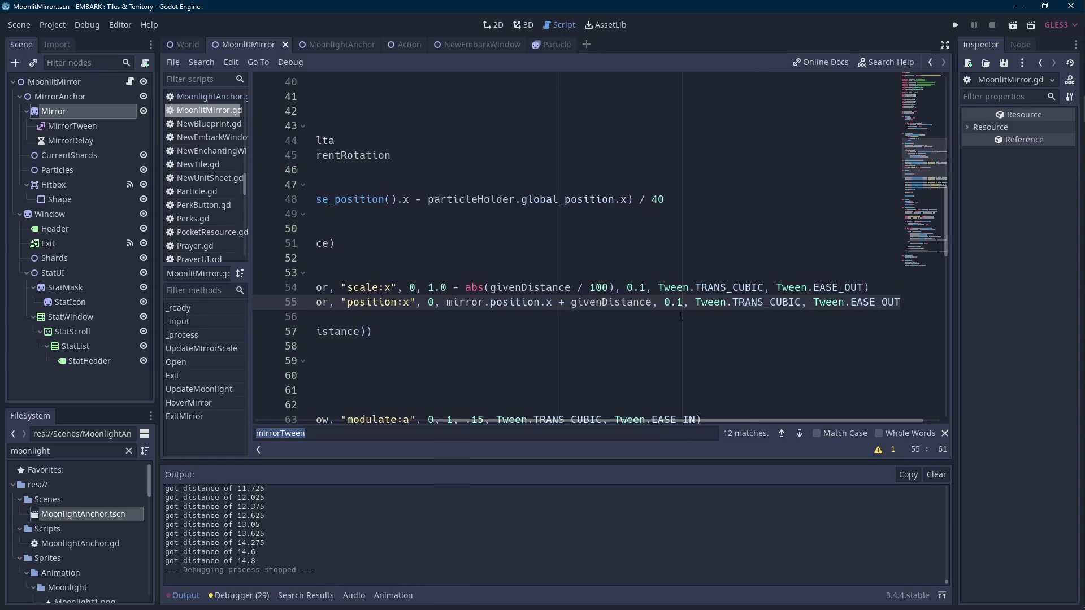
{"action": "double_click", "coordinate": [672, 302]}
{"action": "key", "text": "ctrl+s"}
{"action": "mouse_move", "coordinate": [669, 423]}
{"action": "left_mouse_down"}
{"action": "mouse_move", "coordinate": [509, 421]}
{"action": "mouse_move", "coordinate": [588, 402]}
{"action": "left_mouse_up"}
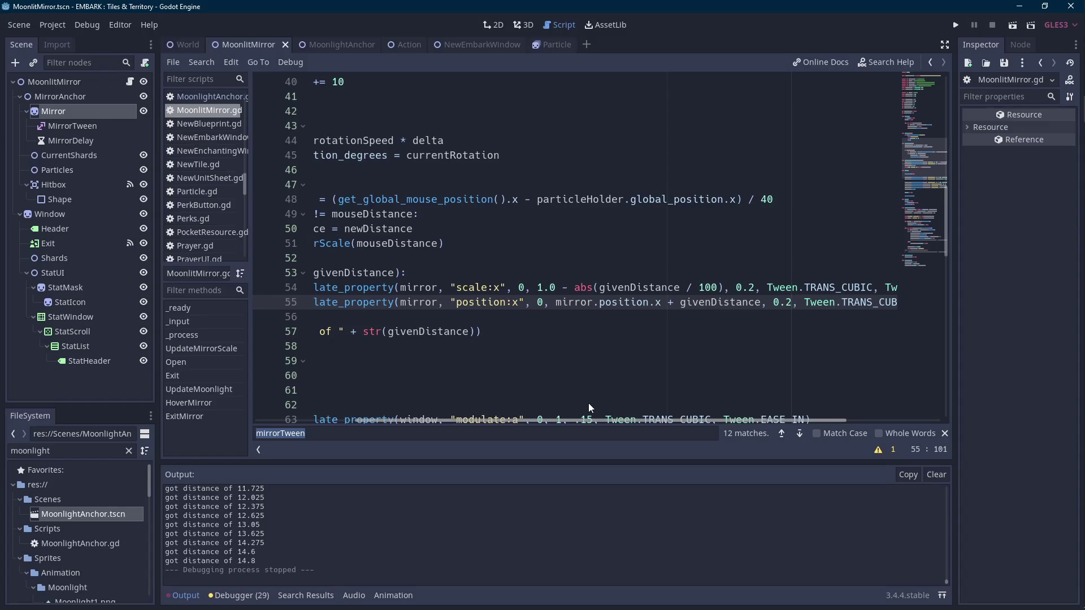
{"action": "mouse_move", "coordinate": [588, 402]}
{"action": "left_mouse_down"}
{"action": "mouse_move", "coordinate": [515, 412]}
{"action": "mouse_move", "coordinate": [614, 410]}
{"action": "left_mouse_up"}
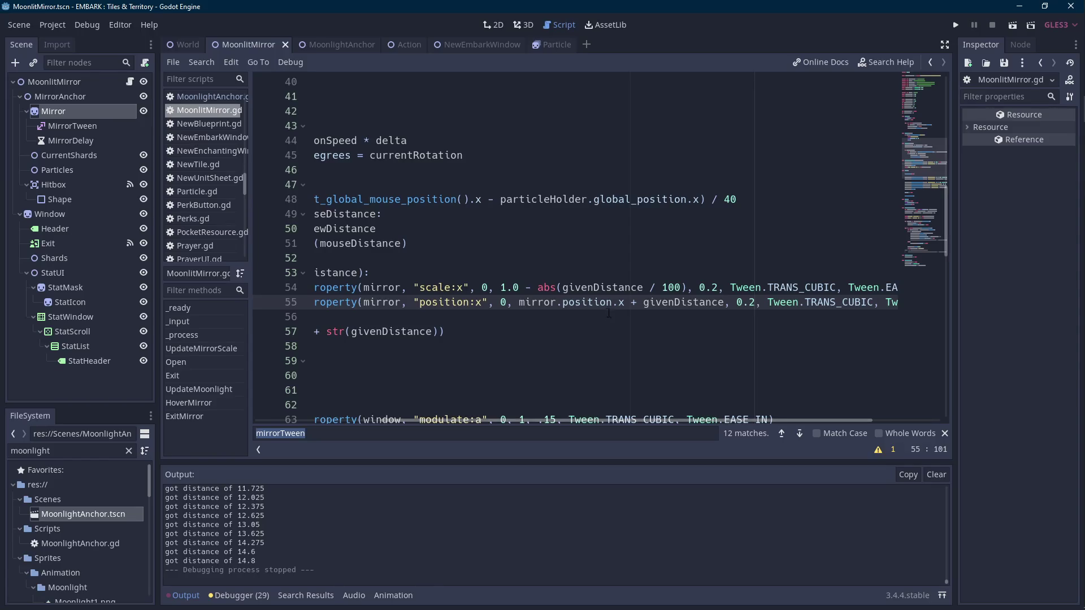
{"action": "double_click", "coordinate": [609, 288]}
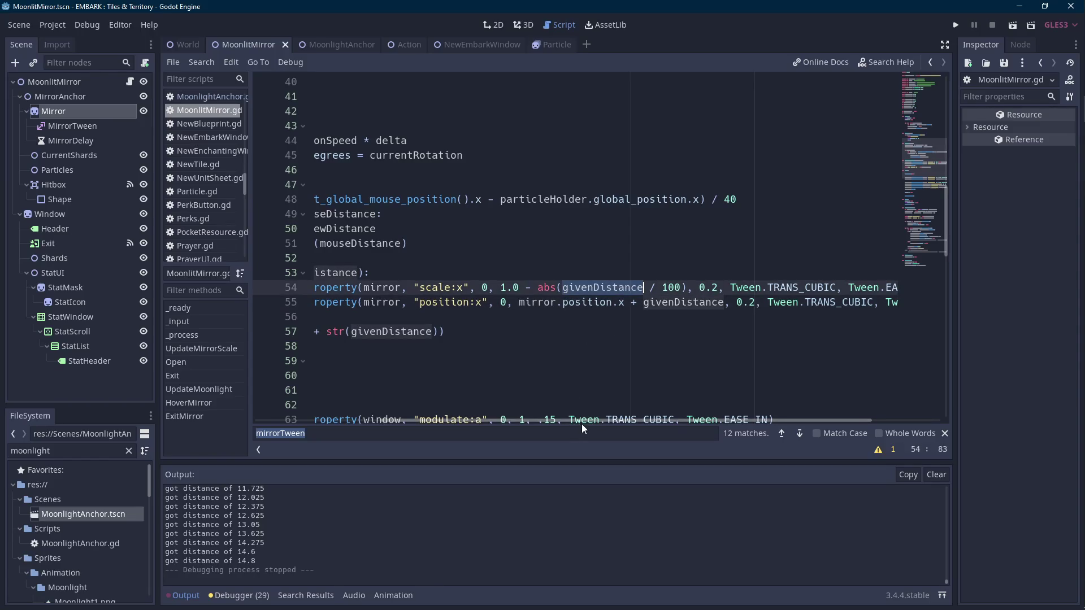
{"action": "mouse_move", "coordinate": [584, 423]}
{"action": "left_mouse_down"}
{"action": "mouse_move", "coordinate": [557, 433]}
{"action": "mouse_move", "coordinate": [441, 425]}
{"action": "left_mouse_up"}
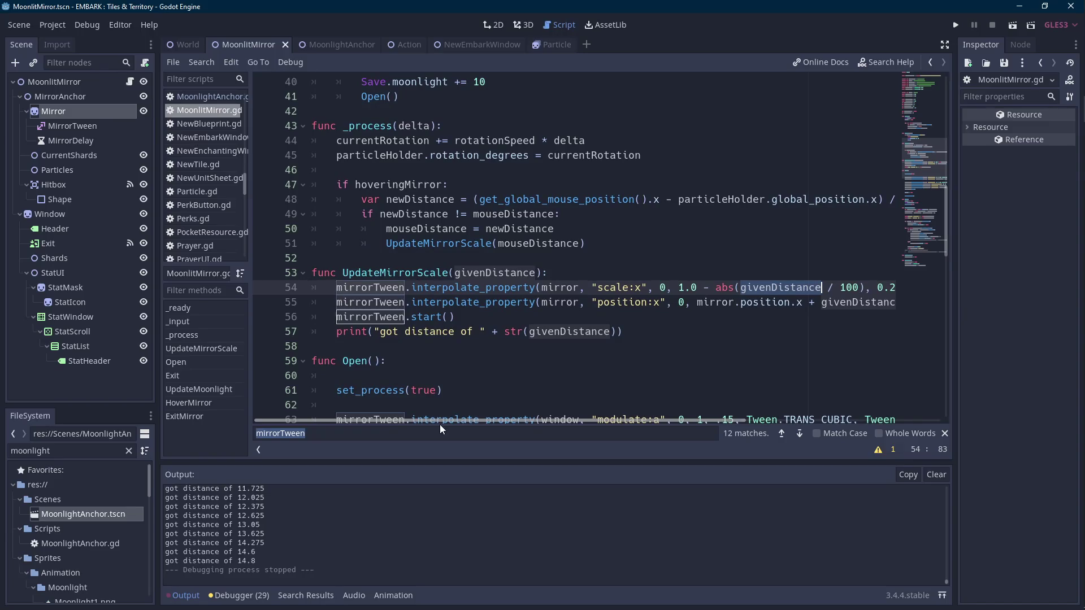
{"action": "left_click", "coordinate": [574, 276]}
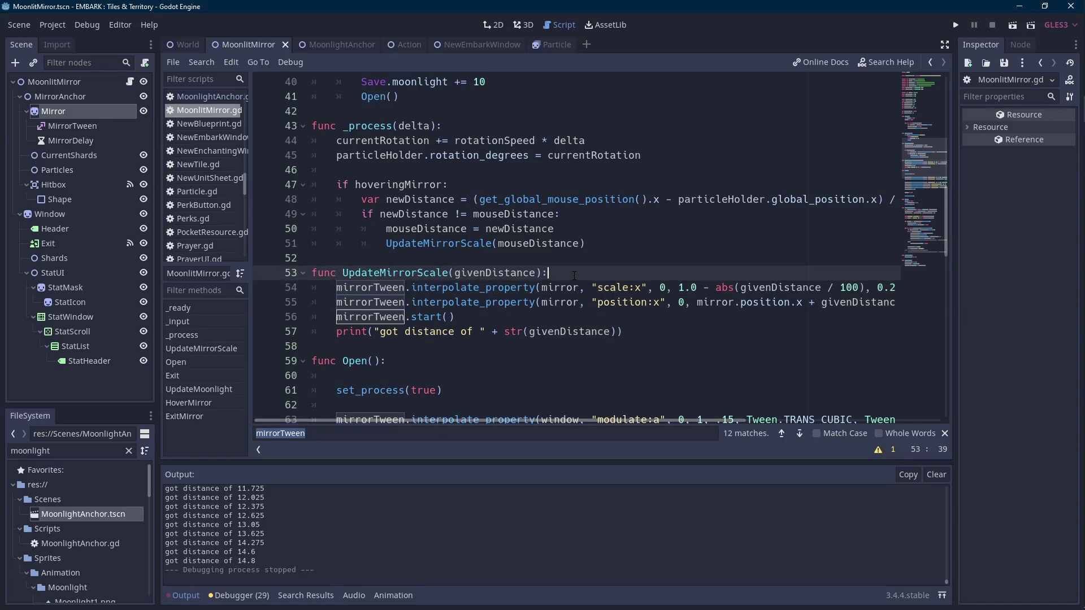
- Declare var newScale holding the scale formula cut from the tween call
{"action": "key", "text": "Return"}
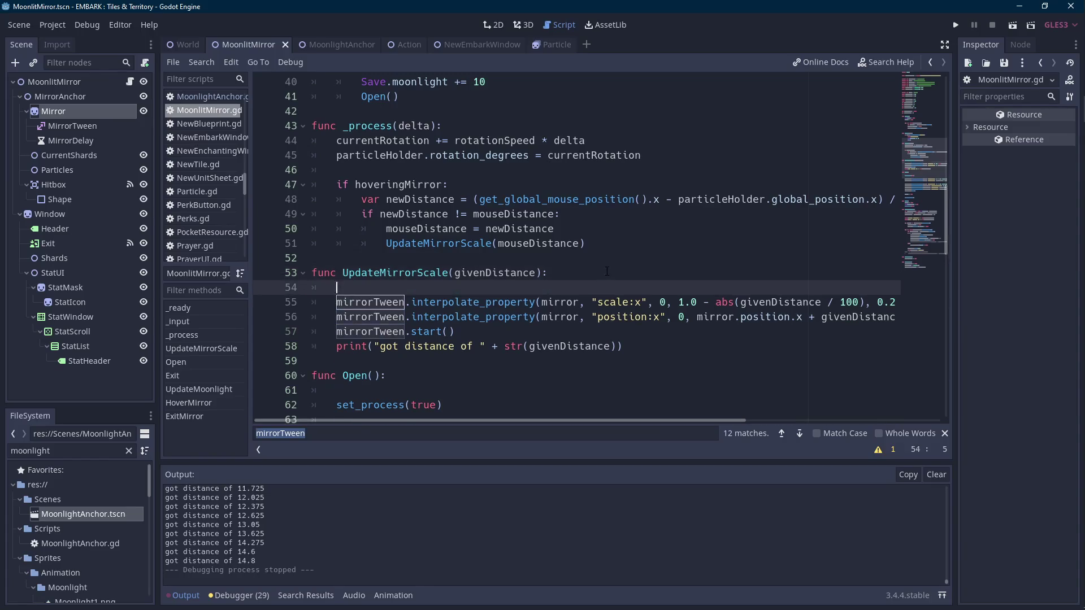
{"action": "key", "text": "Return"}
{"action": "key", "text": "Up"}
{"action": "type", "text": "new"}
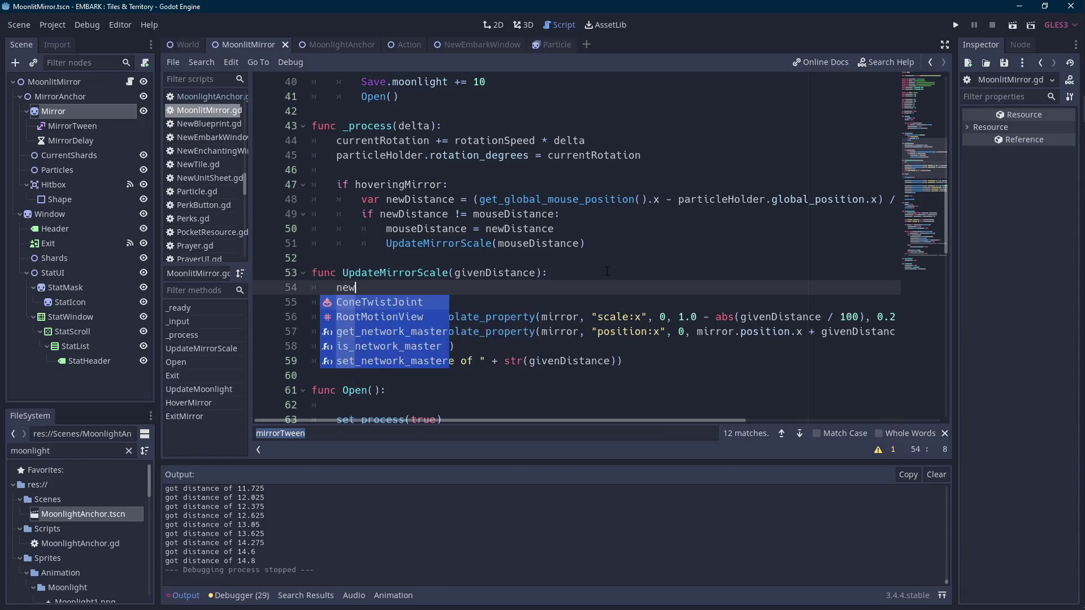
{"action": "type", "text": "Scale ="}
{"action": "key", "text": "Home"}
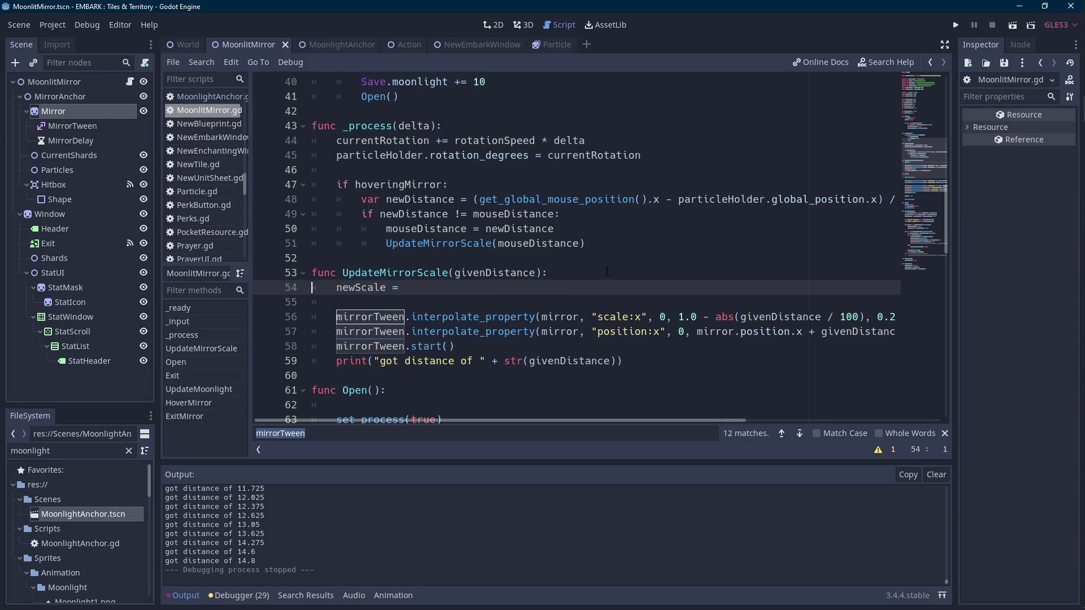
{"action": "type", "text": "var"}
{"action": "key", "text": "End"}
{"action": "left_click_drag", "start_coordinate": [865, 317], "coordinate": [680, 317]}
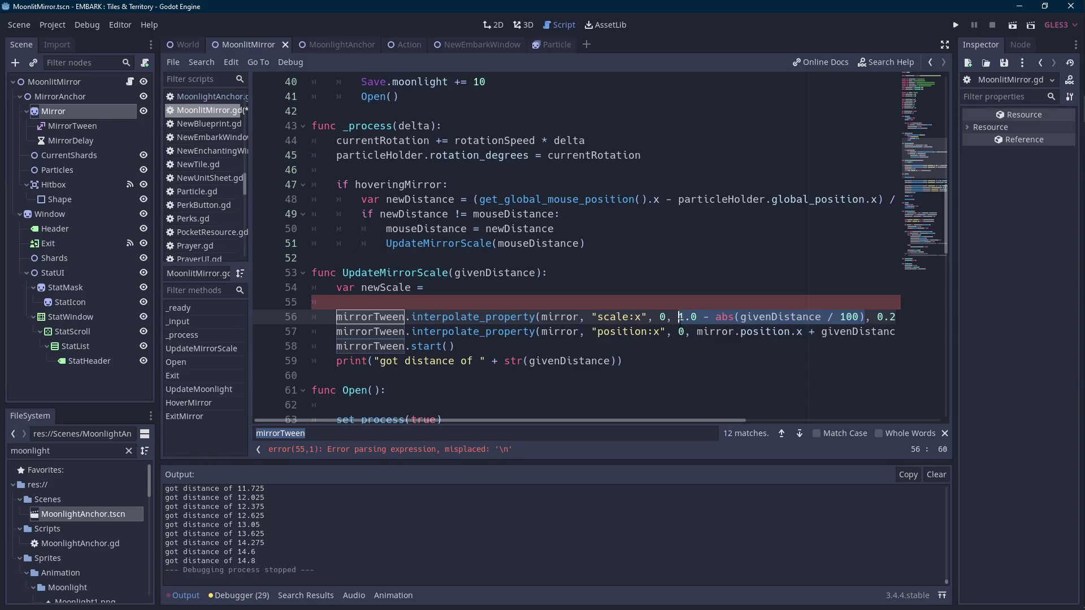
{"action": "key", "text": "ctrl+x"}
{"action": "left_click", "coordinate": [509, 290]}
{"action": "key", "text": "ctrl+v"}
- Use newScale as the scale tween's end value and set its start value to 1
{"action": "double_click", "coordinate": [388, 288]}
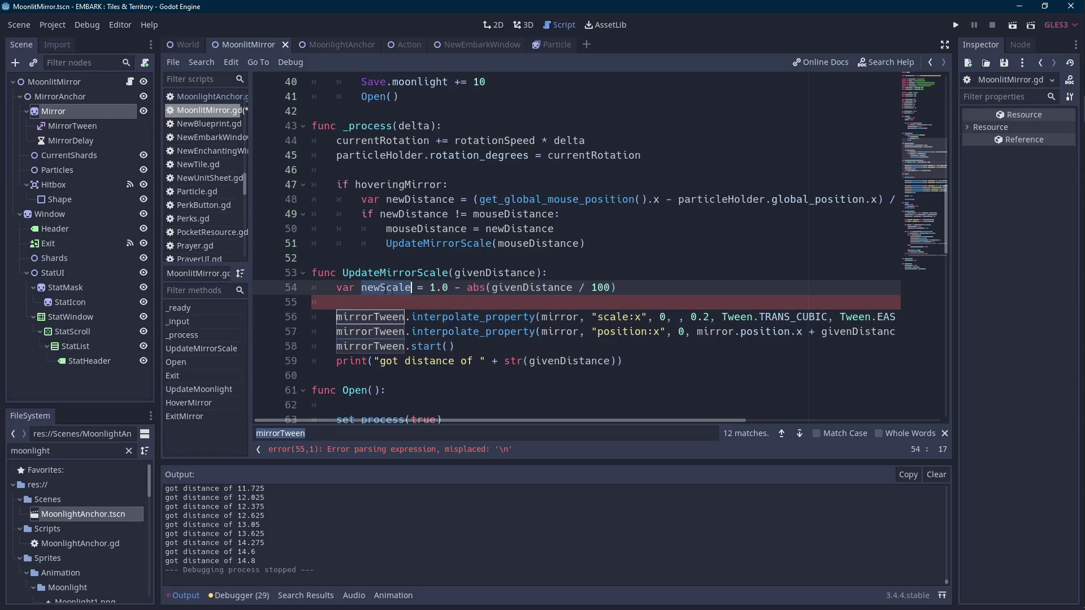
{"action": "key", "text": "ctrl+c"}
{"action": "left_click", "coordinate": [675, 317]}
{"action": "key", "text": "ctrl+v"}
{"action": "left_click", "coordinate": [662, 317]}
{"action": "key", "text": "Delete"}
{"action": "type", "text": "1"}
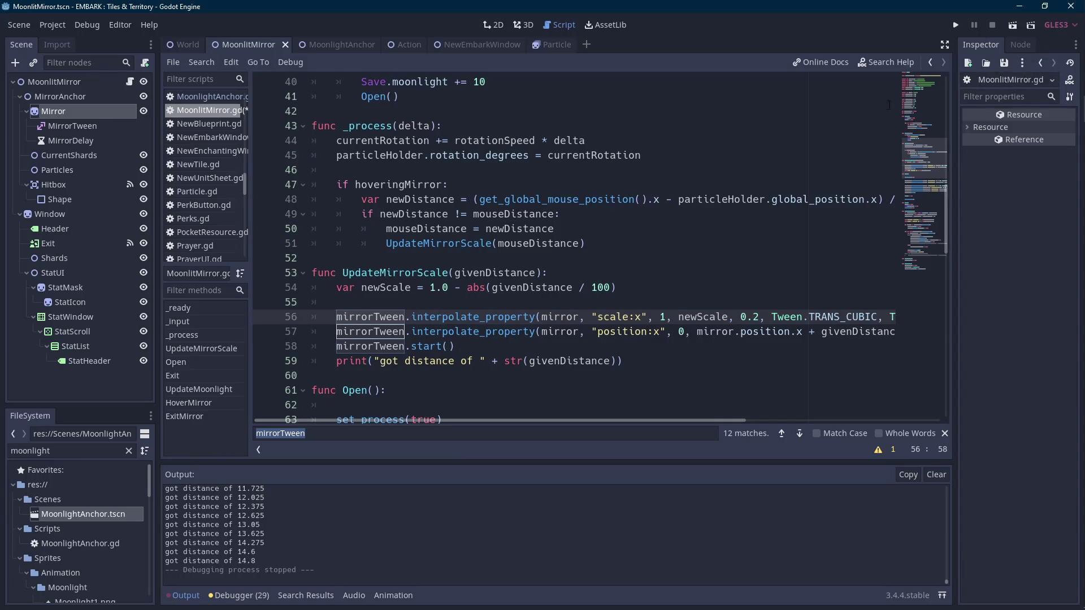
- Add print("new scale: " + str(newScale)) after the calculation and run the scene
{"action": "left_click", "coordinate": [668, 287]}
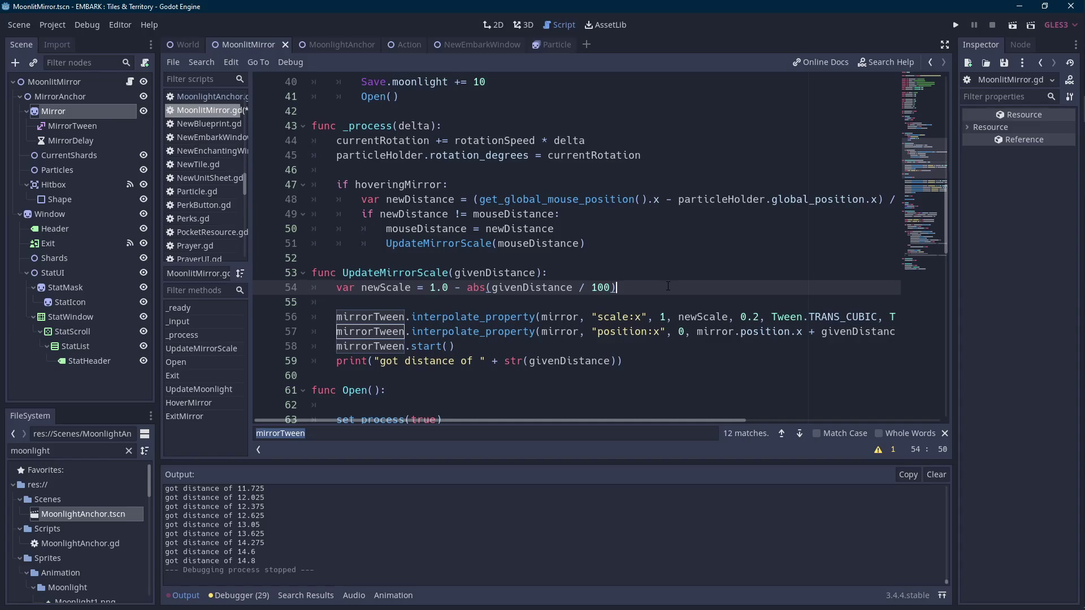
{"action": "key", "text": "Return"}
{"action": "type", "text": "print("}
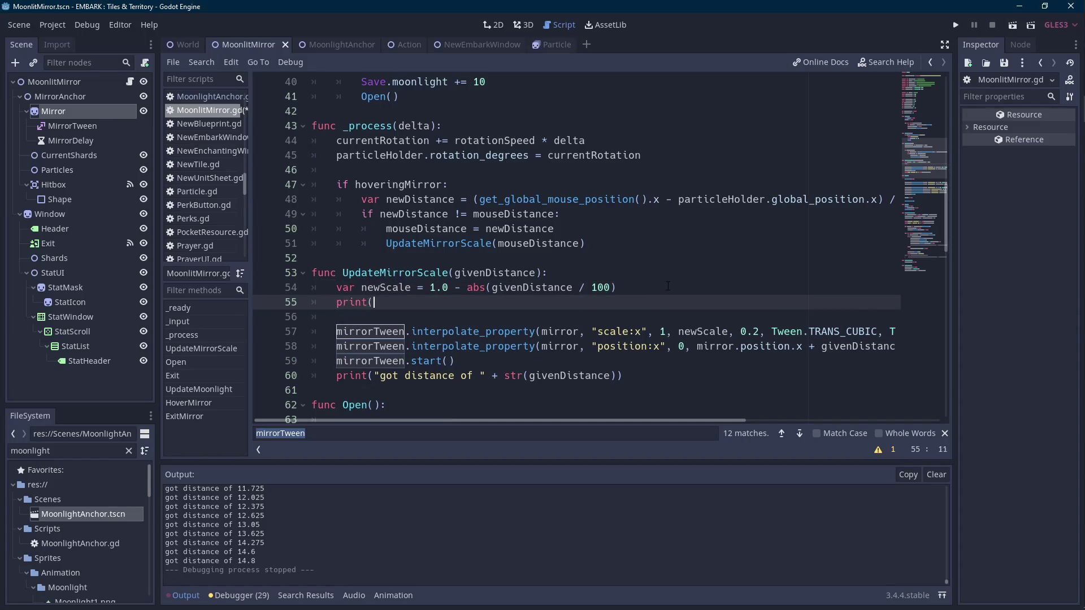
{"action": "type", "text": ")newScale"}
{"action": "type", "text": "\"new scale:"}
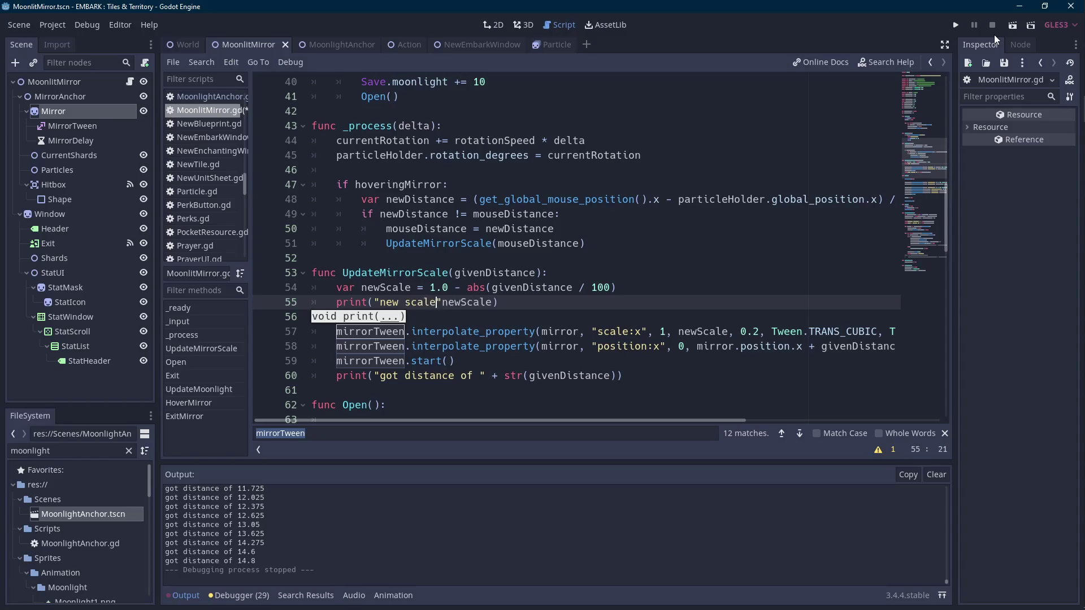
{"action": "type", "text": " \" +str("}
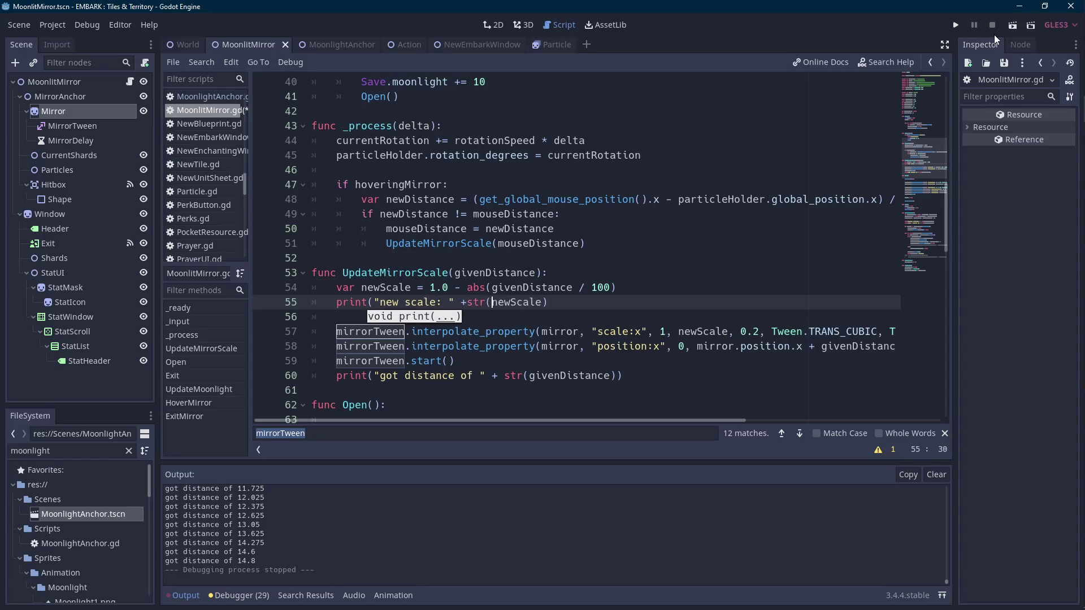
{"action": "key", "text": "ctrl+Right"}
{"action": "type", "text": ")"}
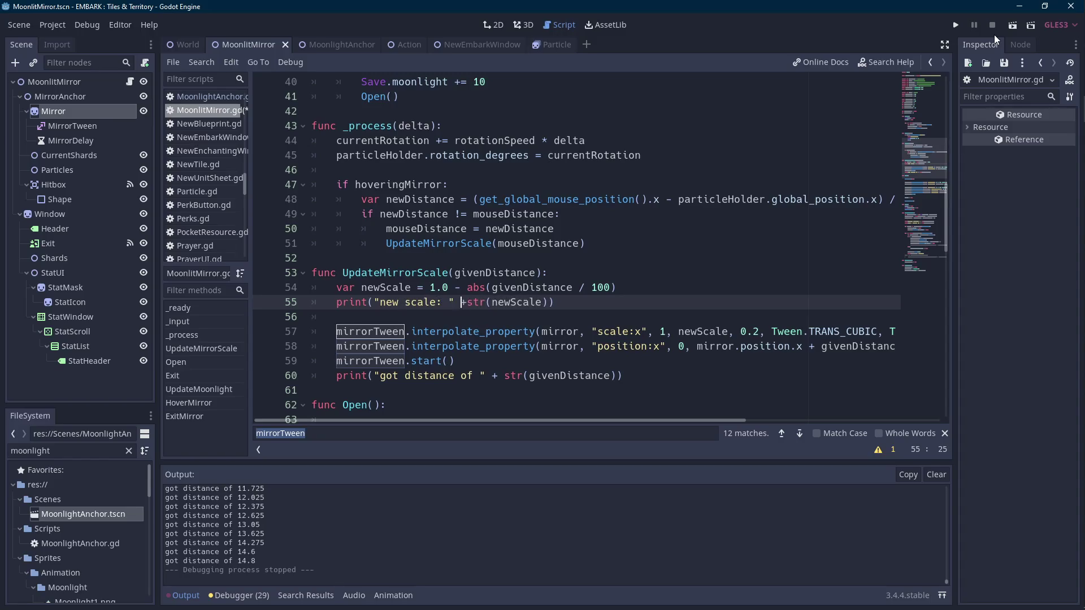
{"action": "left_click", "coordinate": [1015, 26]}
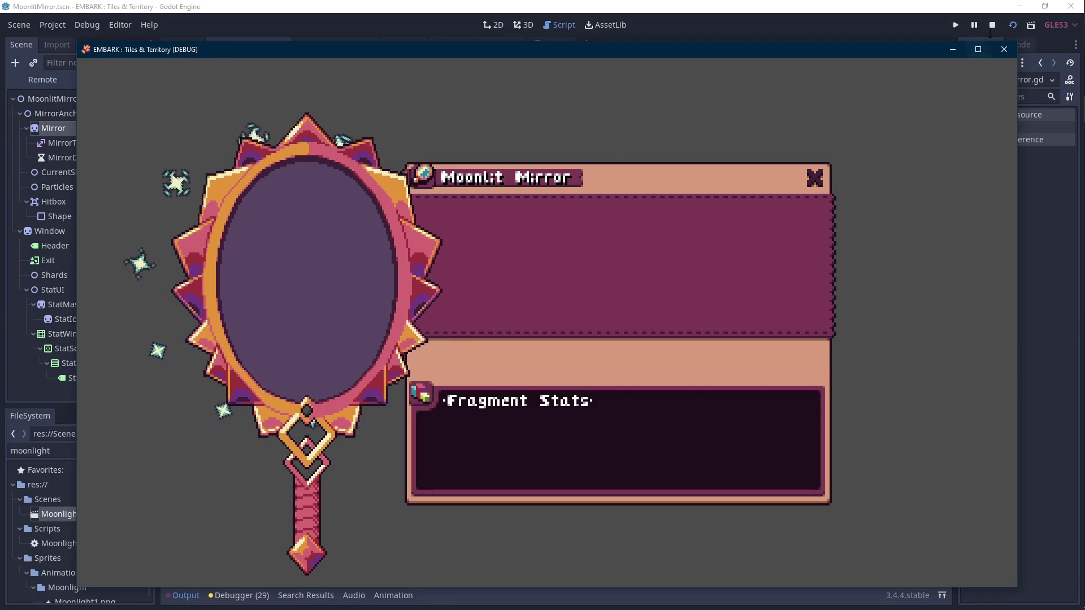
- Stop the game and replace the scale tween's start value 1 with mirror.scale.x
{"action": "key", "text": "F8"}
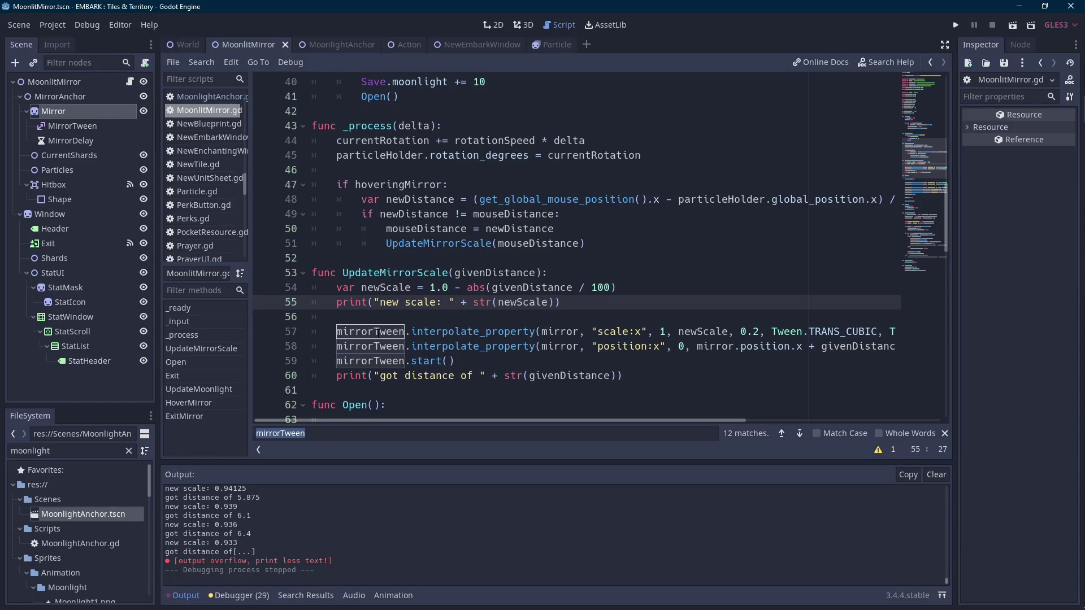
{"action": "double_click", "coordinate": [373, 346]}
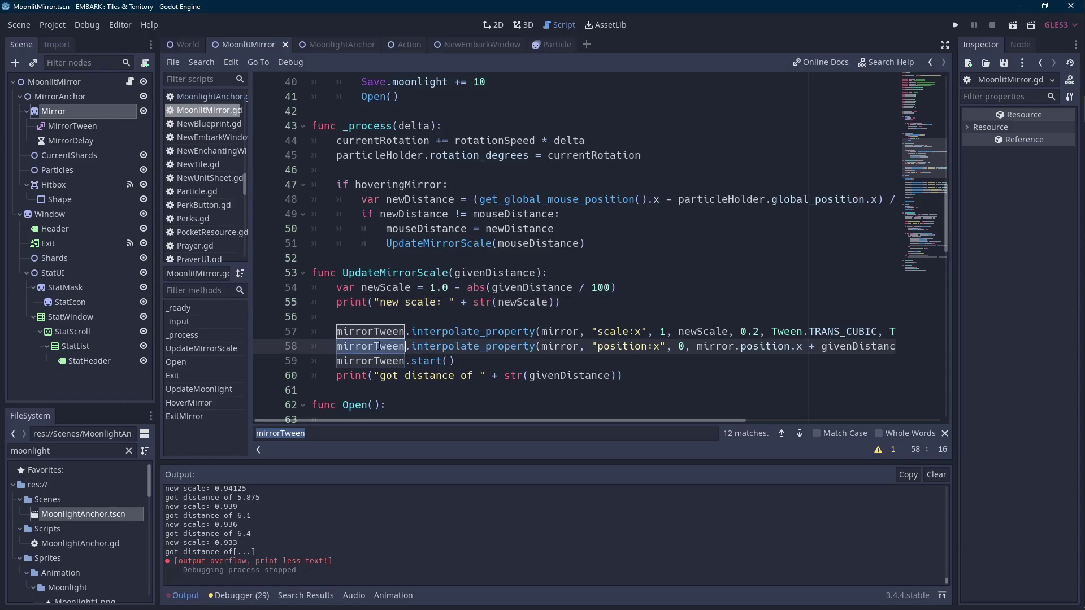
{"action": "left_click", "coordinate": [662, 332]}
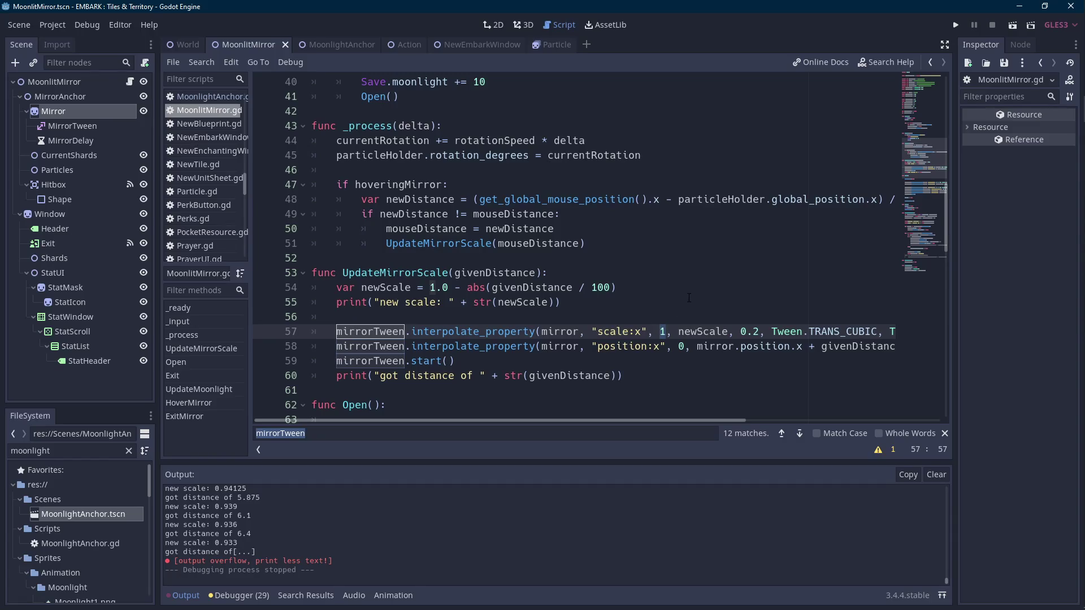
{"action": "left_click", "coordinate": [674, 332]}
{"action": "key", "text": "Delete"}
{"action": "key", "text": "Delete"}
{"action": "type", "text": "mirror.pos"}
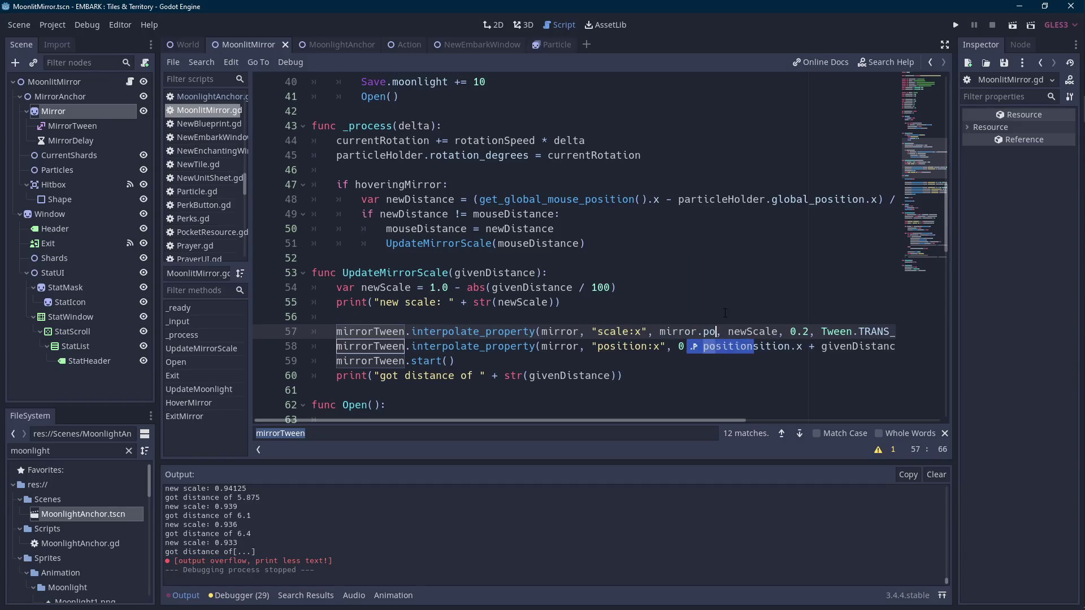
{"action": "key", "text": "BackSpace"}
{"action": "key", "text": "BackSpace"}
{"action": "key", "text": "BackSpace"}
{"action": "type", "text": "scale.x"}
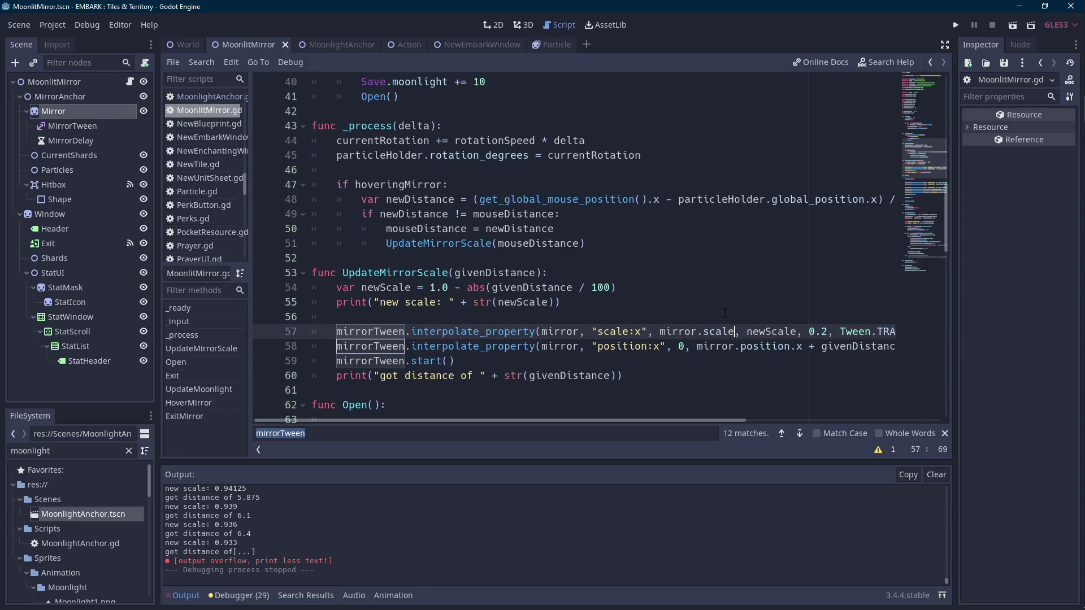
- Replace the position tween's start value 0 with mirror.position.x and run the scene
{"action": "key", "text": "ctrl+shift+Left"}
{"action": "key", "text": "ctrl+shift+Left"}
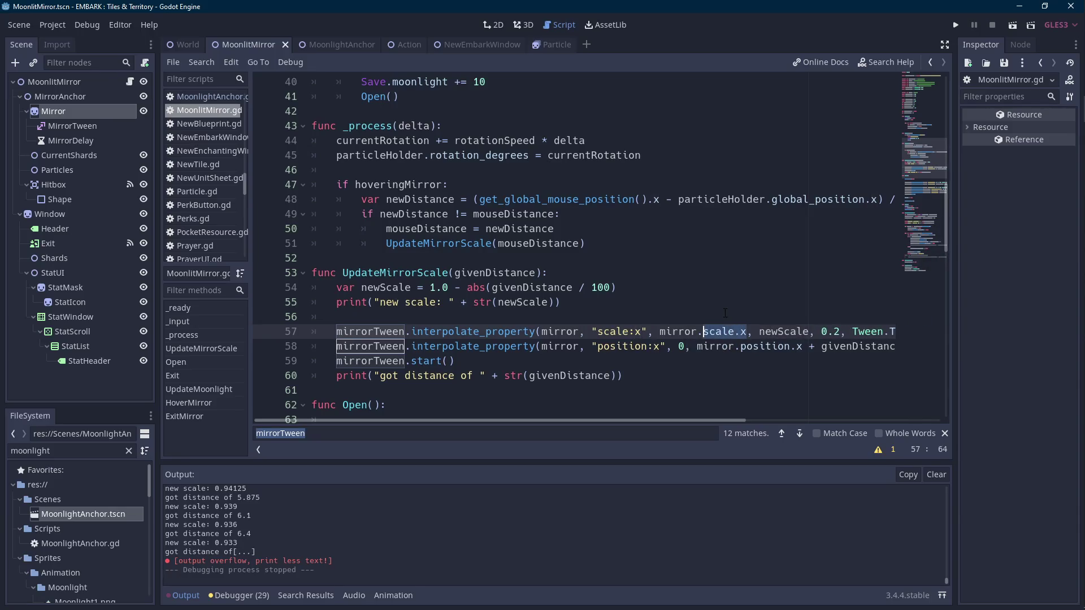
{"action": "key", "text": "Down"}
{"action": "key", "text": "ctrl+Right"}
{"action": "key", "text": "ctrl+shift+Left"}
{"action": "key", "text": "ctrl+shift+Left"}
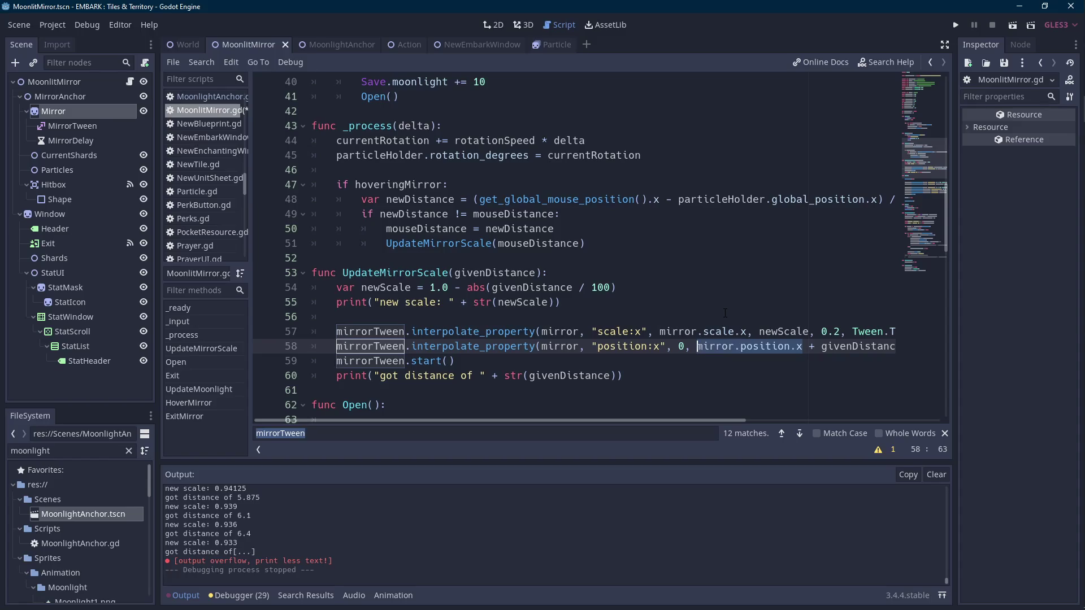
{"action": "key", "text": "Left"}
{"action": "key", "text": "Left"}
{"action": "key", "text": "Left"}
{"action": "key", "text": "ctrl+v"}
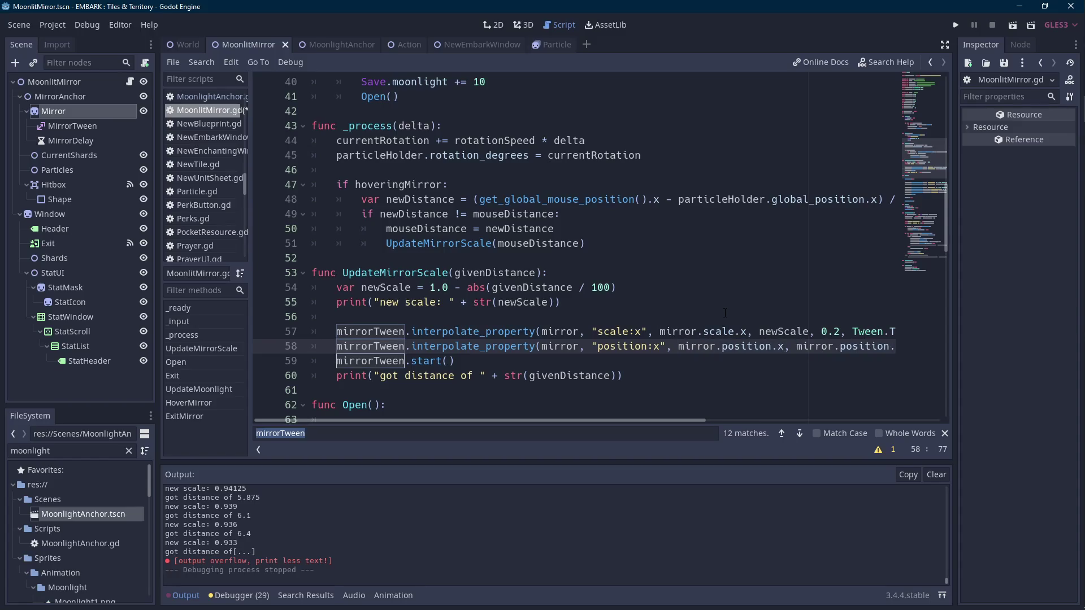
{"action": "left_click", "coordinate": [1012, 27]}
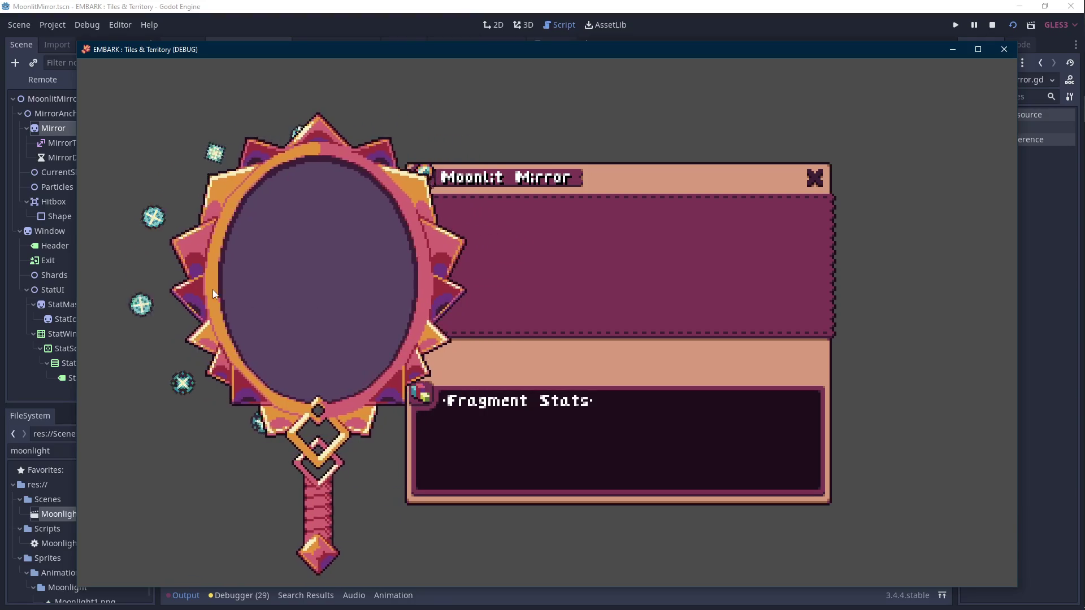
{"action": "key", "text": "alt+F4"}
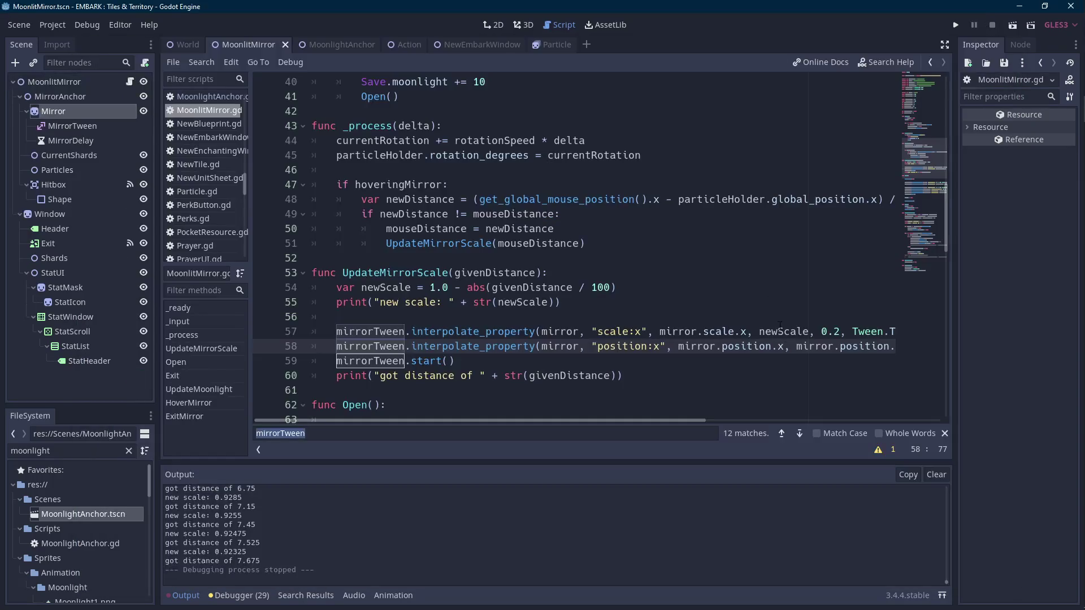
- Change the line 54 divisor from 100 to 80, then test-run and stop the scene
{"action": "left_click", "coordinate": [611, 288]}
{"action": "double_click", "coordinate": [598, 288]}
{"action": "type", "text": "80"}
{"action": "left_click", "coordinate": [1012, 25]}
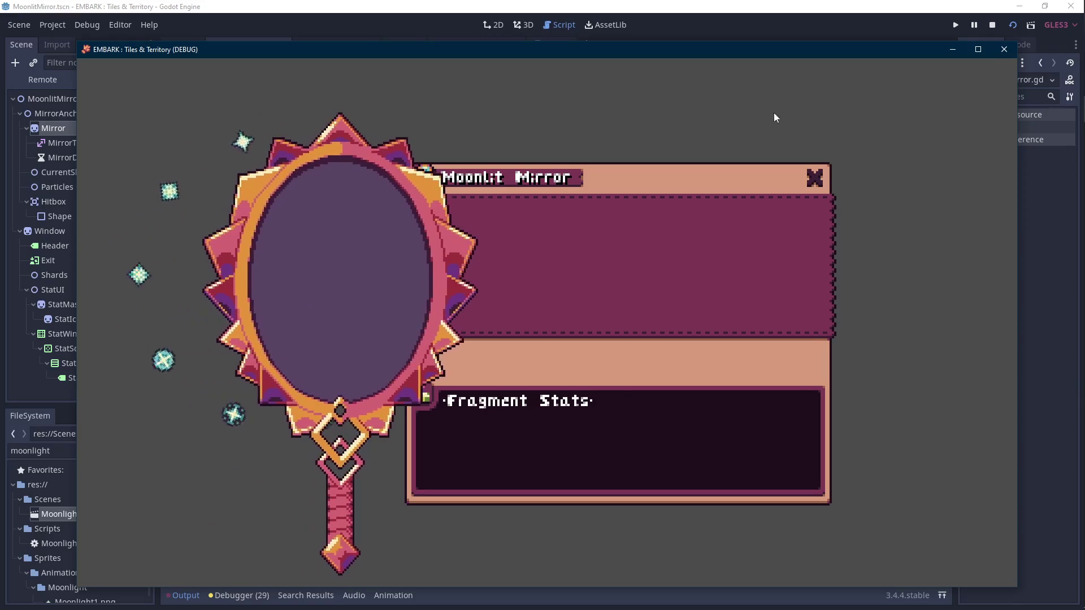
{"action": "left_click", "coordinate": [993, 26]}
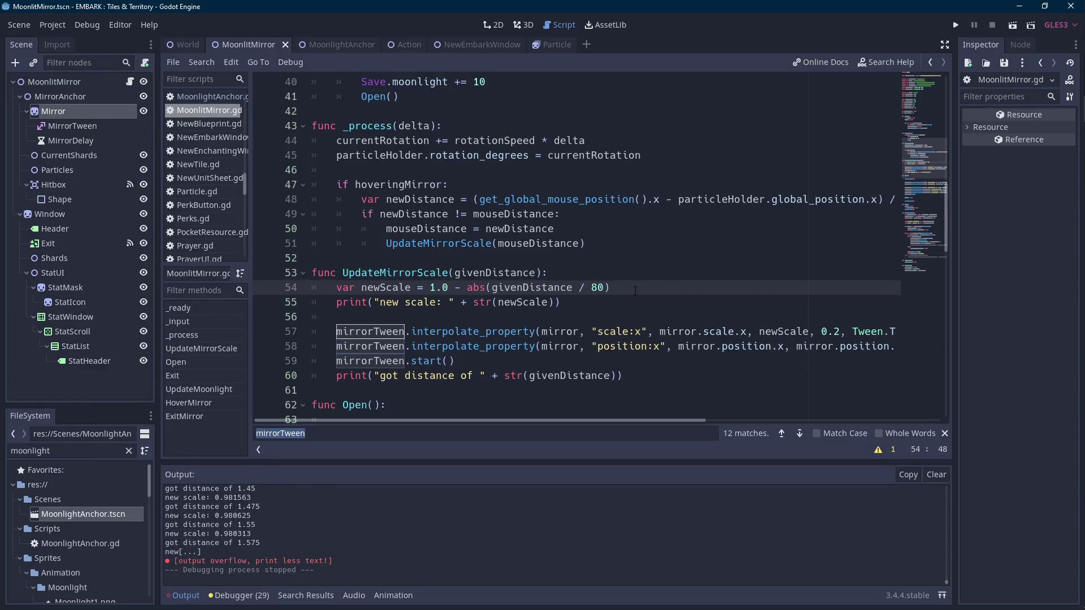
- Add a Sprite child under Mirror and name it MirrorParalax
{"action": "left_click", "coordinate": [85, 108]}
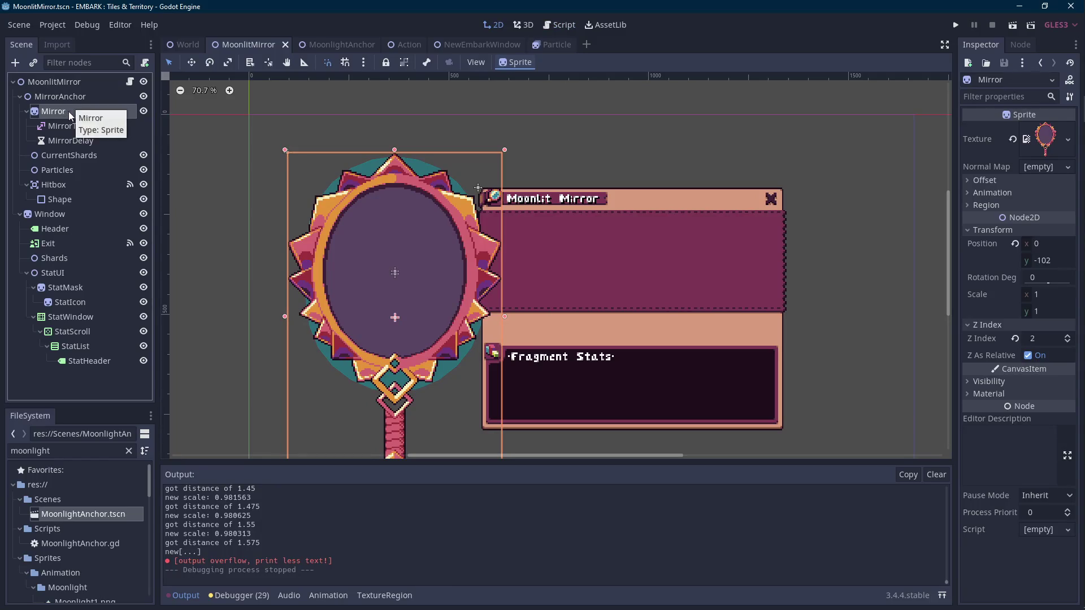
{"action": "right_click", "coordinate": [69, 111]}
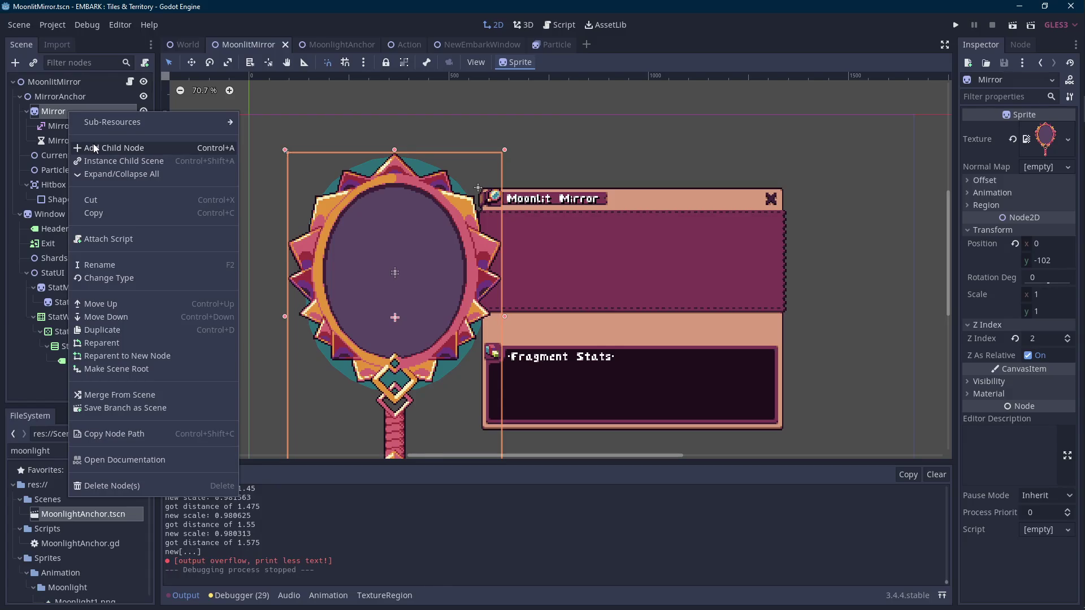
{"action": "left_click", "coordinate": [94, 144]}
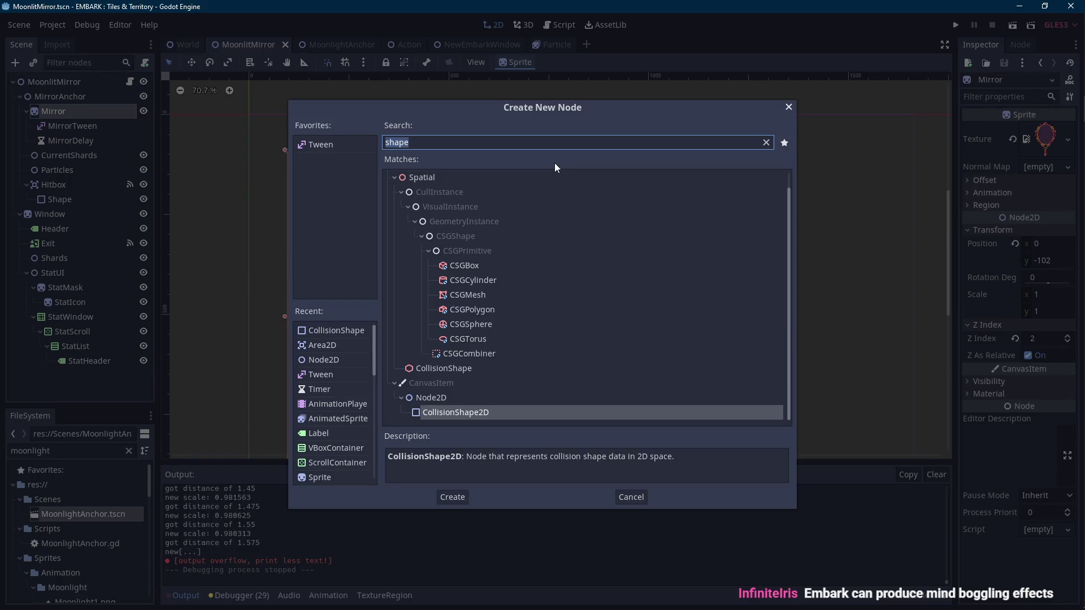
{"action": "type", "text": "sprite"}
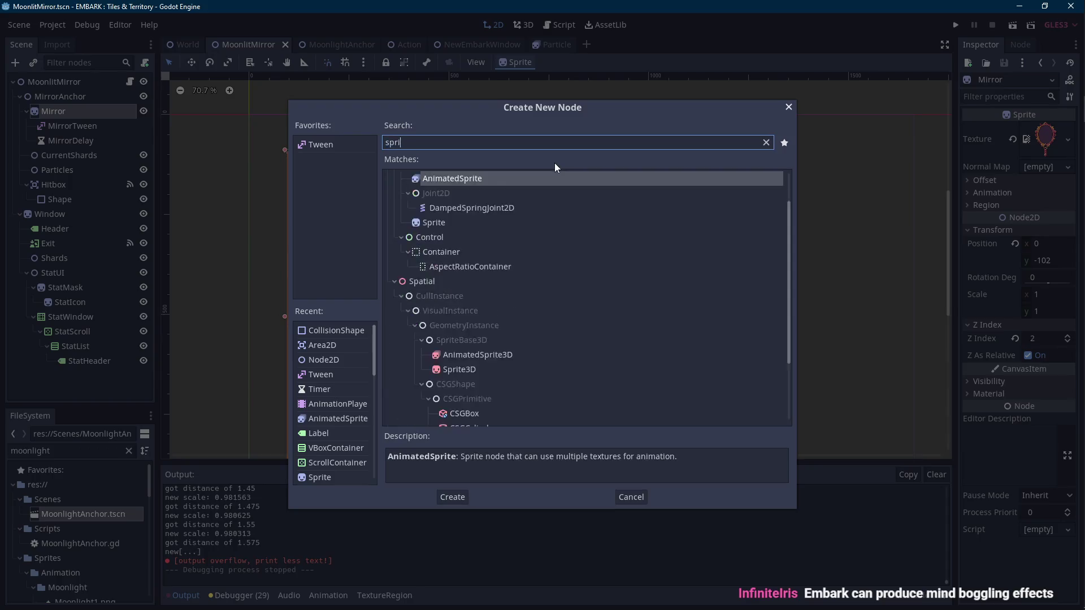
{"action": "key", "text": "Return"}
{"action": "double_click", "coordinate": [63, 154]}
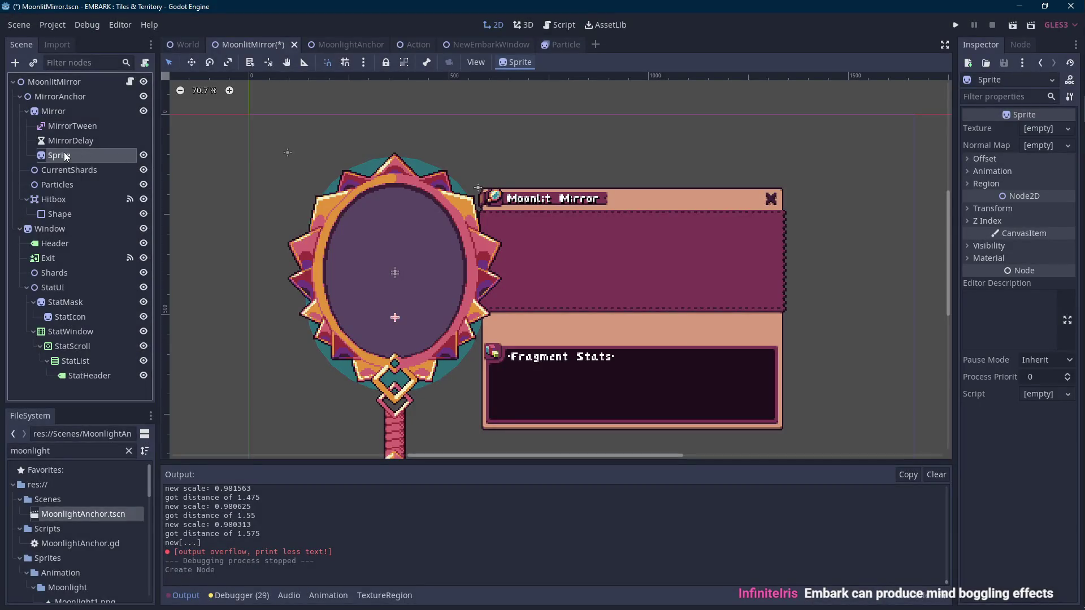
{"action": "type", "text": "Mirror"}
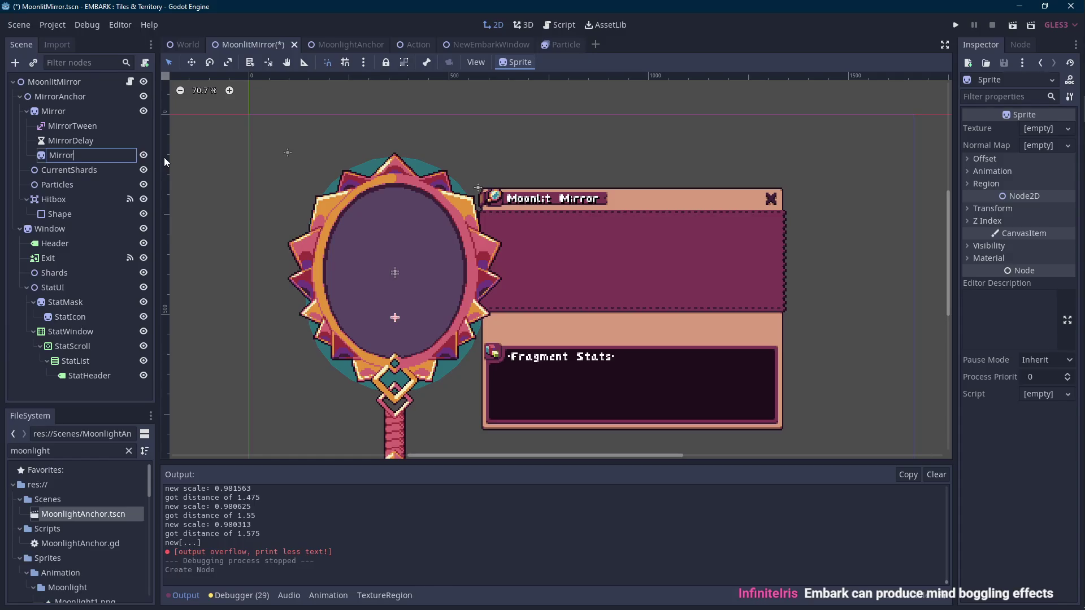
{"action": "type", "text": "Paralax"}
{"action": "key", "text": "Return"}
- Give MirrorParalax the moonlight_mirror.png texture from the FileSystem
{"action": "scroll", "coordinate": [371, 226], "scroll_direction": "down", "scroll_amount": 2}
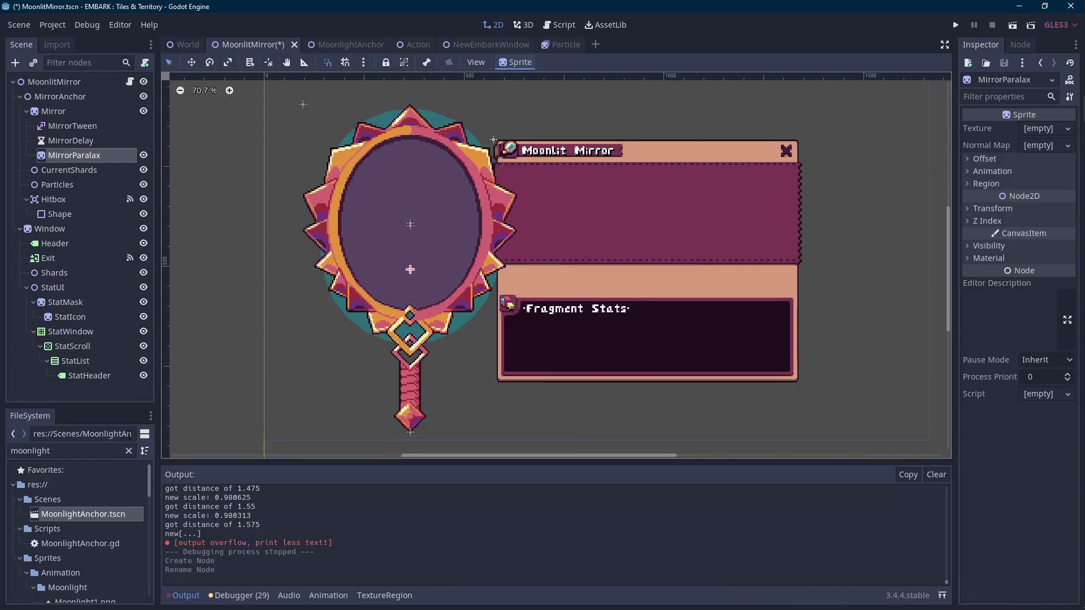
{"action": "left_click", "coordinate": [84, 451]}
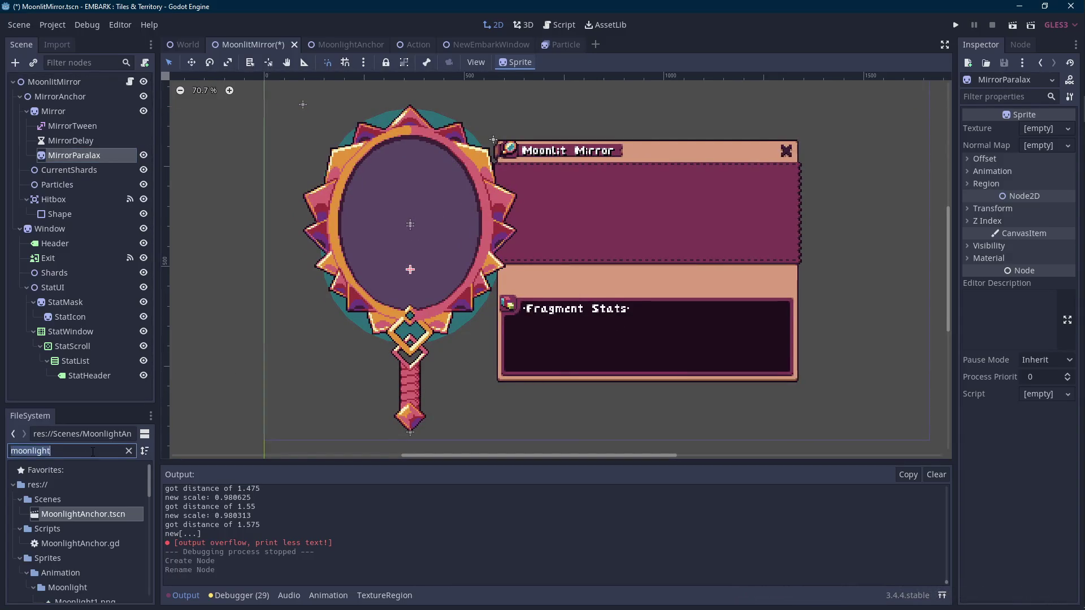
{"action": "type", "text": "mirror"}
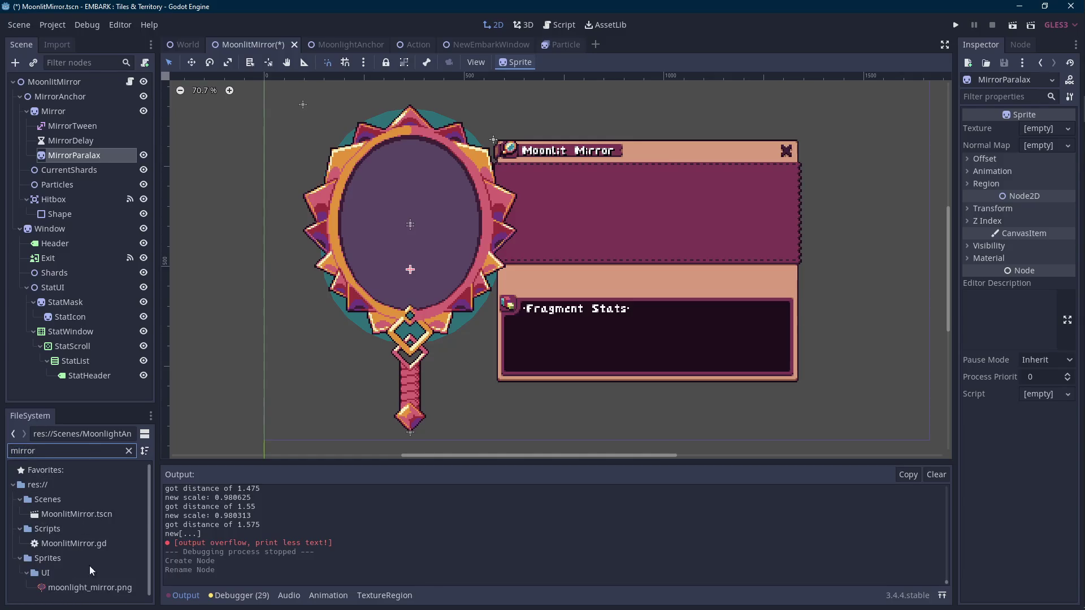
{"action": "mouse_move", "coordinate": [88, 584]}
{"action": "left_mouse_down"}
{"action": "mouse_move", "coordinate": [831, 186]}
{"action": "mouse_move", "coordinate": [1046, 132]}
{"action": "left_mouse_up"}
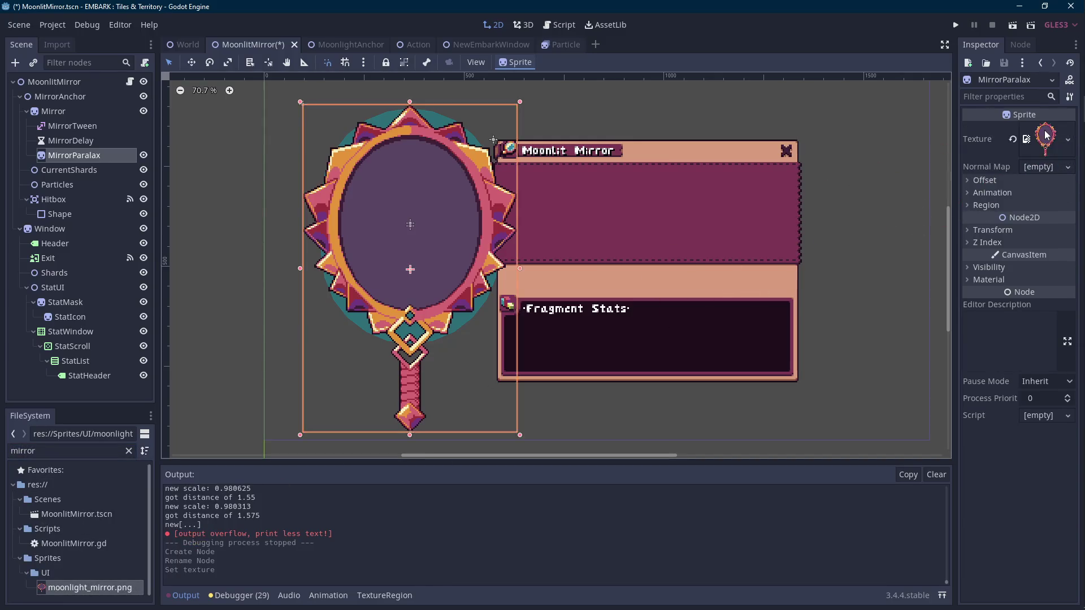
{"action": "left_click", "coordinate": [144, 112]}
- Move MirrorParalax under MirrorAnchor above Mirror and nudge it down to y -100
{"action": "left_click", "coordinate": [143, 112]}
{"action": "left_click_drag", "start_coordinate": [66, 154], "coordinate": [62, 99]}
{"action": "mouse_move", "coordinate": [56, 212]}
{"action": "left_mouse_down"}
{"action": "mouse_move", "coordinate": [69, 215]}
{"action": "mouse_move", "coordinate": [63, 112]}
{"action": "left_mouse_up"}
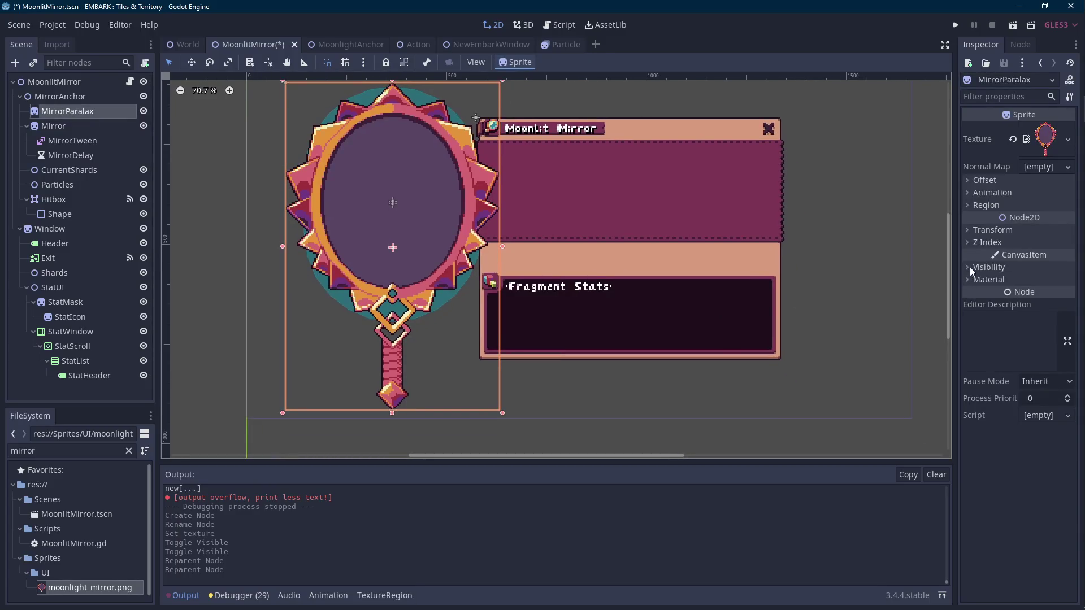
{"action": "scroll", "coordinate": [591, 283], "scroll_direction": "up", "scroll_amount": 1}
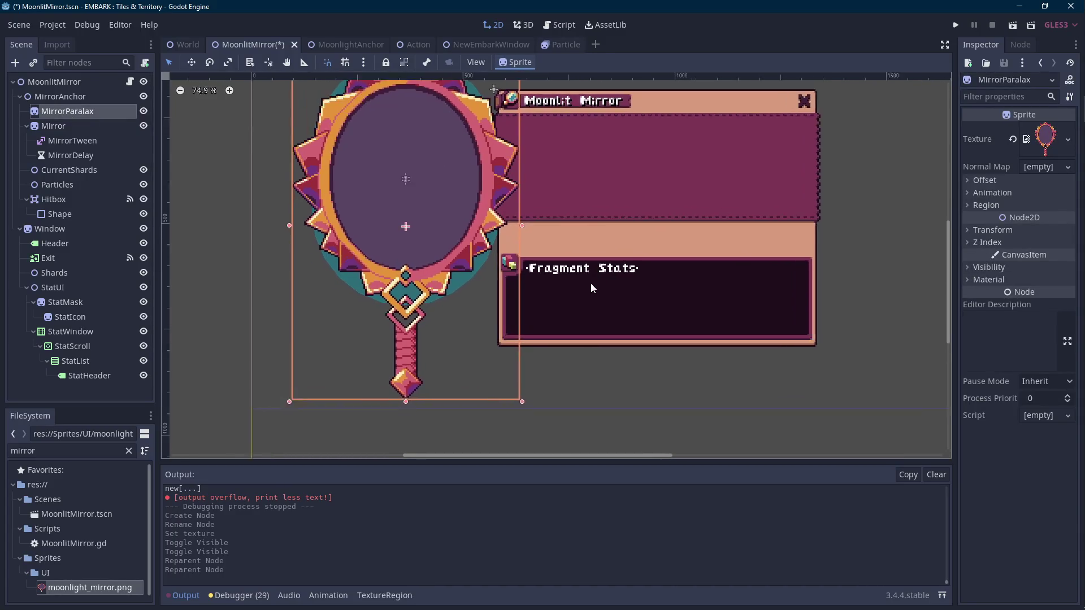
{"action": "key", "text": "Down"}
{"action": "key", "text": "Down"}
{"action": "key", "text": "Down"}
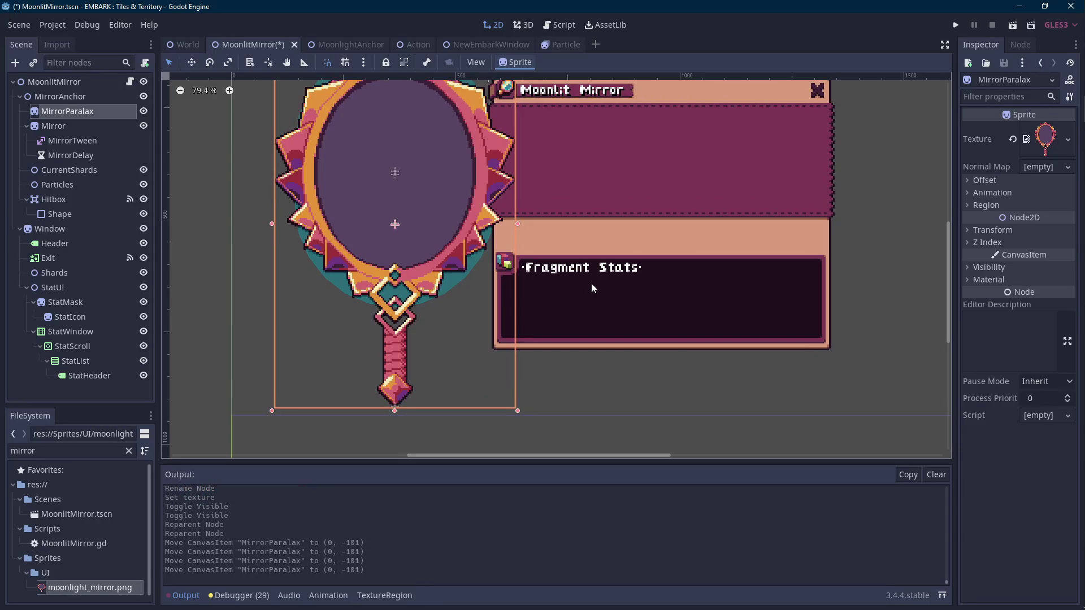
{"action": "key", "text": "Down"}
{"action": "key", "text": "Down"}
{"action": "key", "text": "Down"}
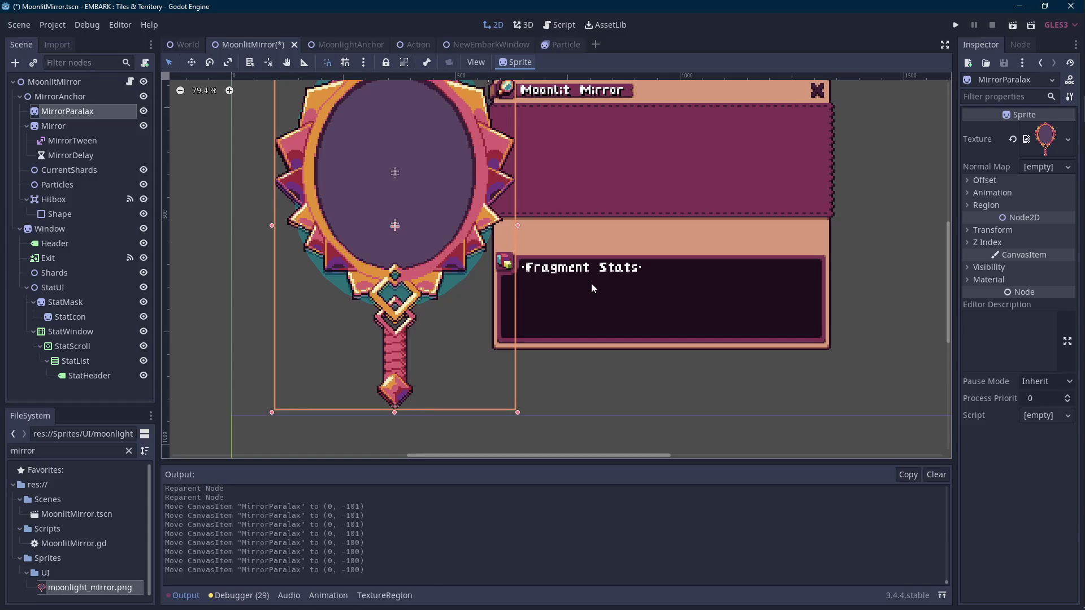
{"action": "scroll", "coordinate": [375, 292], "scroll_direction": "up", "scroll_amount": 2}
{"action": "scroll", "coordinate": [375, 291], "scroll_direction": "up", "scroll_amount": 1}
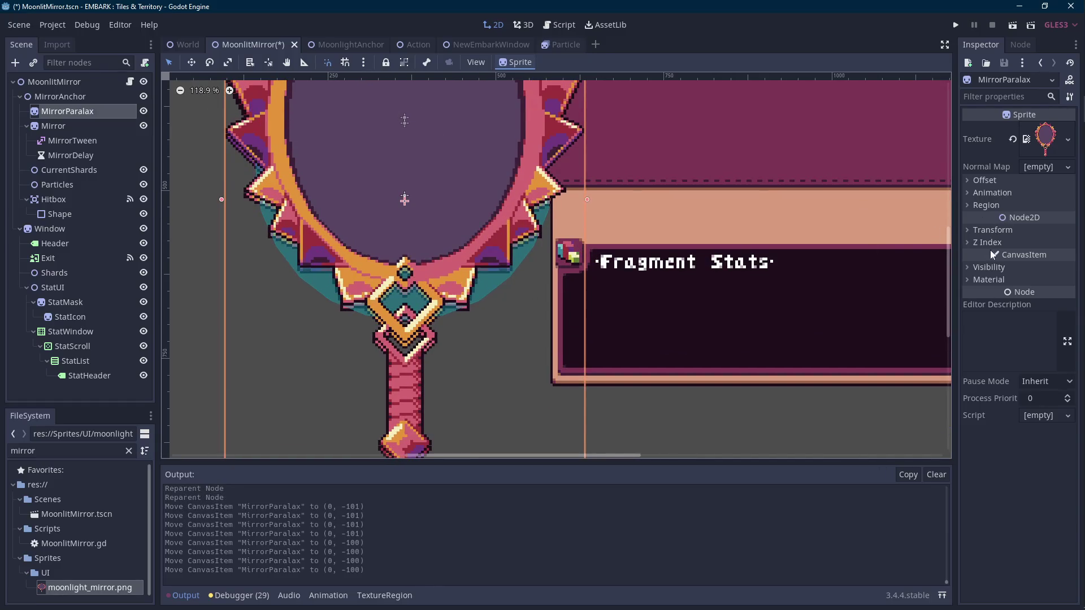
- Tint MirrorParalax's Modulate with the dark stat-window colour using the eyedropper
{"action": "left_click", "coordinate": [986, 268]}
{"action": "left_click", "coordinate": [1039, 298]}
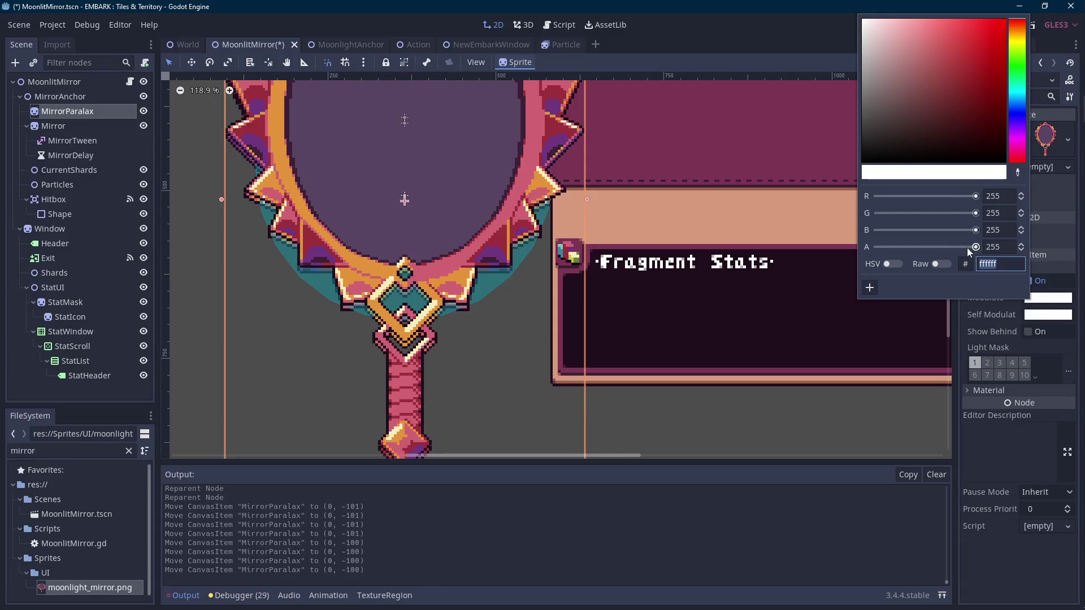
{"action": "left_click", "coordinate": [1018, 172]}
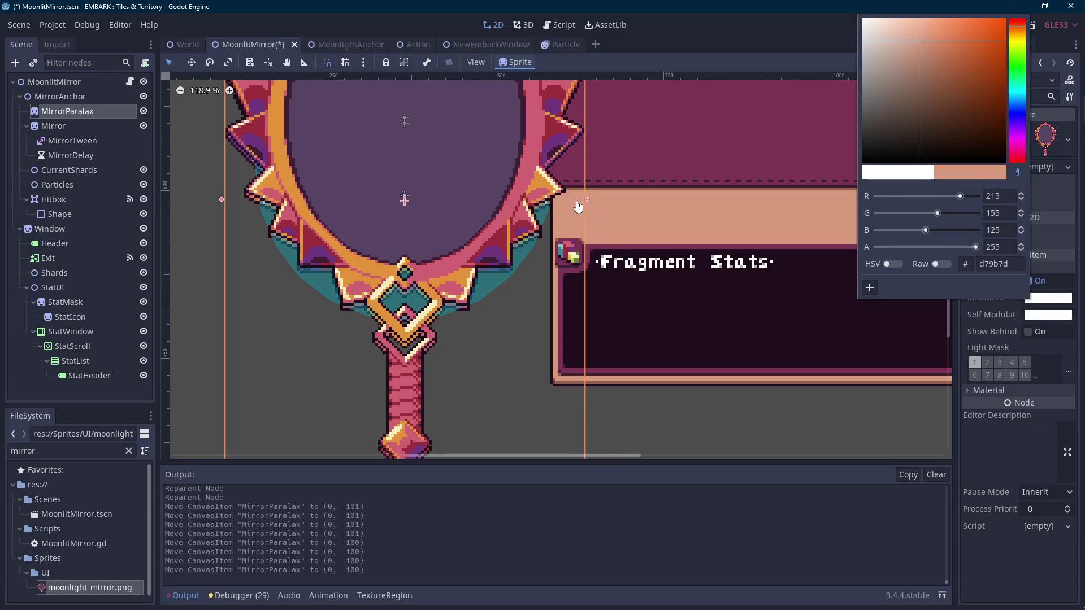
{"action": "left_click", "coordinate": [613, 317]}
{"action": "scroll", "coordinate": [605, 317], "scroll_direction": "down", "scroll_amount": 3}
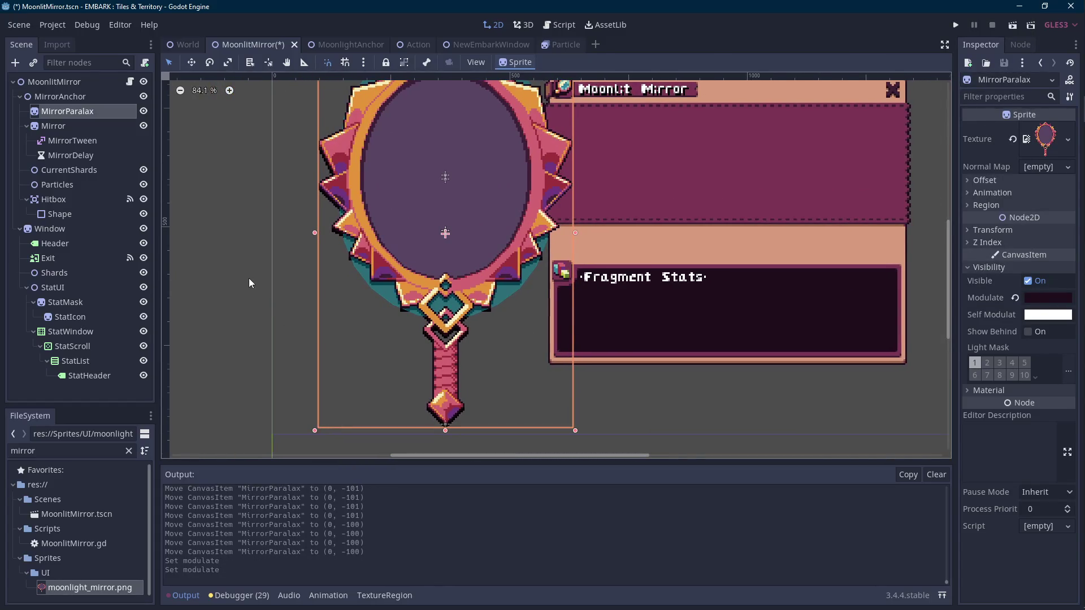
{"action": "scroll", "coordinate": [249, 278], "scroll_direction": "down", "scroll_amount": 1}
- Save the scene and open the MoonlitMirror.gd script
{"action": "key", "text": "ctrl+s"}
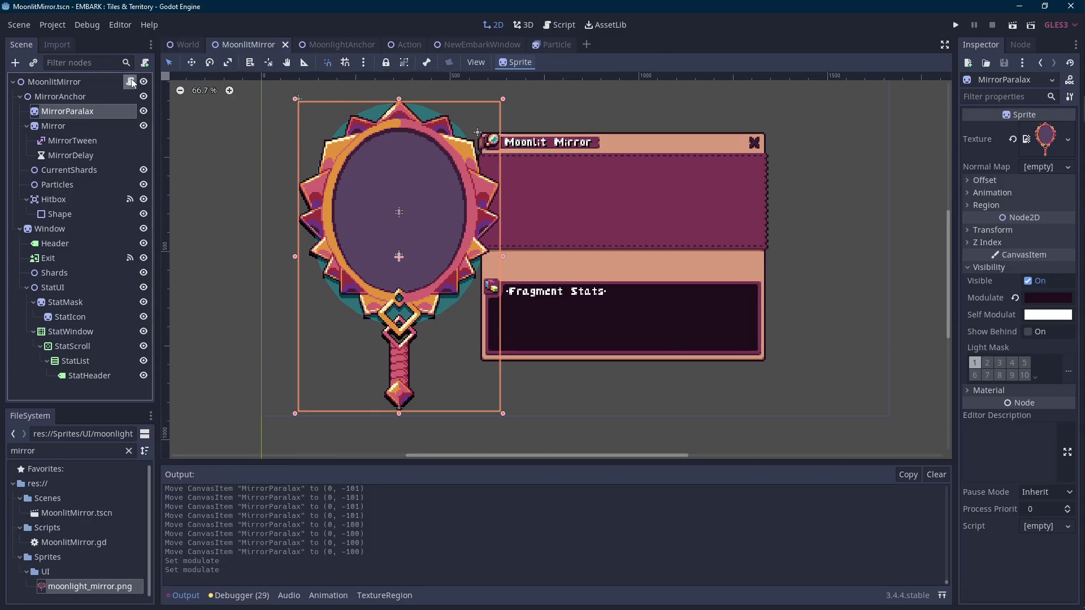
{"action": "left_click", "coordinate": [131, 81]}
{"action": "scroll", "coordinate": [800, 246], "scroll_direction": "up", "scroll_amount": 5}
{"action": "scroll", "coordinate": [800, 247], "scroll_direction": "up", "scroll_amount": 8}
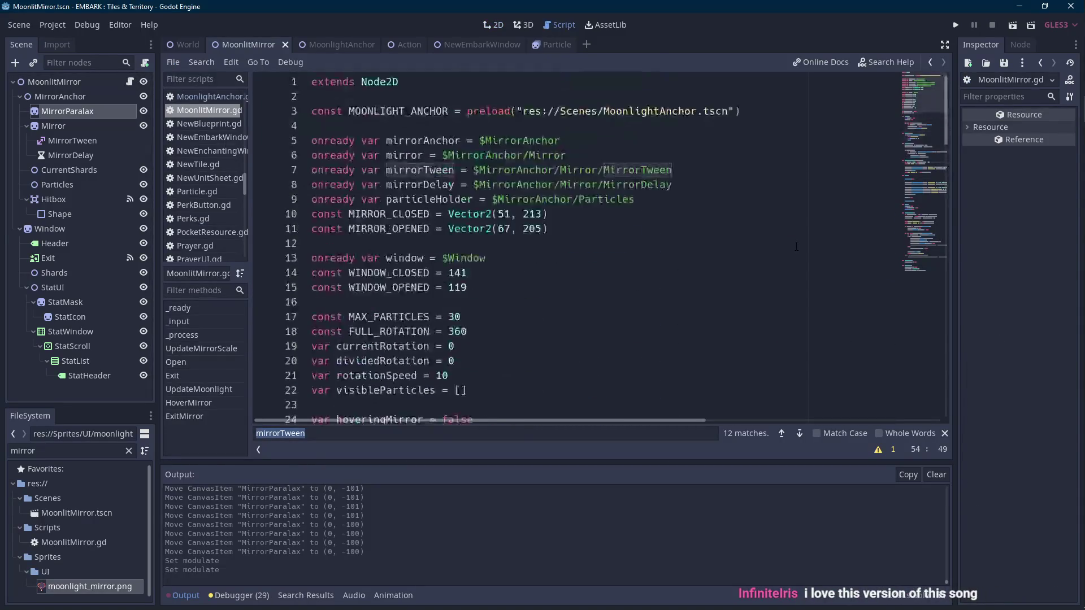
- Add 'onready var mirrorParalax = $MirrorAnchor/MirrorParalax' as line 7
{"action": "left_click", "coordinate": [193, 596]}
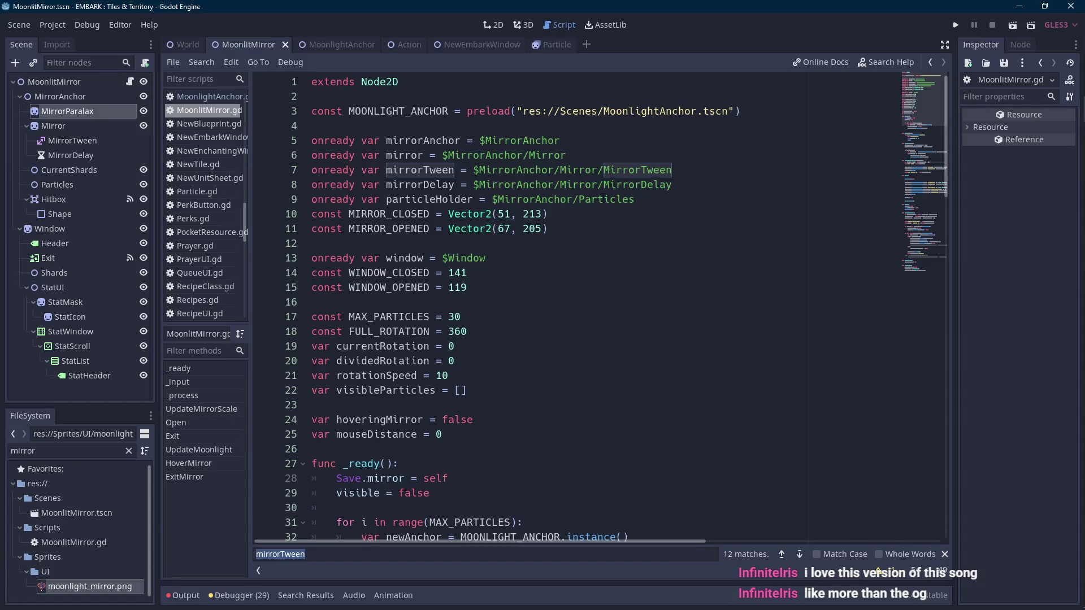
{"action": "left_click", "coordinate": [654, 184]}
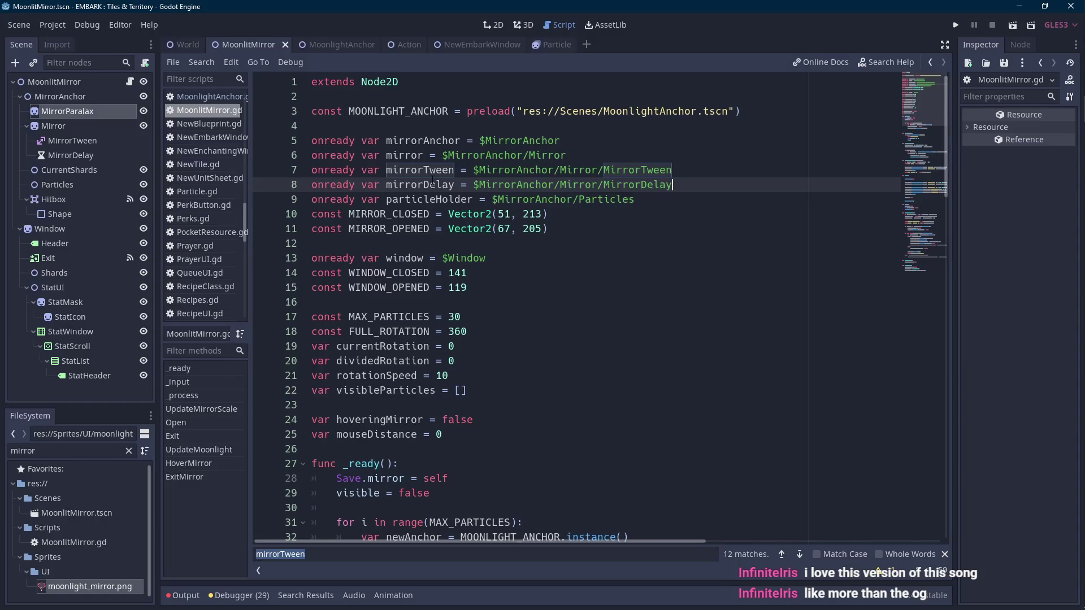
{"action": "left_click", "coordinate": [601, 152]}
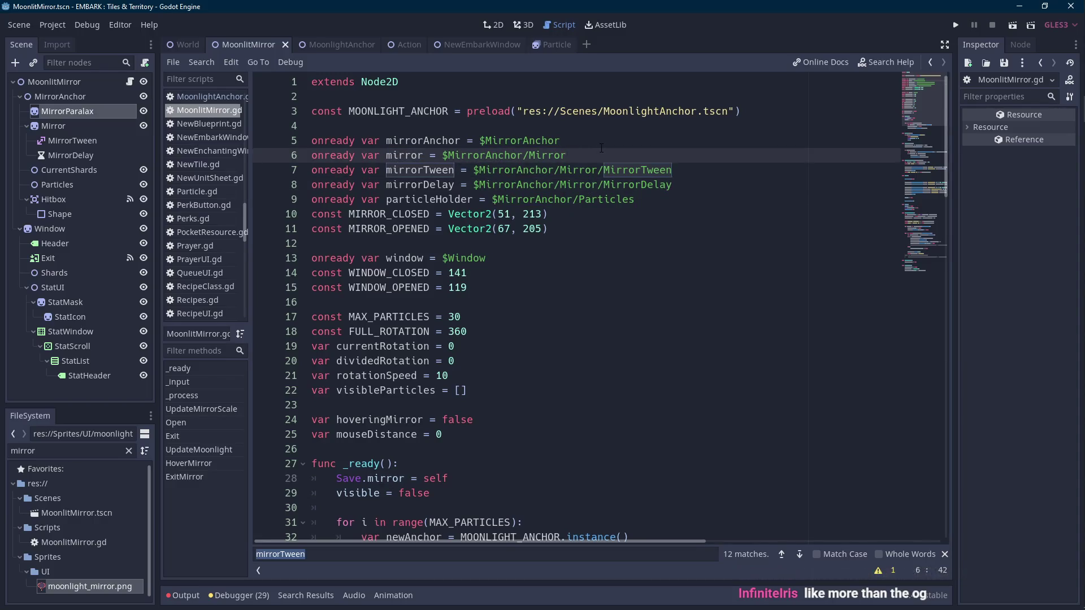
{"action": "key", "text": "Return"}
{"action": "type", "text": "onready var mirrorParalax = $mirrorpal"}
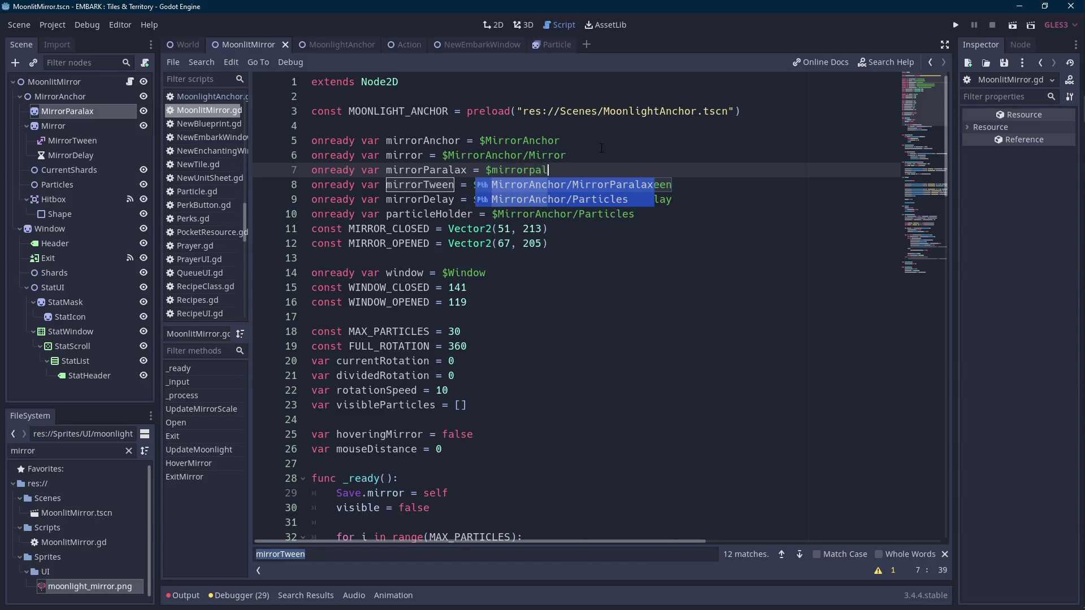
{"action": "key", "text": "Return"}
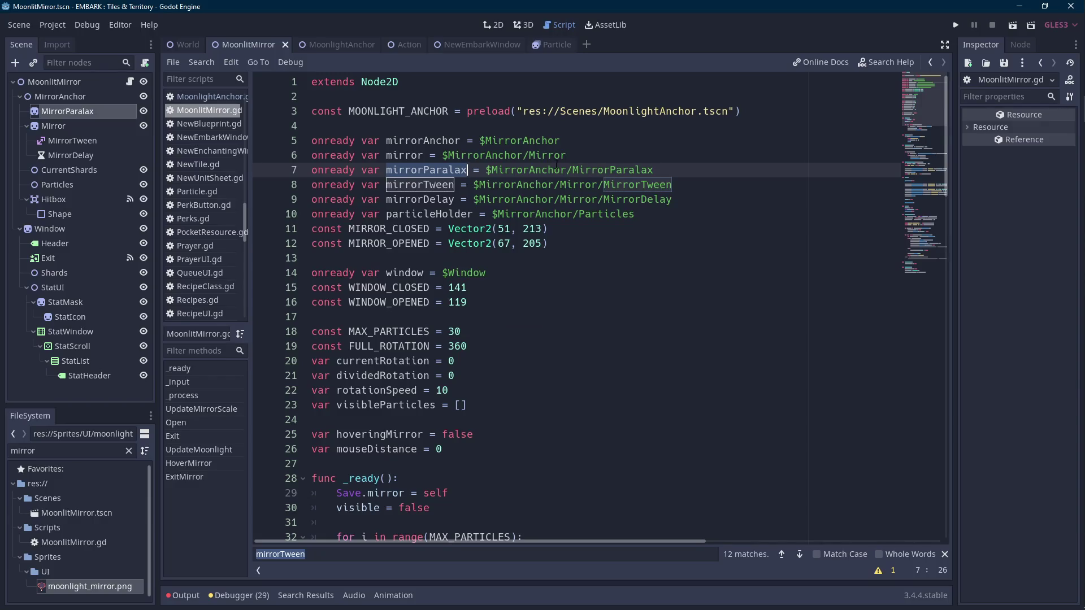
{"action": "scroll", "coordinate": [608, 352], "scroll_direction": "down", "scroll_amount": 13}
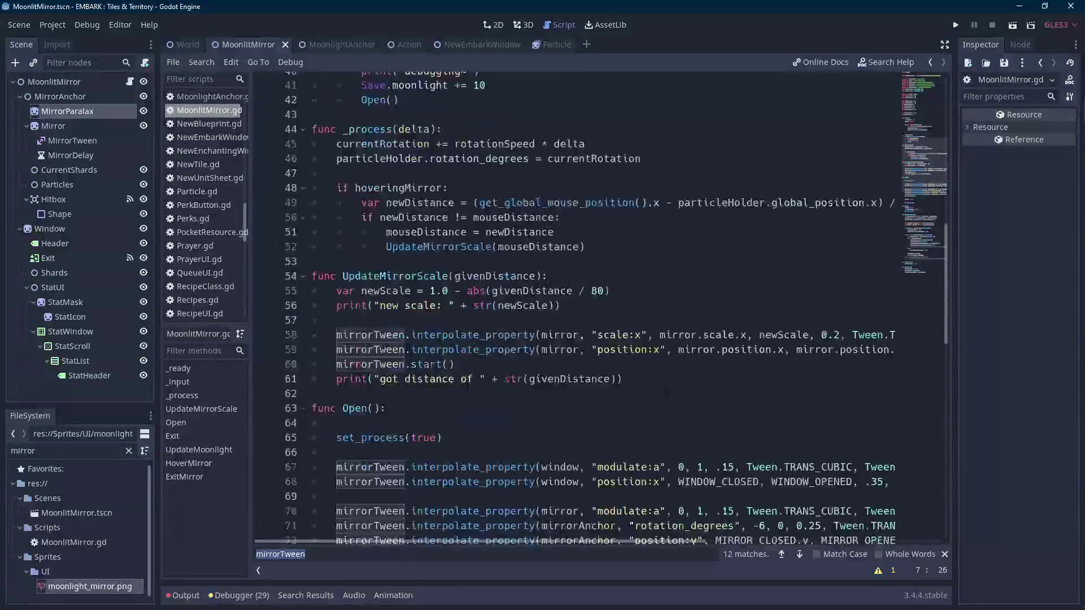
- Duplicate the mirror scale:x tween line on line 58
{"action": "scroll", "coordinate": [669, 394], "scroll_direction": "down", "scroll_amount": 3}
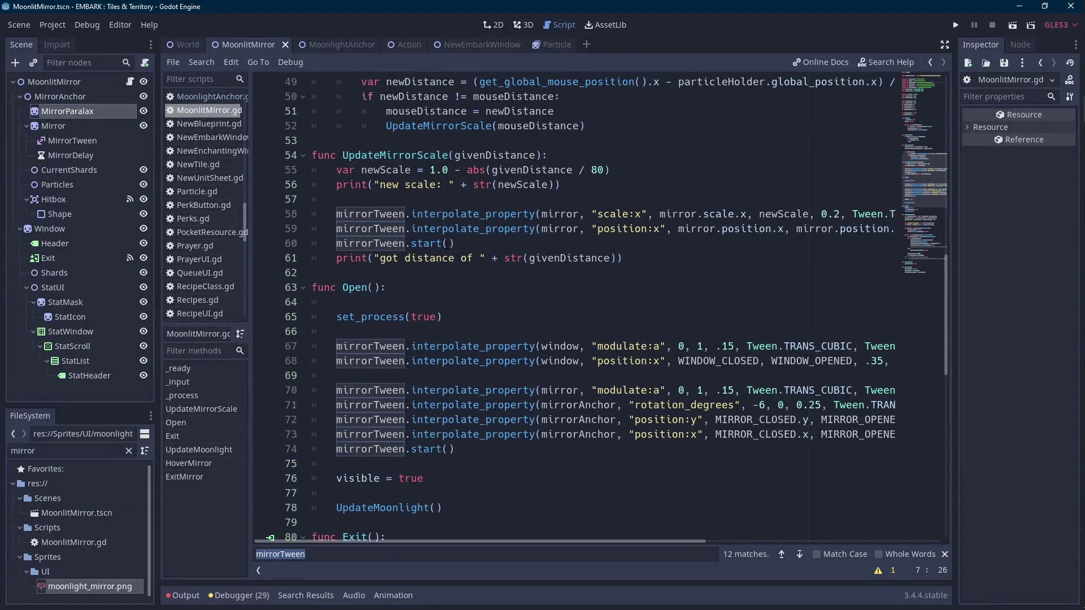
{"action": "left_click", "coordinate": [411, 194]}
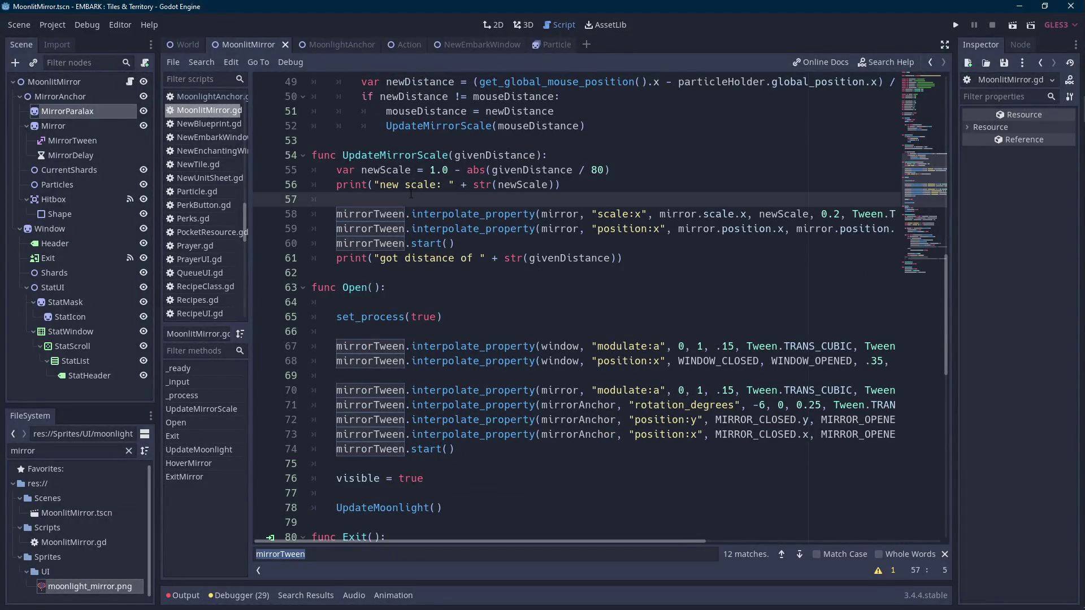
{"action": "scroll", "coordinate": [645, 227], "scroll_direction": "up", "scroll_amount": 1}
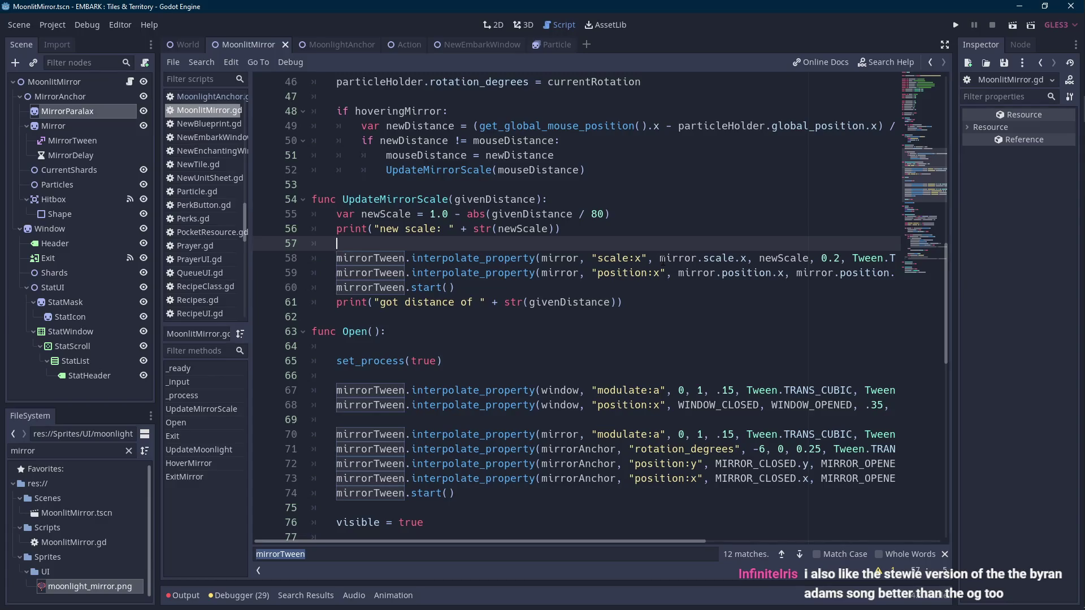
{"action": "left_click", "coordinate": [687, 258]}
{"action": "key", "text": "End"}
{"action": "key", "text": "Home"}
{"action": "left_click", "coordinate": [334, 255]}
{"action": "key", "text": "ctrl+c"}
{"action": "key", "text": "End"}
{"action": "key", "text": "Return"}
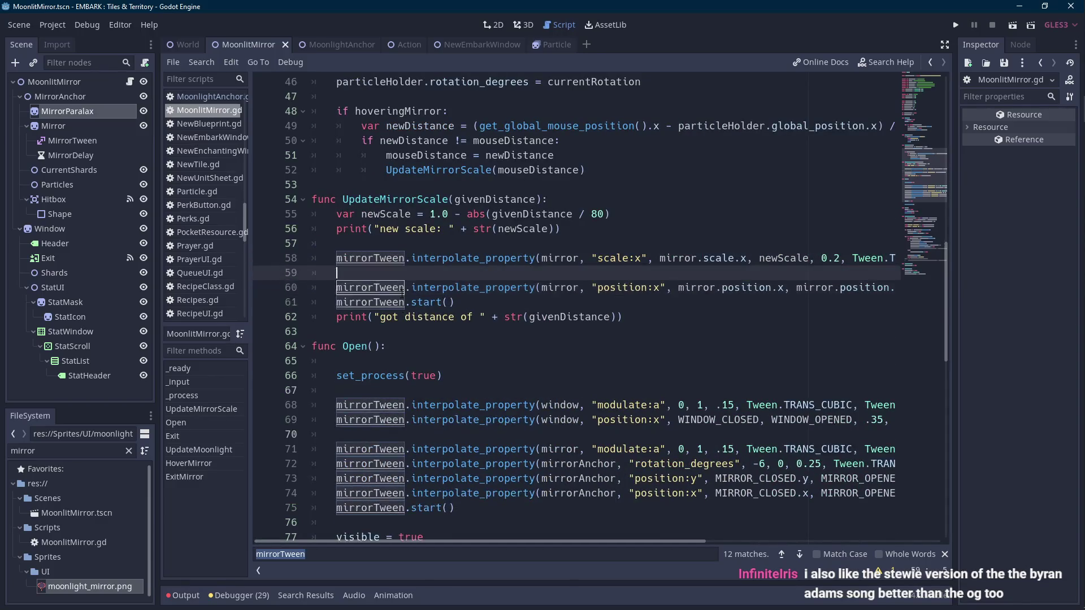
{"action": "key", "text": "ctrl+v"}
- Change both mirror references in the copied scale:x line to mirrorParalax
{"action": "double_click", "coordinate": [380, 273]}
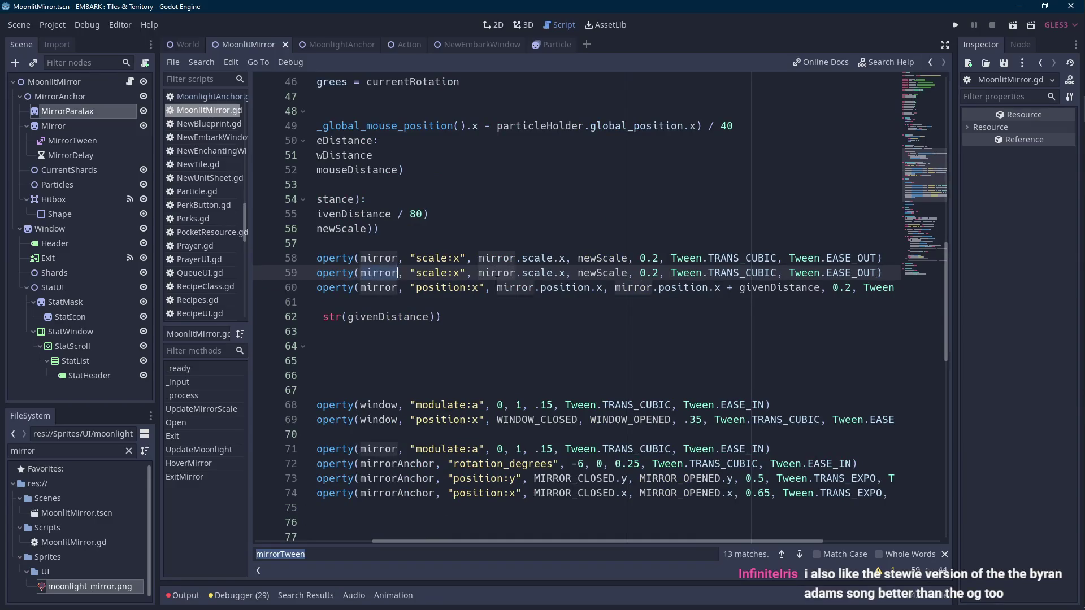
{"action": "type", "text": "mirrorP"}
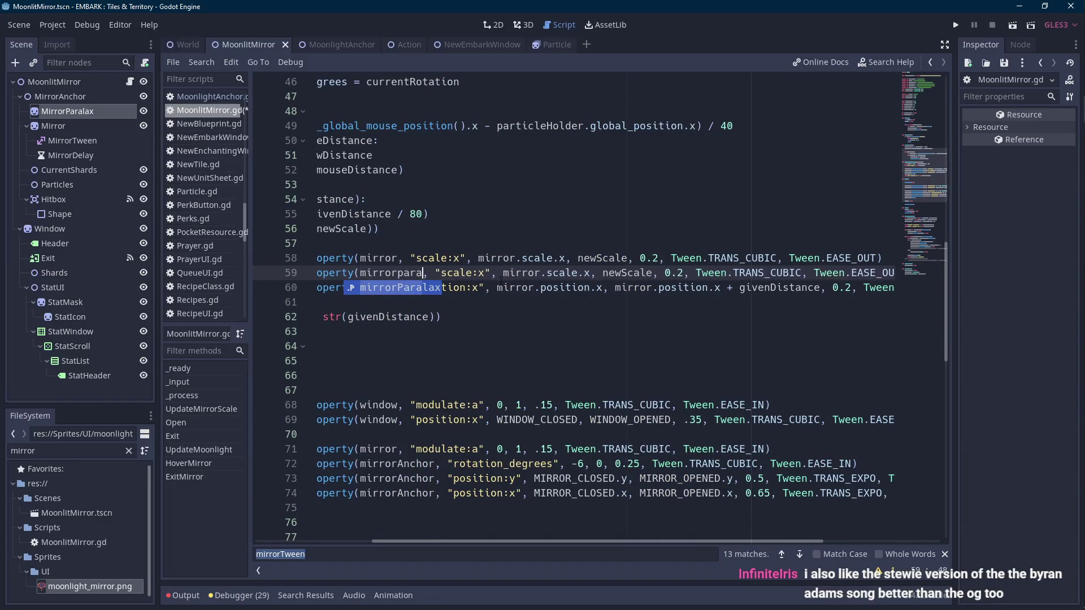
{"action": "key", "text": "Return"}
{"action": "double_click", "coordinate": [541, 273]}
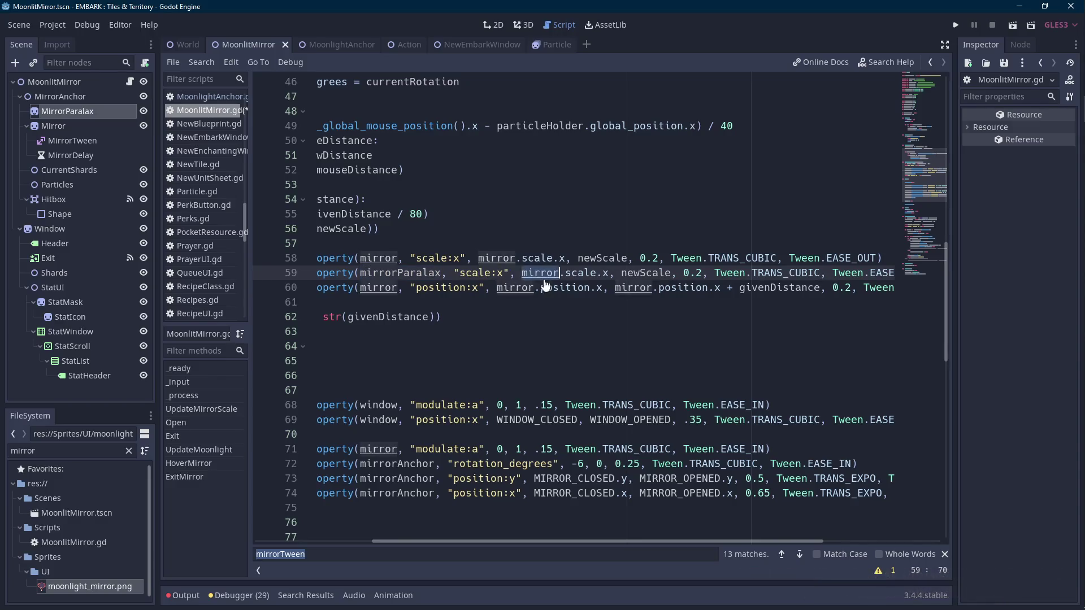
{"action": "key", "text": "ctrl+v"}
- Duplicate the mirror position:x tween line below itself
{"action": "key", "text": "Down"}
{"action": "key", "text": "shift+End"}
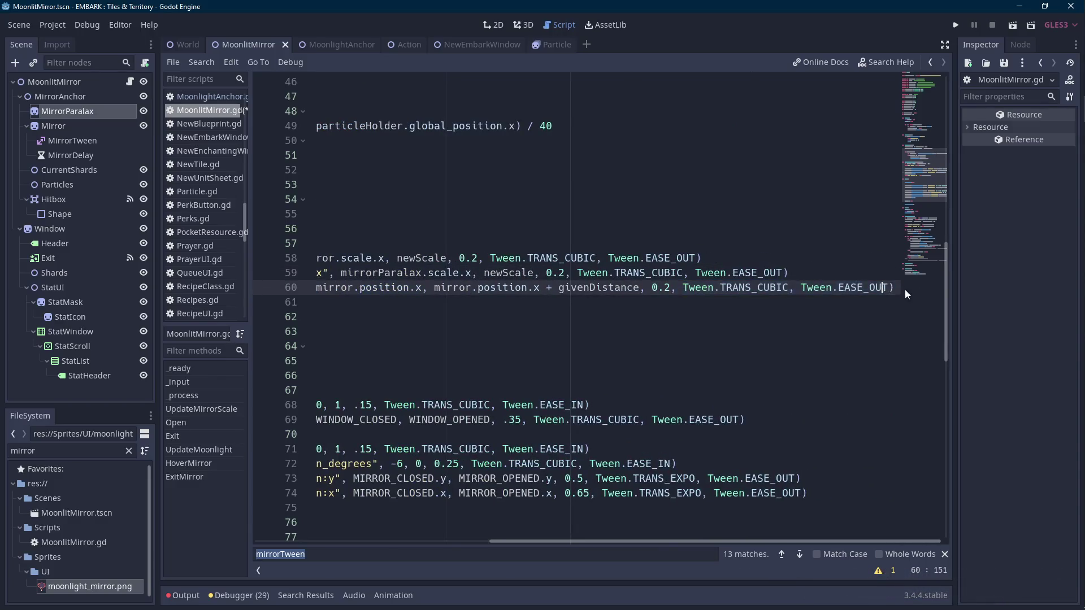
{"action": "key", "text": "shift+Home"}
{"action": "key", "text": "ctrl+c"}
{"action": "key", "text": "End"}
{"action": "key", "text": "Return"}
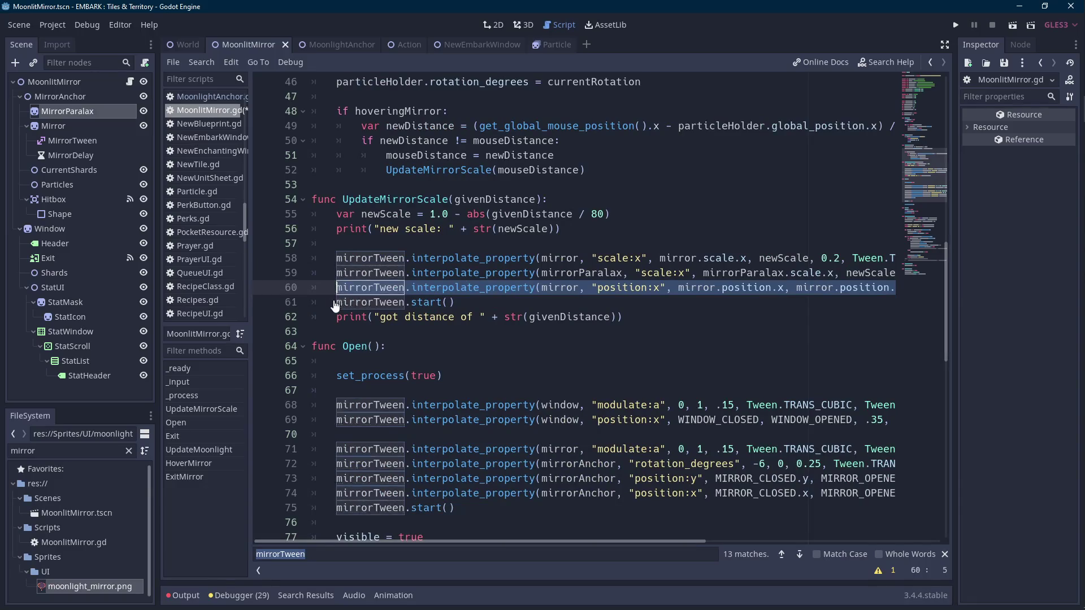
{"action": "key", "text": "ctrl+v"}
{"action": "left_click_drag", "start_coordinate": [650, 541], "coordinate": [466, 541]}
- Replace the three mirror references in the copied position:x line with mirrorParalax
{"action": "double_click", "coordinate": [497, 274]}
{"action": "key", "text": "ctrl+c"}
{"action": "double_click", "coordinate": [481, 302]}
{"action": "key", "text": "ctrl+v"}
{"action": "left_click", "coordinate": [663, 302]}
{"action": "double_click", "coordinate": [663, 303]}
{"action": "key", "text": "ctrl+v"}
{"action": "double_click", "coordinate": [818, 302]}
{"action": "key", "text": "ctrl+v"}
{"action": "left_click_drag", "start_coordinate": [636, 541], "coordinate": [763, 541]}
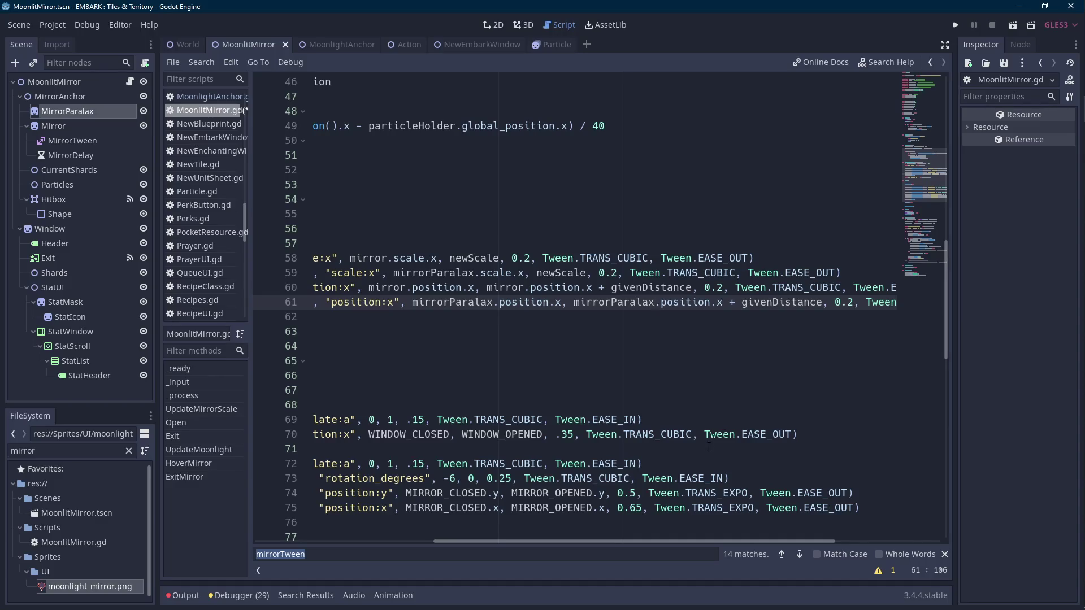
{"action": "key", "text": "Scroll_Lock"}
{"action": "left_click_drag", "start_coordinate": [656, 541], "coordinate": [466, 542]}
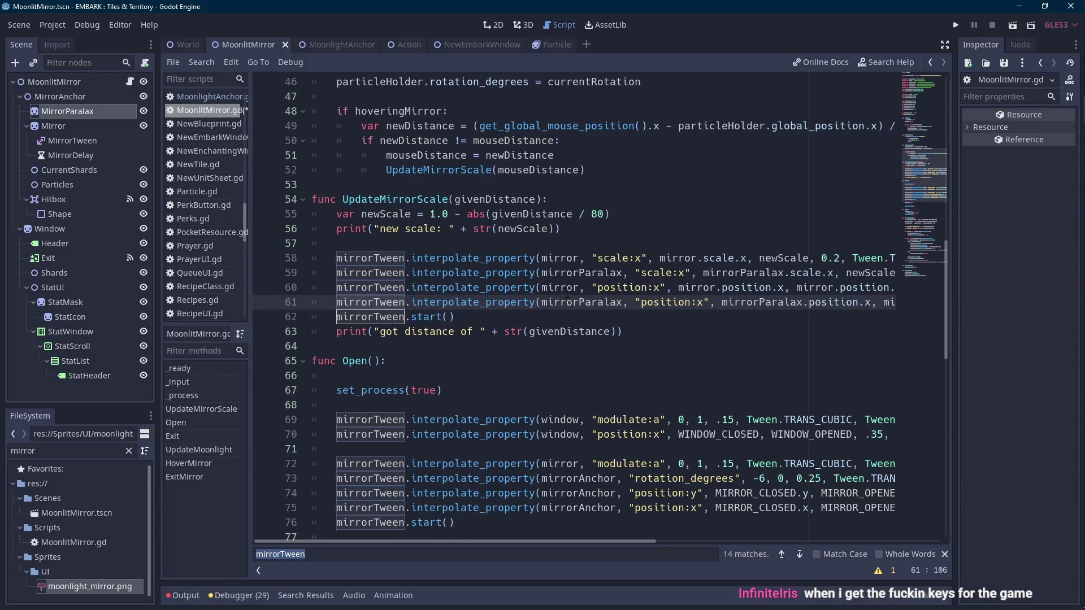
{"action": "key", "text": "Scroll_Lock"}
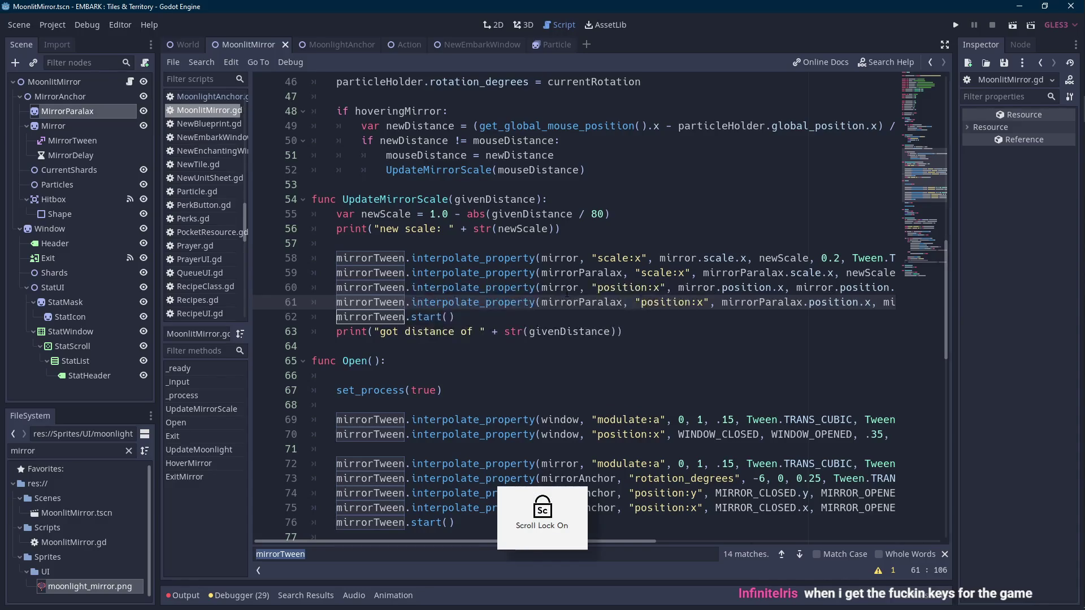
- Run the scene, hover the mirror in the game window, then stop the test run
{"action": "left_click", "coordinate": [1012, 26]}
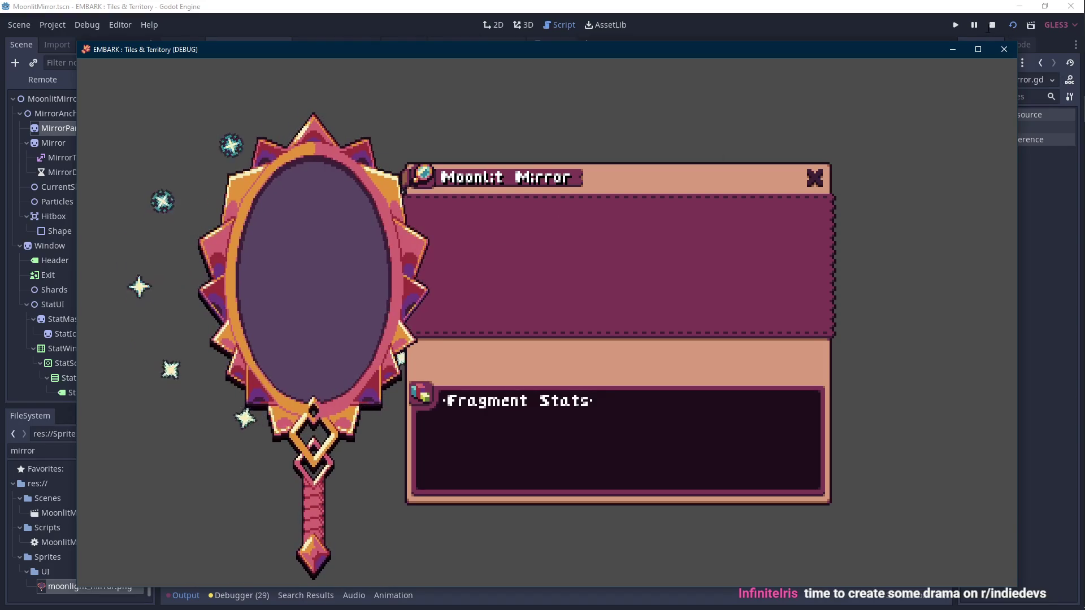
{"action": "key", "text": "F8"}
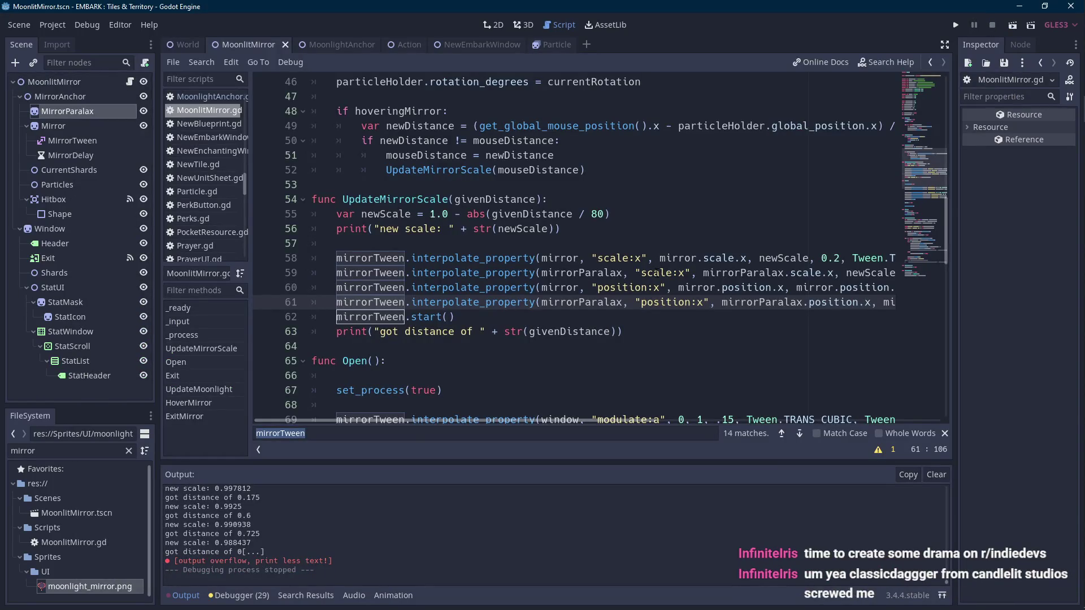
- Comment out the mirrorParalax scale:x and position:x tween lines
{"action": "left_click", "coordinate": [592, 305]}
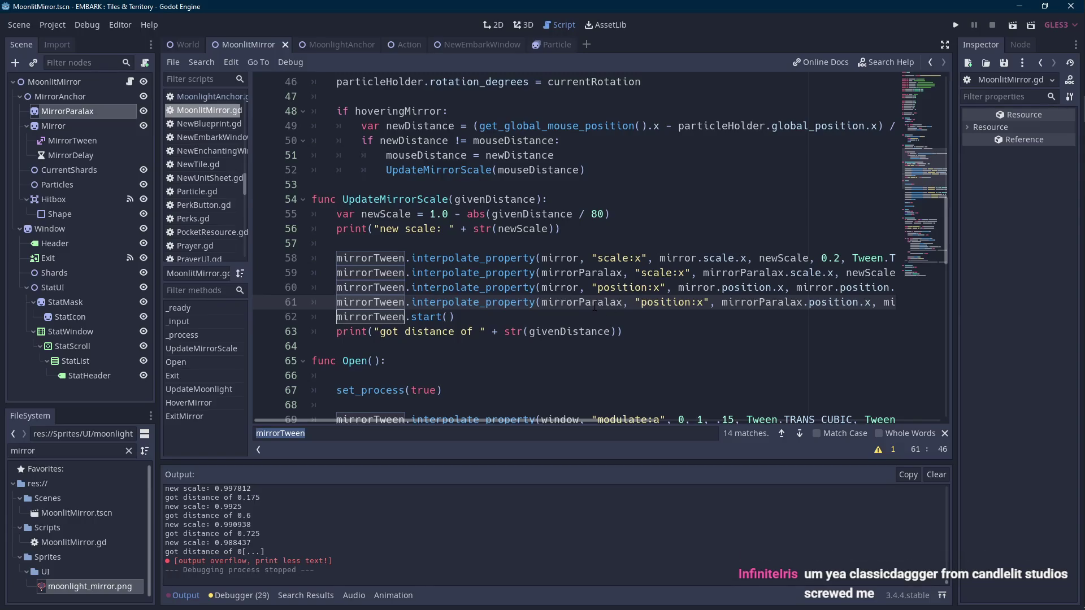
{"action": "double_click", "coordinate": [383, 214]}
{"action": "mouse_move", "coordinate": [569, 421]}
{"action": "left_mouse_down"}
{"action": "mouse_move", "coordinate": [615, 420]}
{"action": "mouse_move", "coordinate": [555, 419]}
{"action": "left_mouse_up"}
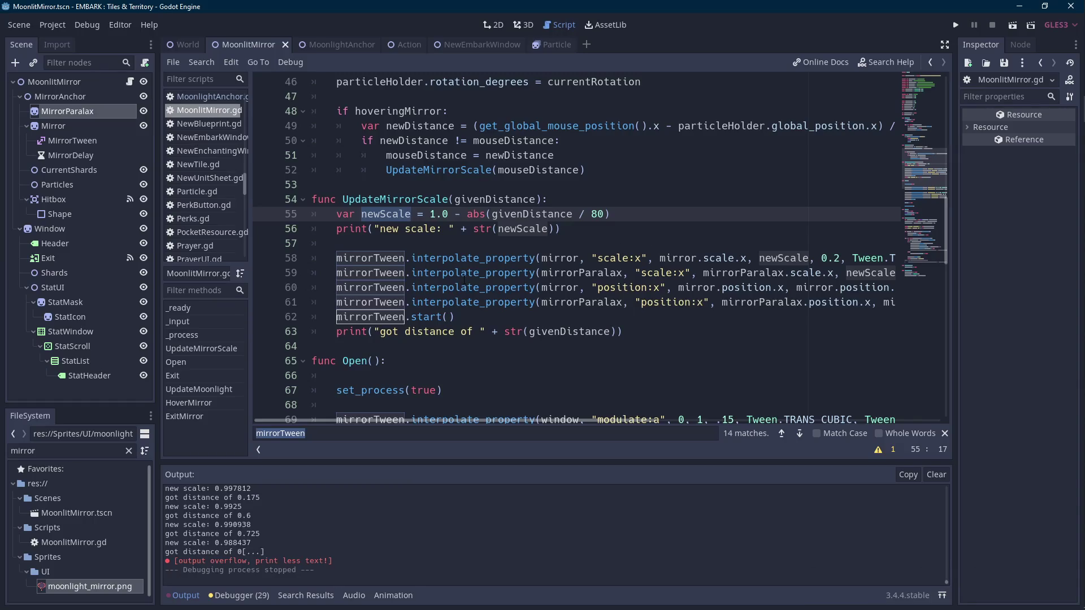
{"action": "left_click", "coordinate": [336, 302]}
{"action": "key", "text": "ctrl+k"}
{"action": "left_click", "coordinate": [336, 272]}
{"action": "key", "text": "ctrl+k"}
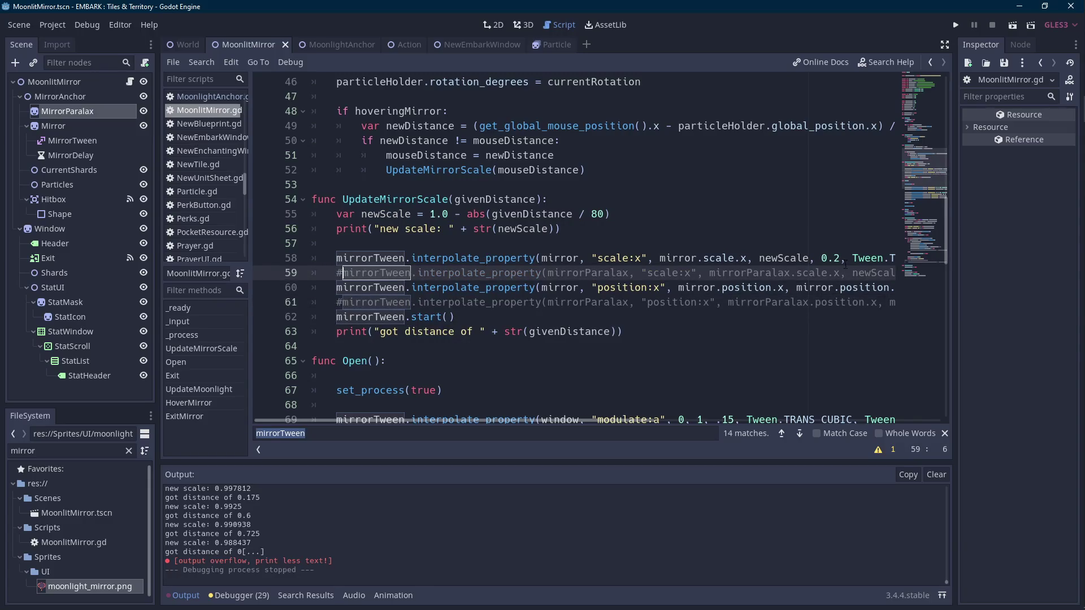
- Move the mirror position:x tween line directly below the scale:x tween and tidy blank lines
{"action": "mouse_move", "coordinate": [875, 292]}
{"action": "left_mouse_down"}
{"action": "mouse_move", "coordinate": [896, 289]}
{"action": "mouse_move", "coordinate": [326, 292]}
{"action": "left_mouse_up"}
{"action": "key", "text": "Delete"}
{"action": "left_click", "coordinate": [331, 272]}
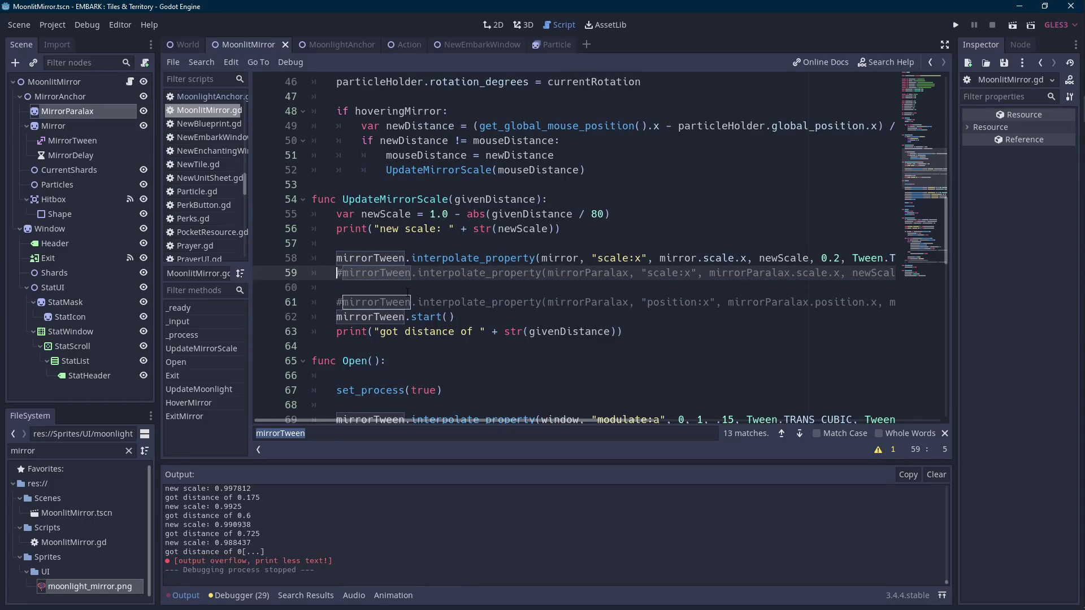
{"action": "key", "text": "ctrl+v"}
{"action": "key", "text": "Return"}
{"action": "key", "text": "Down"}
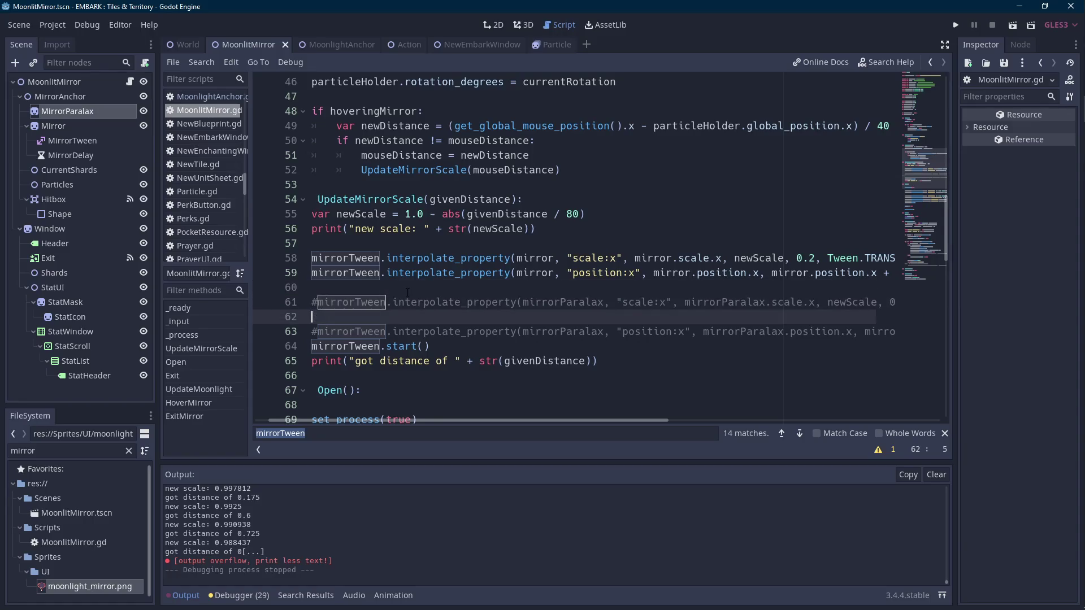
{"action": "key", "text": "BackSpace"}
{"action": "key", "text": "BackSpace"}
{"action": "left_click_drag", "start_coordinate": [575, 421], "coordinate": [414, 419]}
{"action": "left_click_drag", "start_coordinate": [157, 308], "coordinate": [143, 308]}
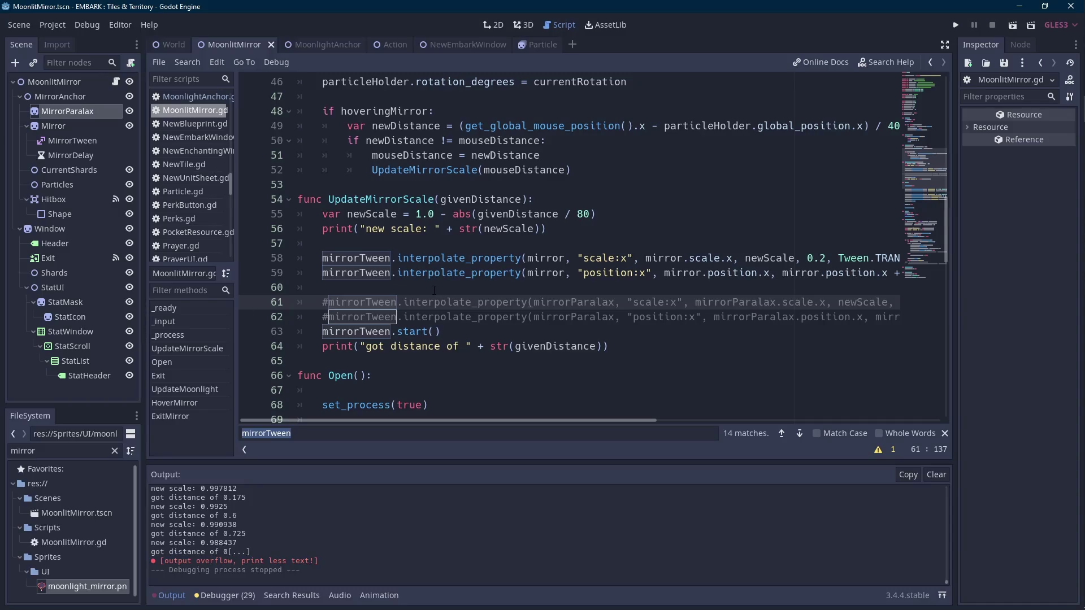
{"action": "left_click", "coordinate": [441, 287]}
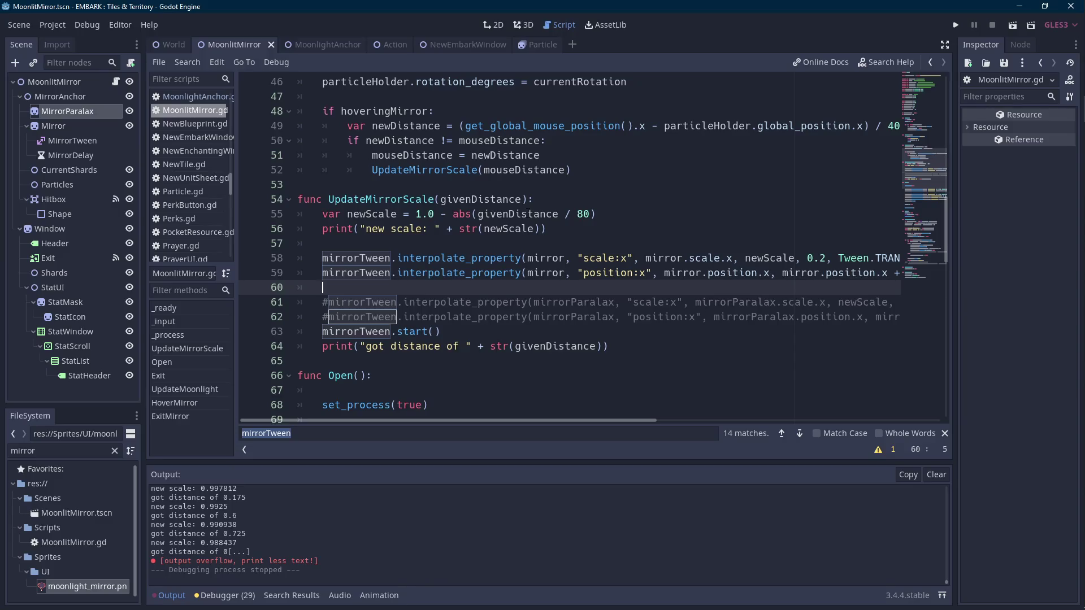
- Replace the position:x tween's start value mirror.position.x on line 59 with 0
{"action": "left_click_drag", "start_coordinate": [732, 258], "coordinate": [646, 257]}
{"action": "type", "text": "1"}
{"action": "left_click_drag", "start_coordinate": [772, 273], "coordinate": [665, 273]}
{"action": "type", "text": "0"}
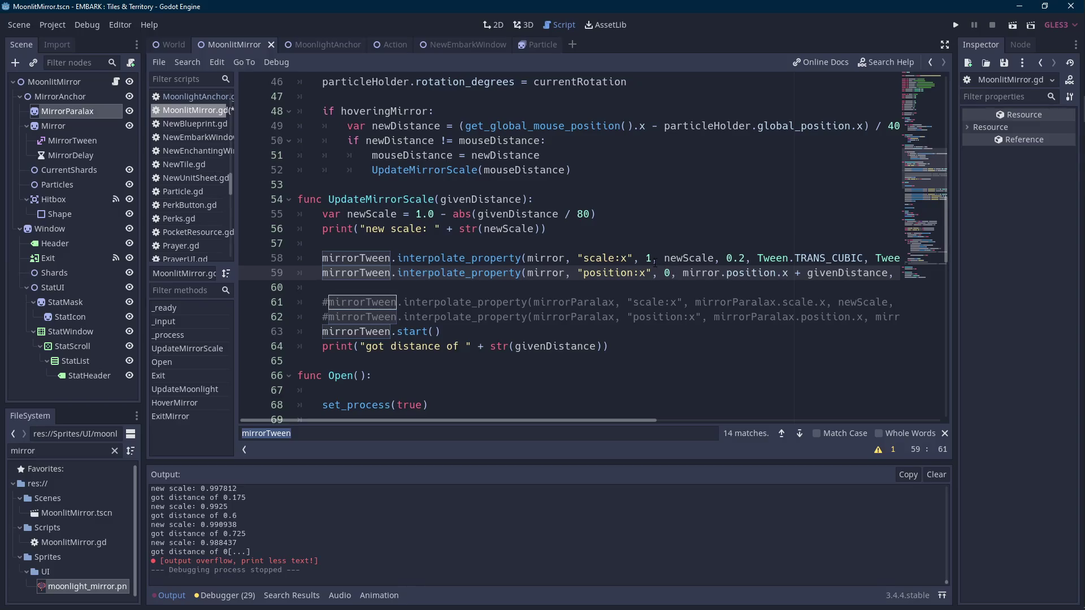
{"action": "key", "text": "ctrl+z"}
{"action": "key", "text": "ctrl+z"}
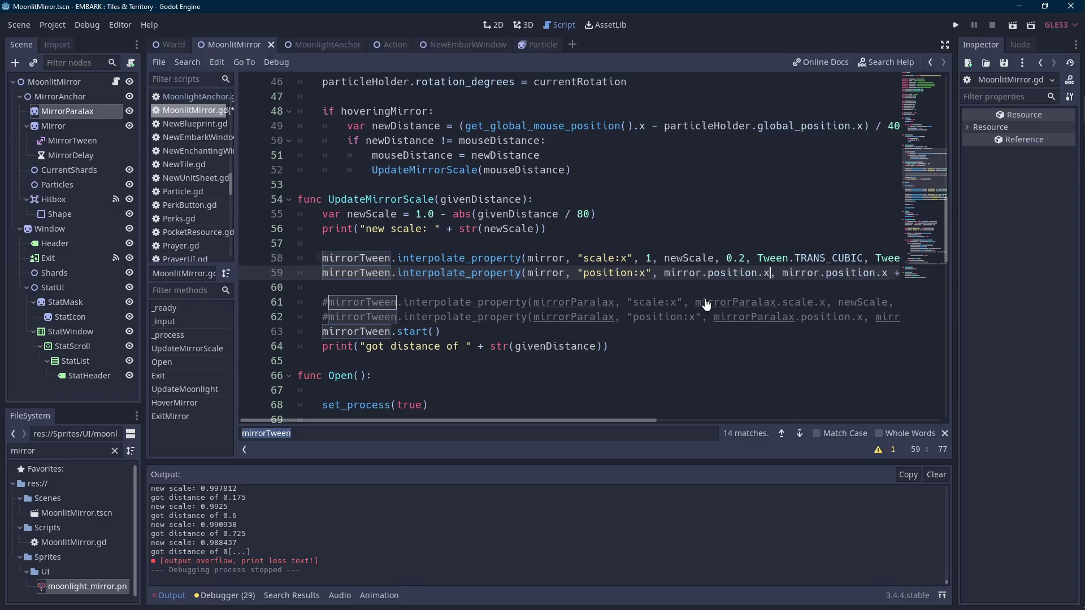
{"action": "left_click_drag", "start_coordinate": [780, 273], "coordinate": [665, 273]}
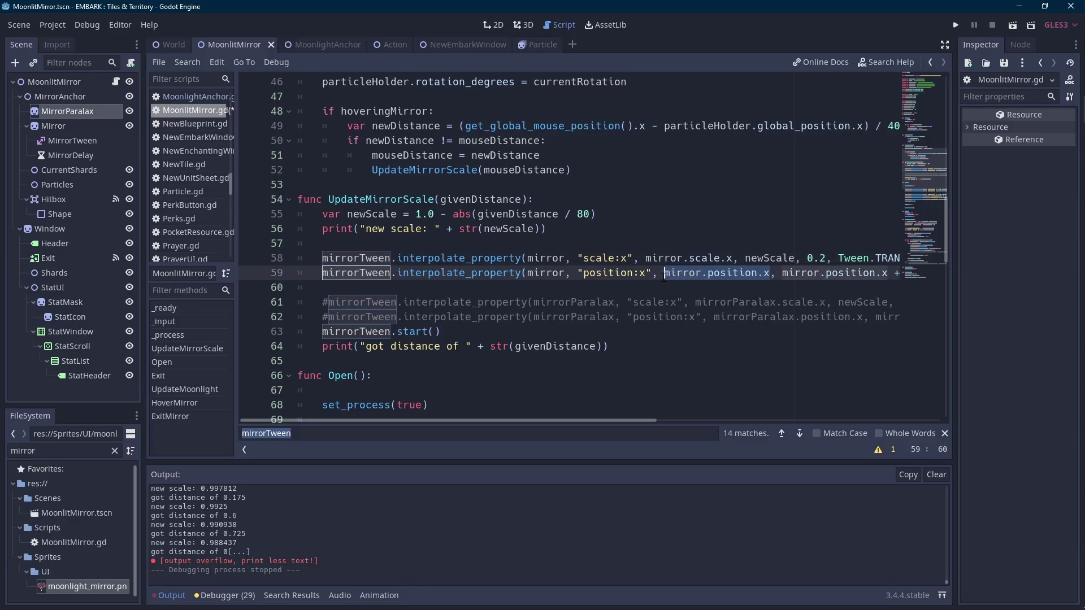
{"action": "type", "text": "1,"}
{"action": "key", "text": "BackSpace"}
{"action": "type", "text": "0"}
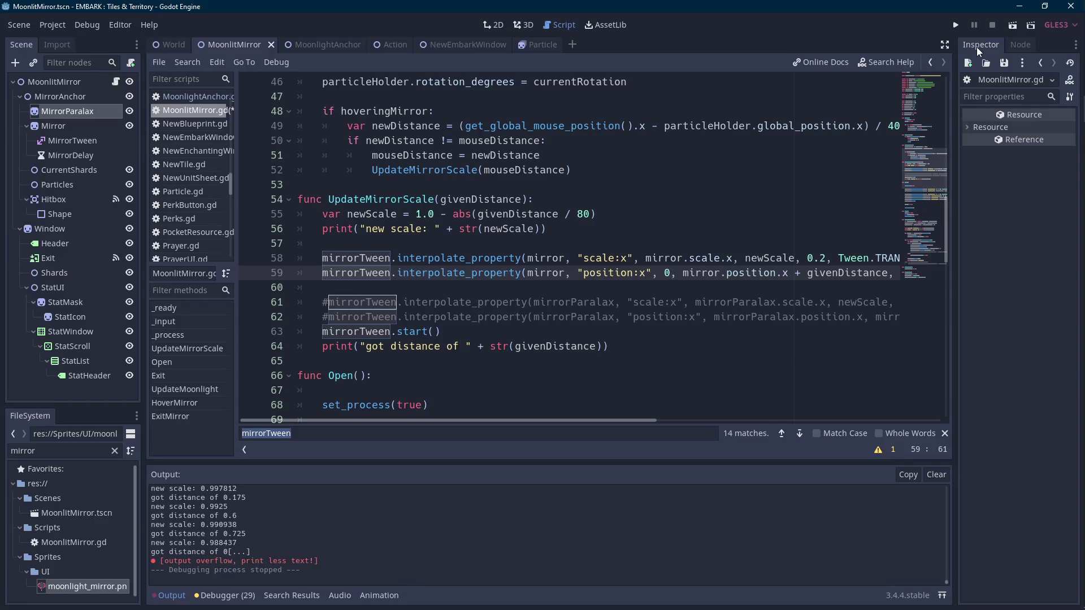
{"action": "left_click", "coordinate": [1013, 25]}
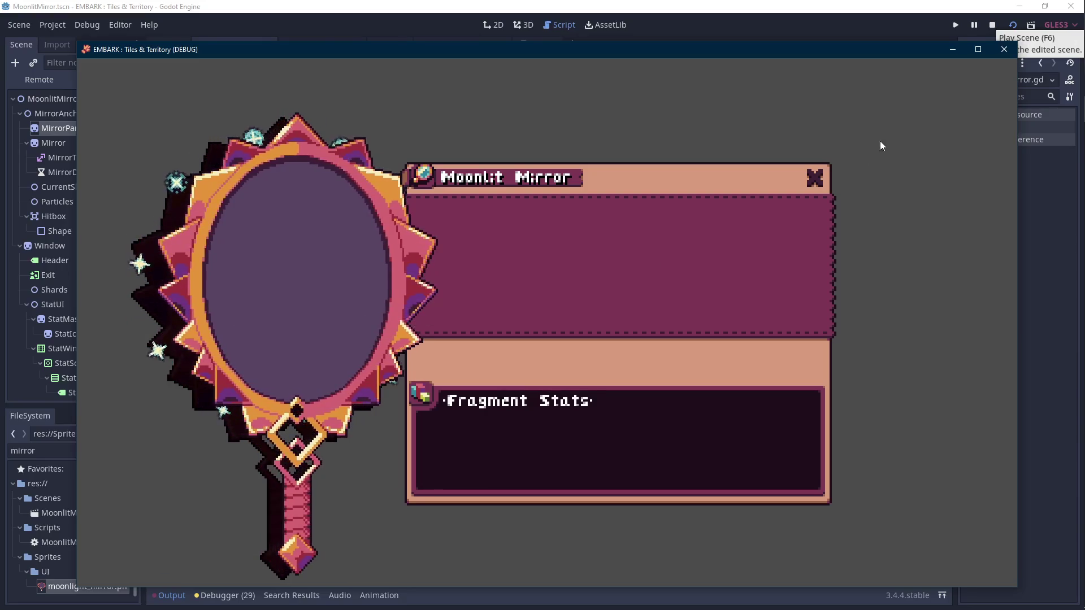
{"action": "left_click", "coordinate": [992, 25]}
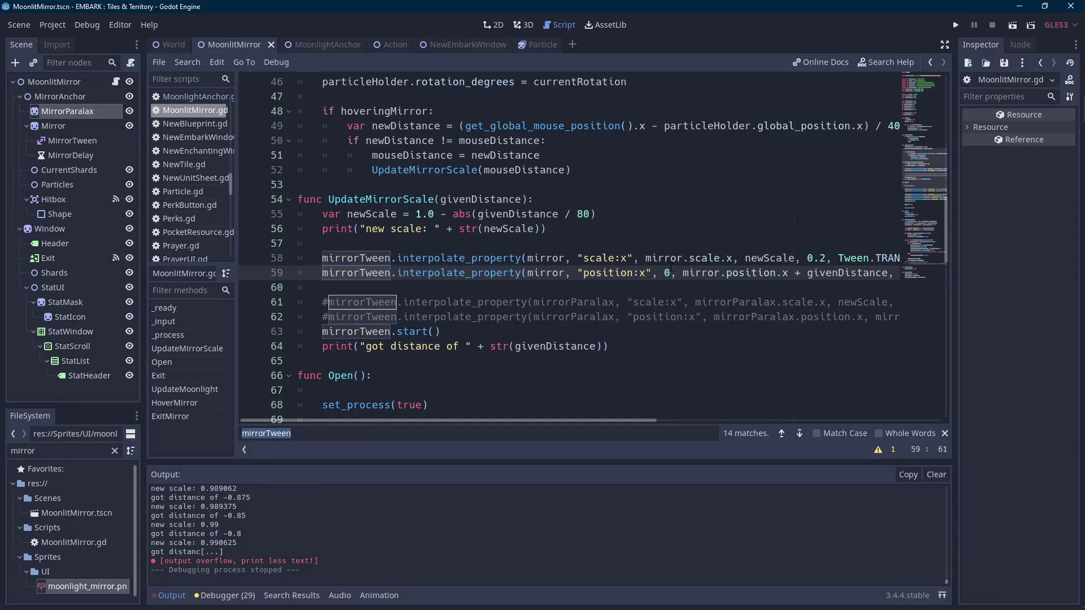
{"action": "left_click_drag", "start_coordinate": [624, 422], "coordinate": [699, 421]}
- Put mirror.position.x back as the position:x tween's start value in place of 0
{"action": "left_click_drag", "start_coordinate": [757, 272], "coordinate": [554, 273]}
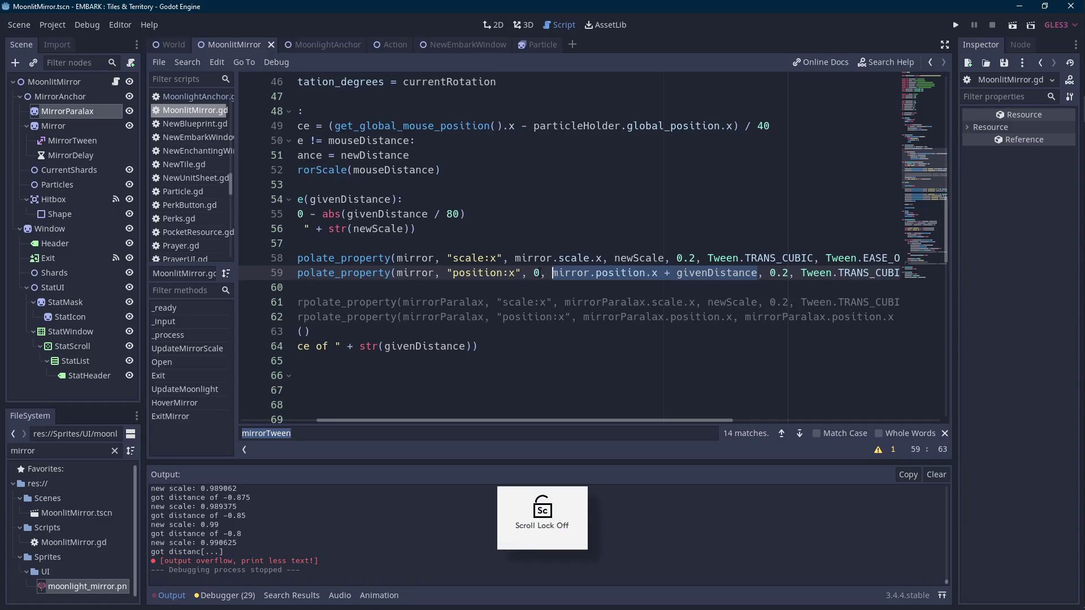
{"action": "left_click", "coordinate": [553, 273]}
{"action": "left_click_drag", "start_coordinate": [554, 273], "coordinate": [659, 273]}
{"action": "key", "text": "ctrl+c"}
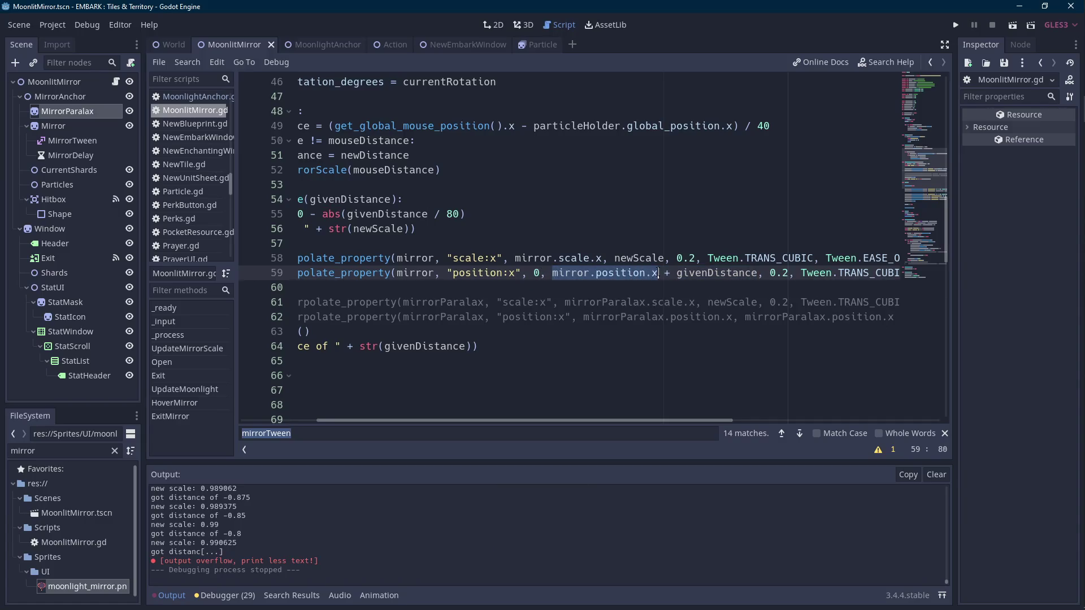
{"action": "left_click", "coordinate": [533, 273]}
{"action": "key", "text": "ctrl+v"}
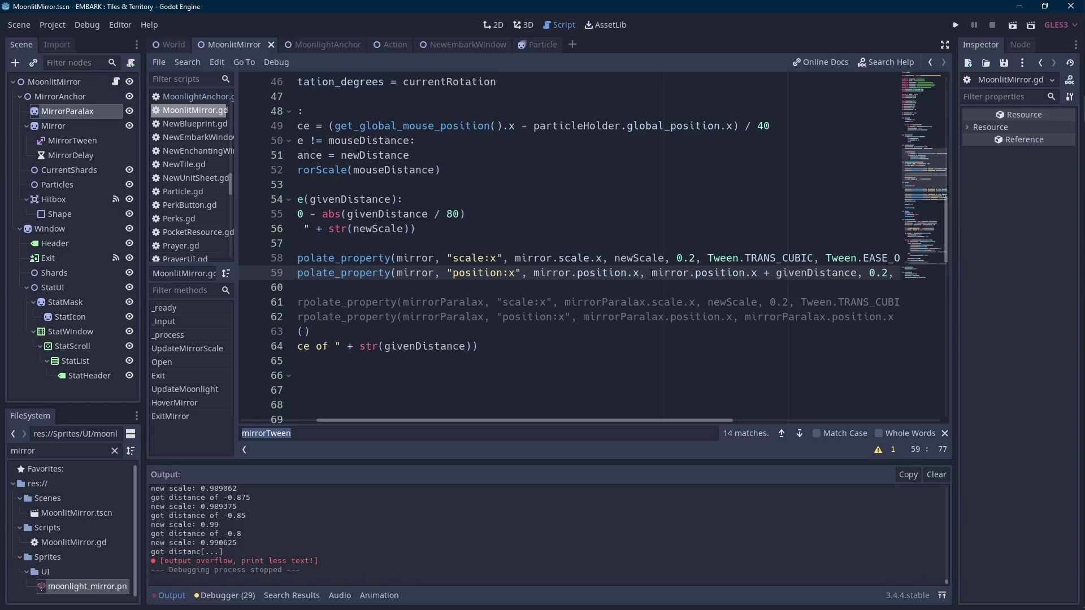
{"action": "left_click_drag", "start_coordinate": [642, 422], "coordinate": [682, 421]}
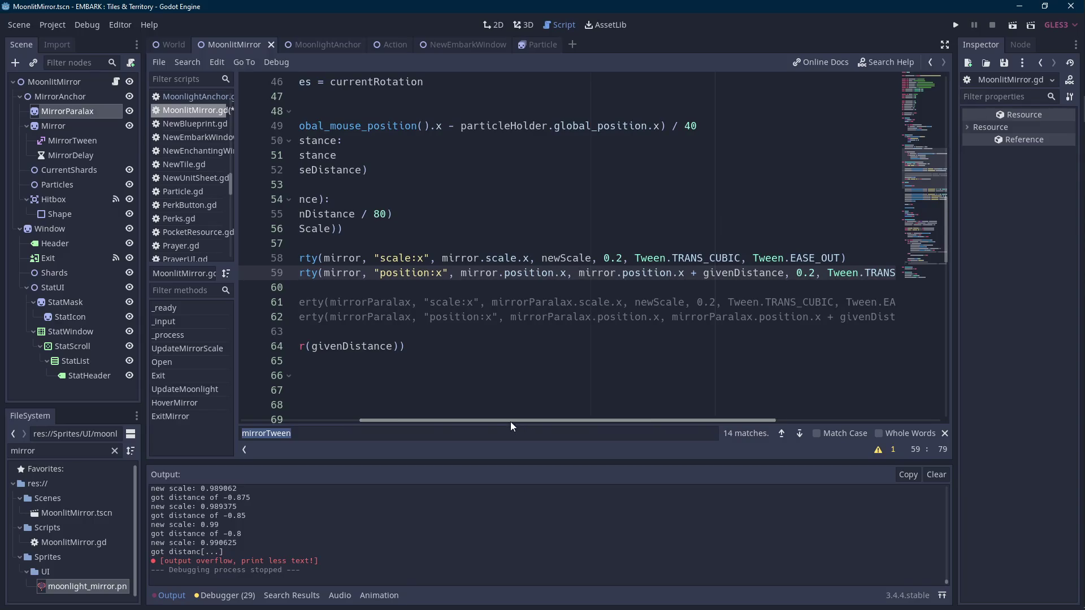
{"action": "left_click_drag", "start_coordinate": [510, 421], "coordinate": [373, 417]}
- Declare 'var newPosition =' after line 55 and begin typing newPos as the tween's end value
{"action": "double_click", "coordinate": [371, 213]}
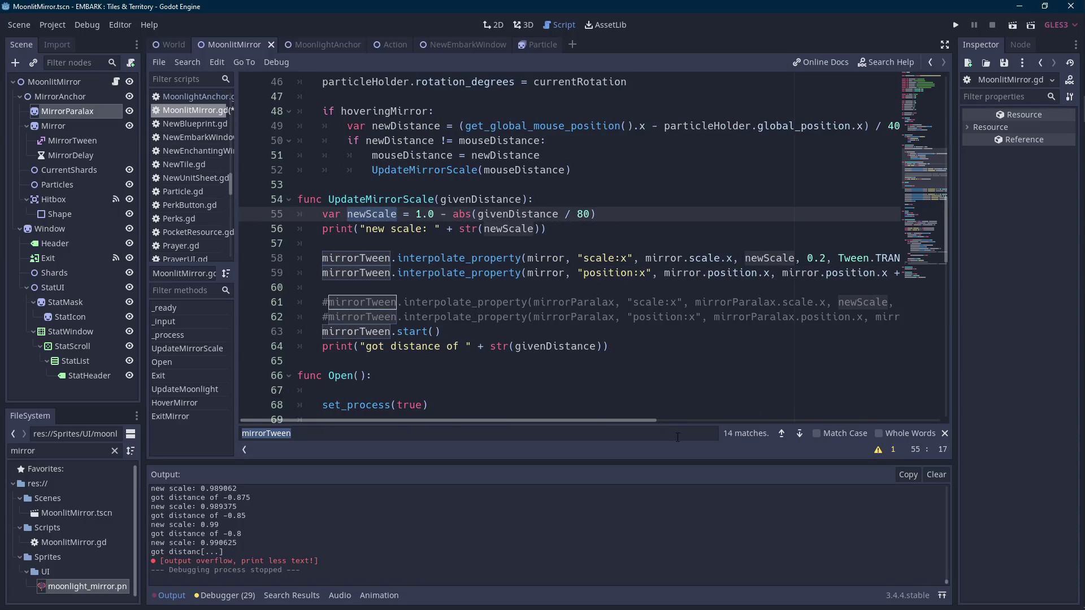
{"action": "left_click", "coordinate": [628, 209]}
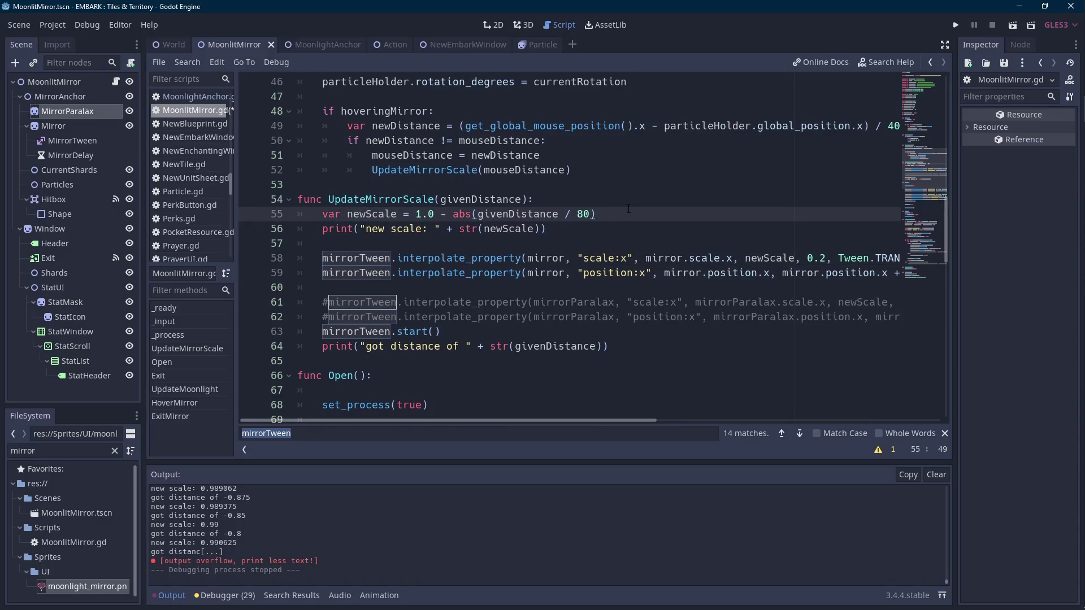
{"action": "key", "text": "Return"}
{"action": "type", "text": "var newPosition ="}
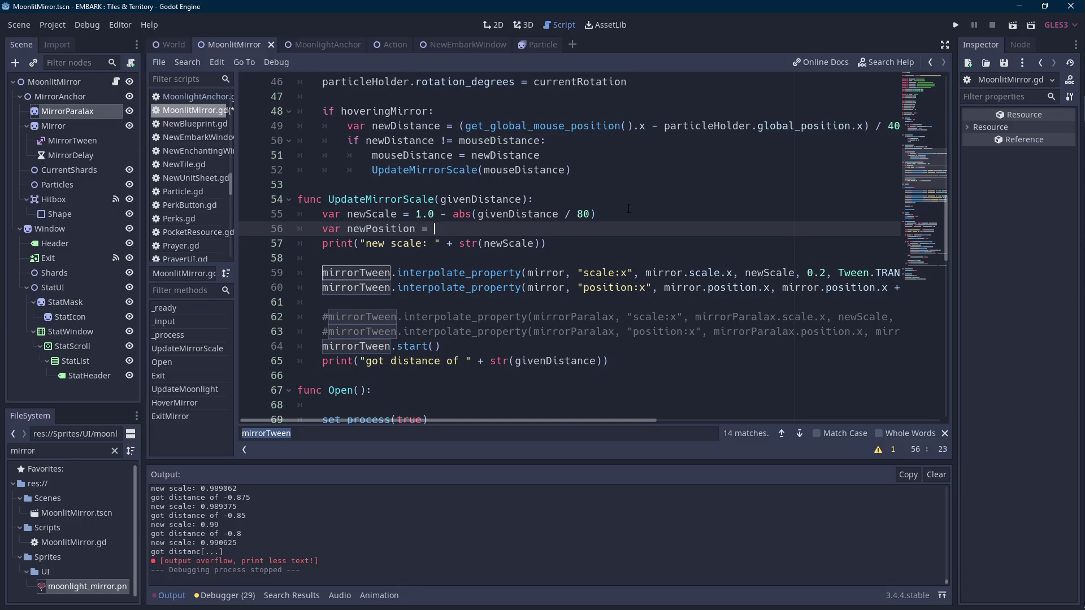
{"action": "mouse_move", "coordinate": [782, 287]}
{"action": "left_mouse_down"}
{"action": "mouse_move", "coordinate": [905, 287]}
{"action": "mouse_move", "coordinate": [803, 287]}
{"action": "mouse_move", "coordinate": [782, 276]}
{"action": "mouse_move", "coordinate": [904, 288]}
{"action": "mouse_move", "coordinate": [809, 289]}
{"action": "left_mouse_up"}
{"action": "key", "text": "ctrl+c"}
{"action": "type", "text": "n.EASE_OUT"}
{"action": "left_click_drag", "start_coordinate": [610, 422], "coordinate": [505, 422]}
{"action": "type", "text": "ewPos, 0.2, Twee"}
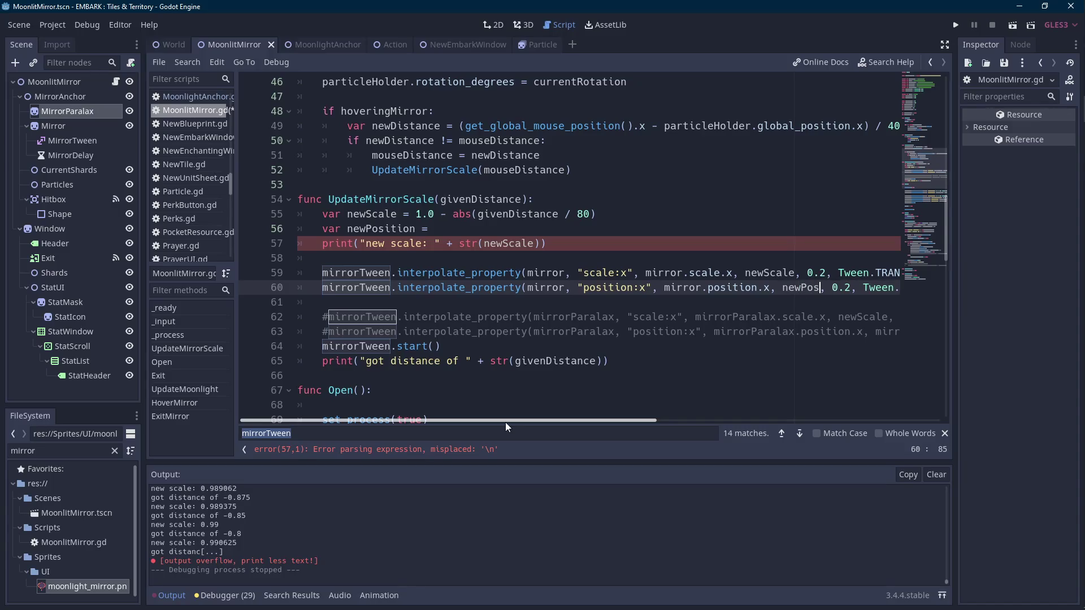
- Set newPosition to mirror.position.x + givenDistance and use newPosition as the tween's end value
{"action": "key", "text": "Up"}
{"action": "key", "text": "Up"}
{"action": "key", "text": "Up"}
{"action": "key", "text": "ctrl+v"}
{"action": "key", "text": "Down"}
{"action": "key", "text": "Down"}
{"action": "key", "text": "Down"}
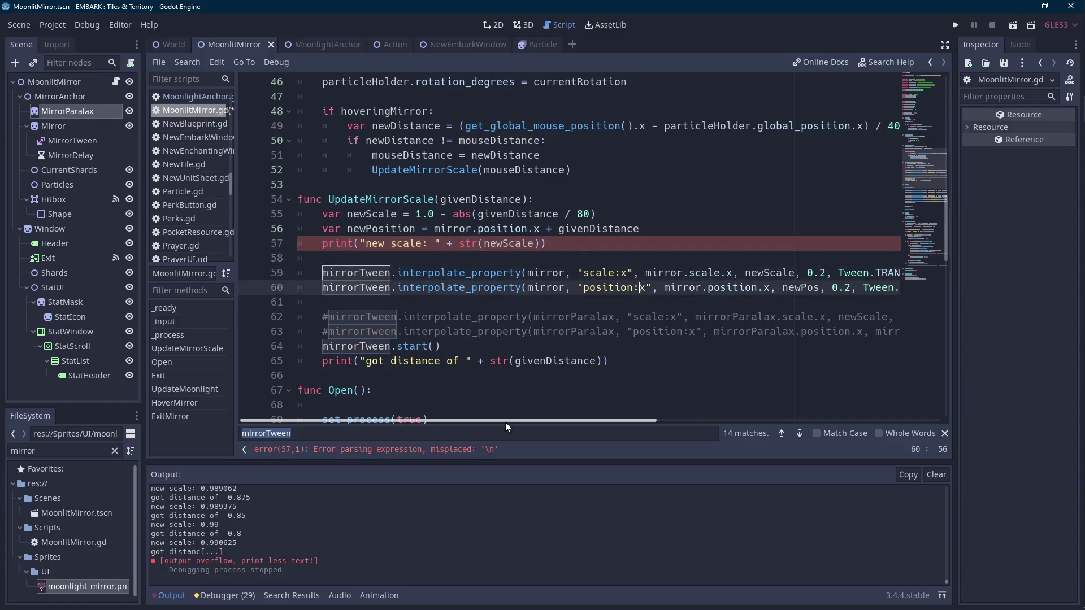
{"action": "key", "text": "ctrl+Right"}
{"action": "key", "text": "ctrl+Right"}
{"action": "key", "text": "ctrl+Right"}
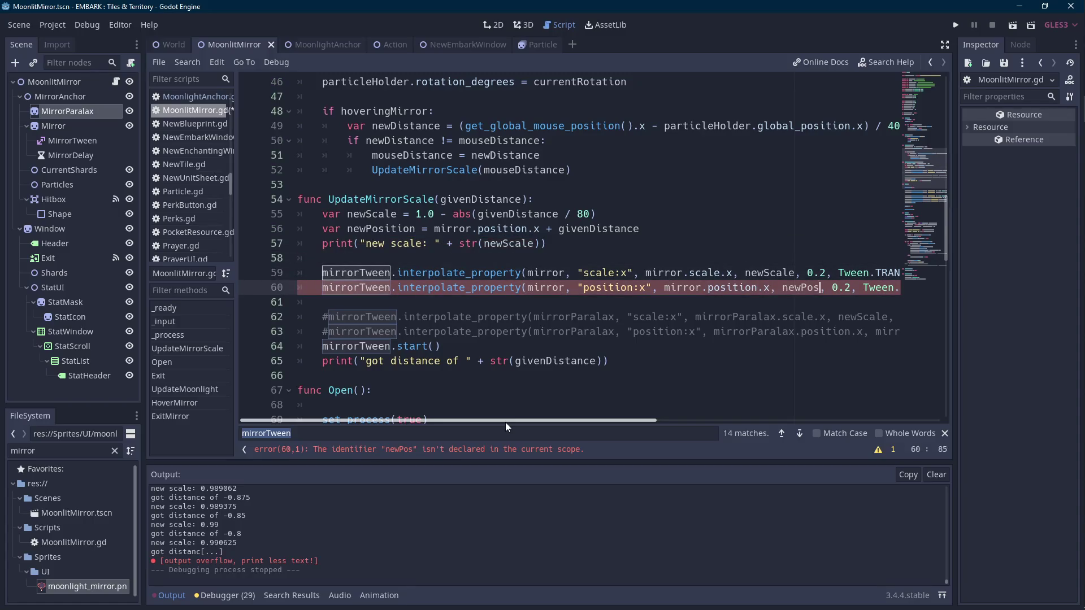
{"action": "type", "text": "i"}
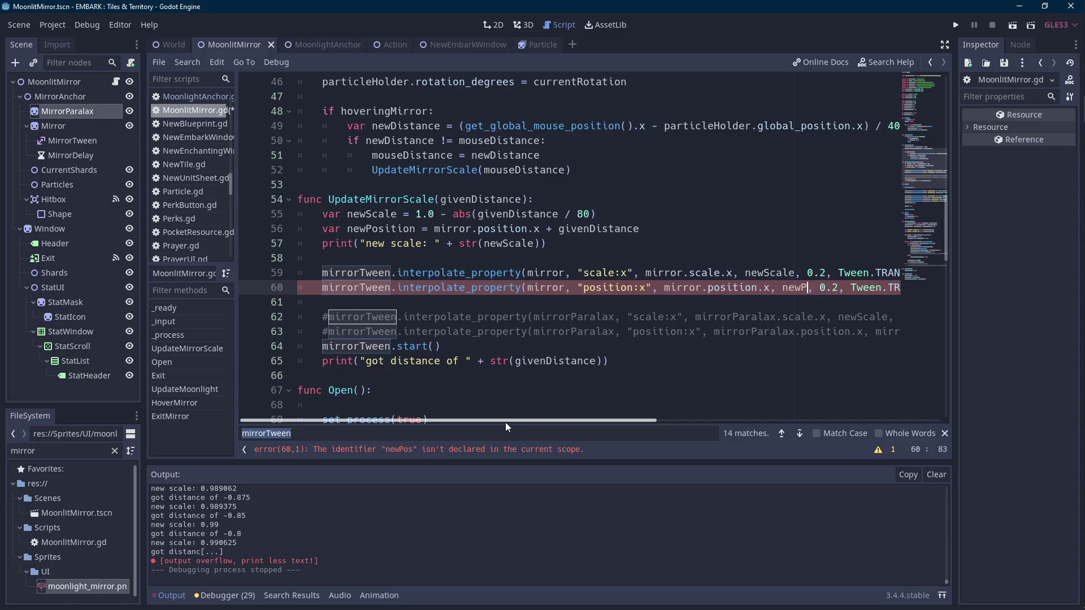
{"action": "key", "text": "Return"}
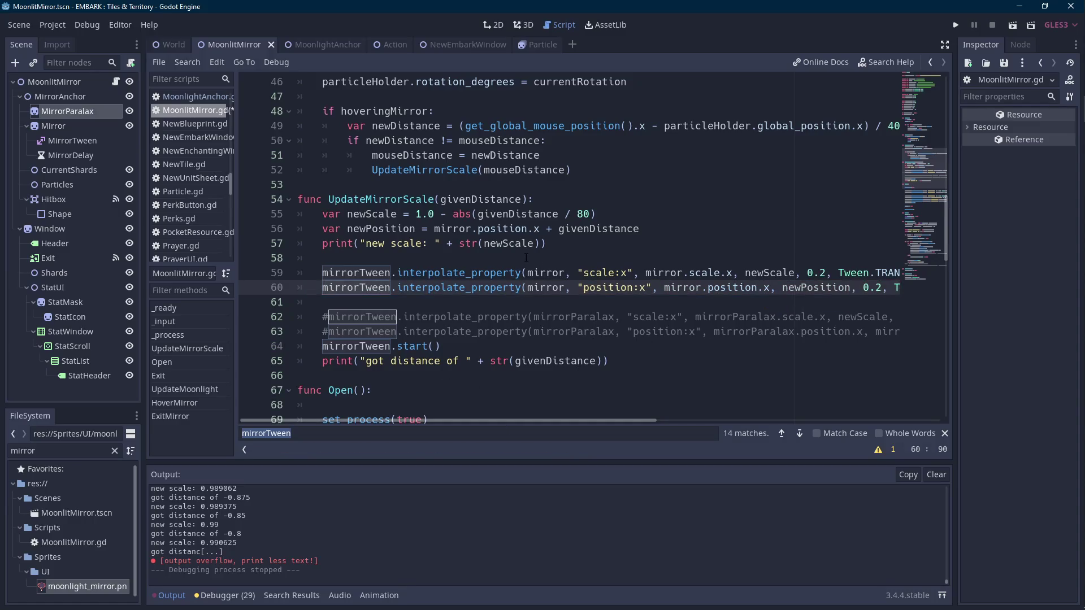
{"action": "left_click", "coordinate": [659, 228]}
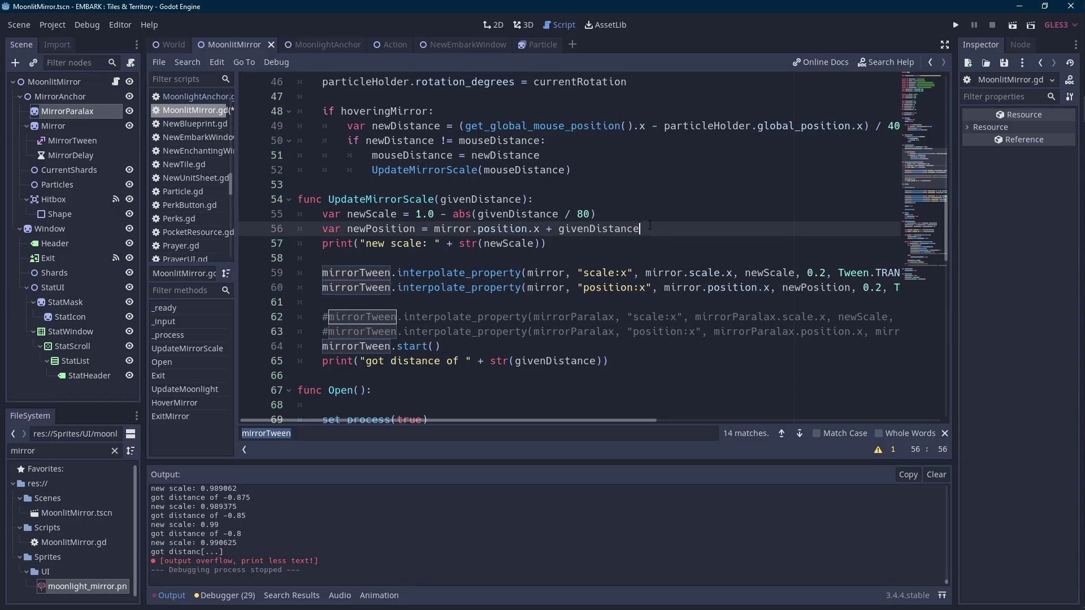
{"action": "key", "text": "Scroll_Lock"}
{"action": "key", "text": "ctrl+Left"}
{"action": "key", "text": "ctrl+Left"}
{"action": "key", "text": "ctrl+Left"}
- Wrap the newPosition expression in min(..., 5) to cap it at 5
{"action": "type", "text": "min("}
{"action": "key", "text": "ctrl+Right"}
{"action": "key", "text": "ctrl+Right"}
{"action": "key", "text": "ctrl+Right"}
{"action": "type", "text": ")"}
{"action": "key", "text": "Left"}
{"action": "type", "text": ", 5"}
{"action": "key", "text": "Left"}
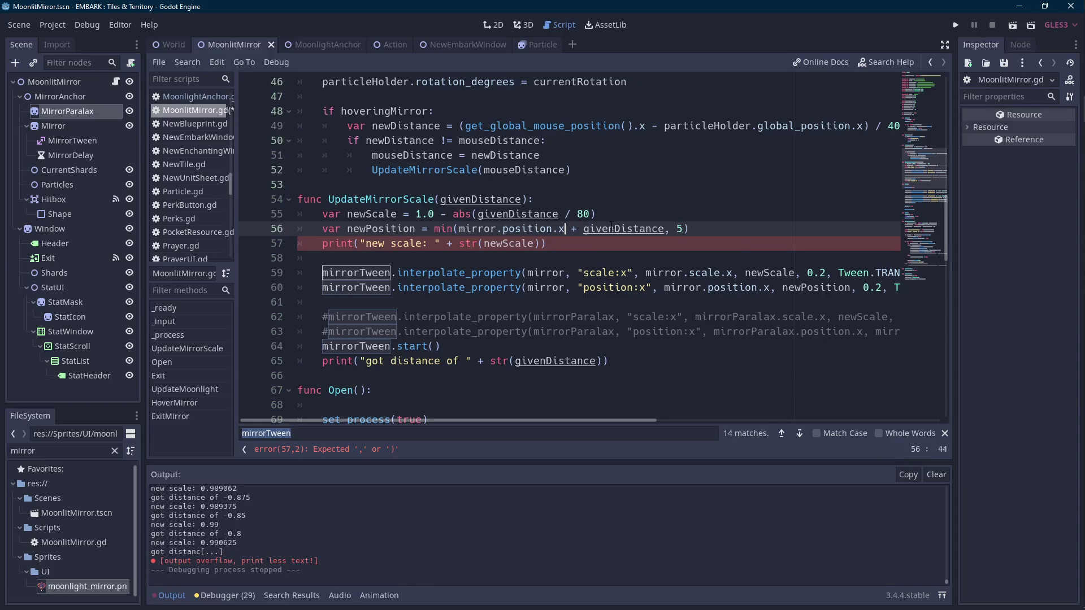
{"action": "key", "text": "ctrl+Left"}
{"action": "key", "text": "ctrl+Left"}
{"action": "key", "text": "ctrl+Left"}
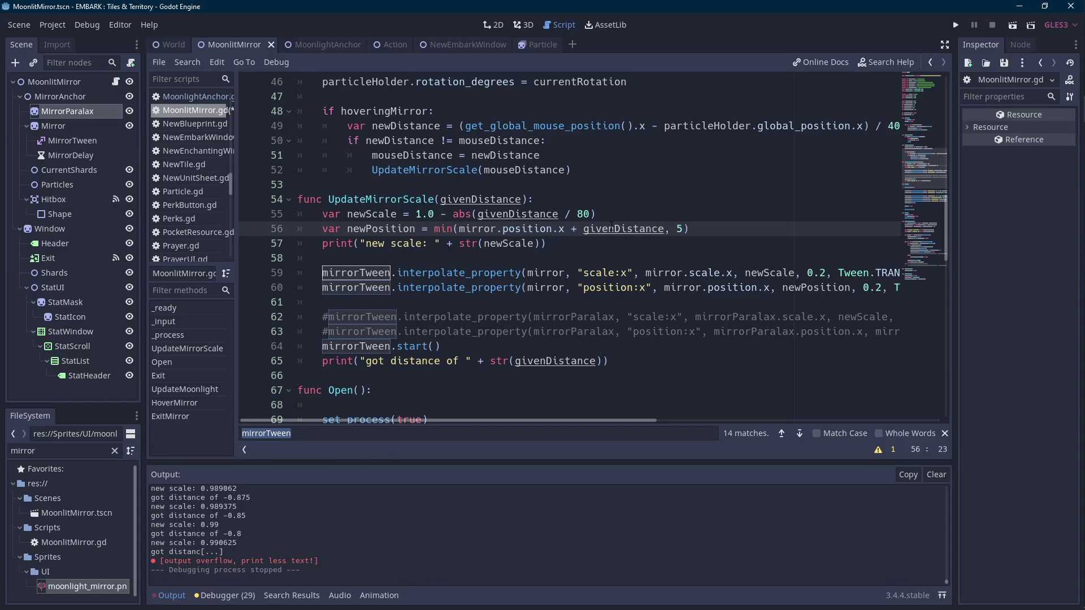
{"action": "key", "text": "ctrl+Right"}
{"action": "key", "text": "ctrl+Right"}
{"action": "key", "text": "ctrl+Right"}
{"action": "key", "text": "ctrl+Left"}
{"action": "key", "text": "ctrl+Left"}
- Wrap the sum inside abs() and run the scene to test the capped movement
{"action": "type", "text": "abs("}
{"action": "key", "text": "ctrl+Right"}
{"action": "key", "text": "ctrl+Right"}
{"action": "key", "text": "ctrl+Right"}
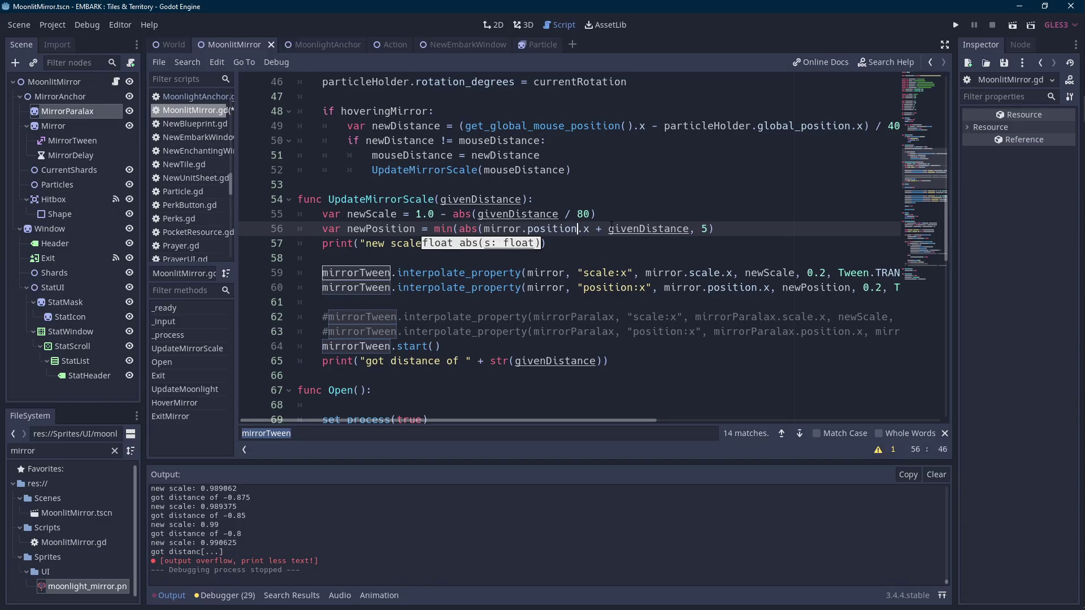
{"action": "type", "text": ")"}
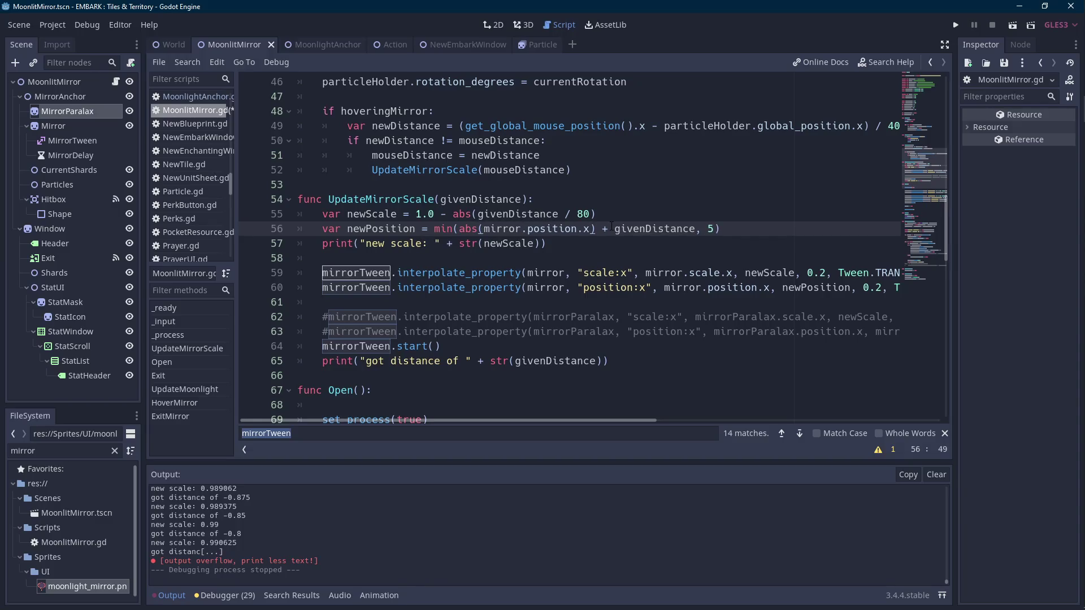
{"action": "key", "text": "BackSpace"}
{"action": "key", "text": "ctrl+Right"}
{"action": "key", "text": "ctrl+Right"}
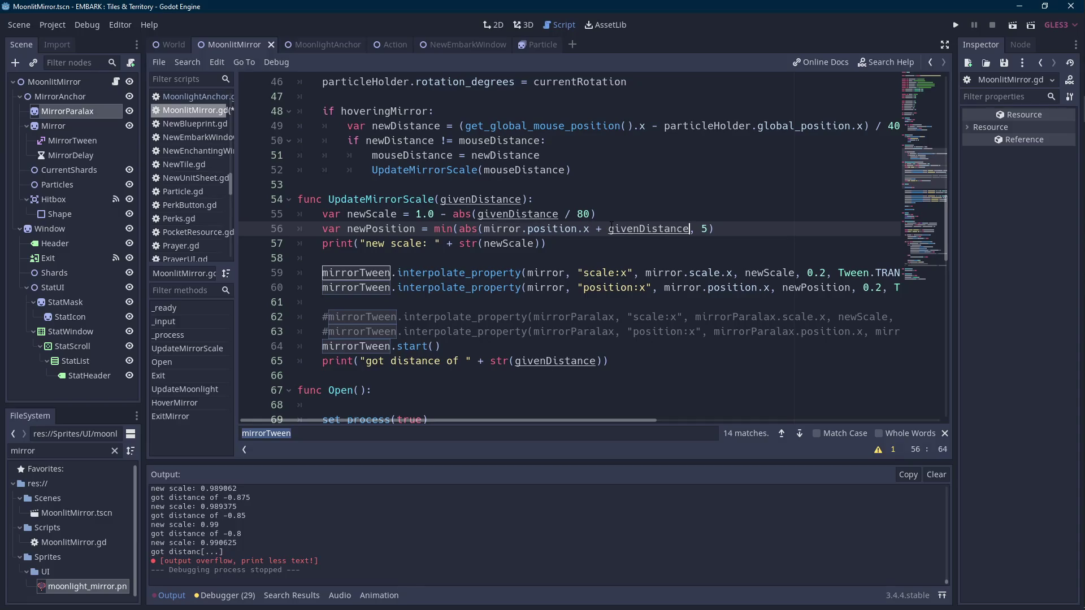
{"action": "type", "text": ")"}
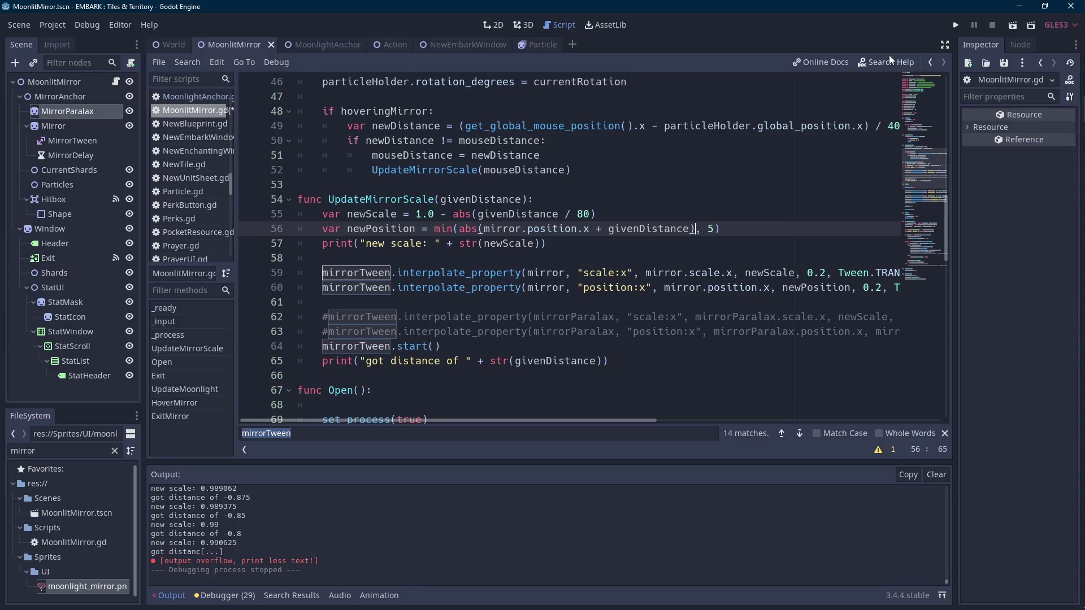
{"action": "left_click", "coordinate": [1010, 25]}
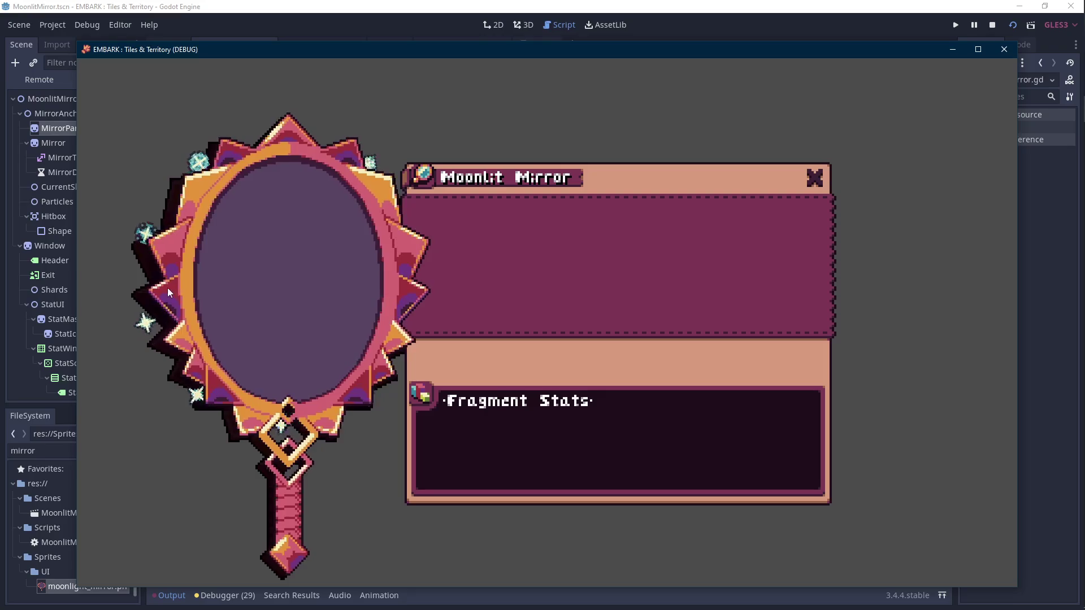
{"action": "key", "text": "alt+F4"}
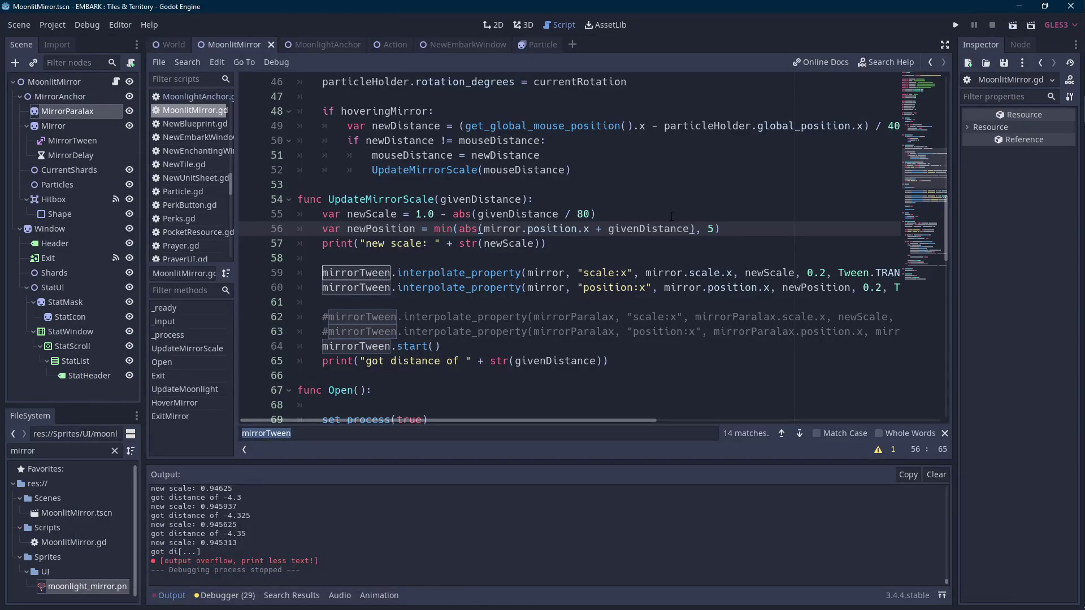
{"action": "left_click", "coordinate": [635, 220]}
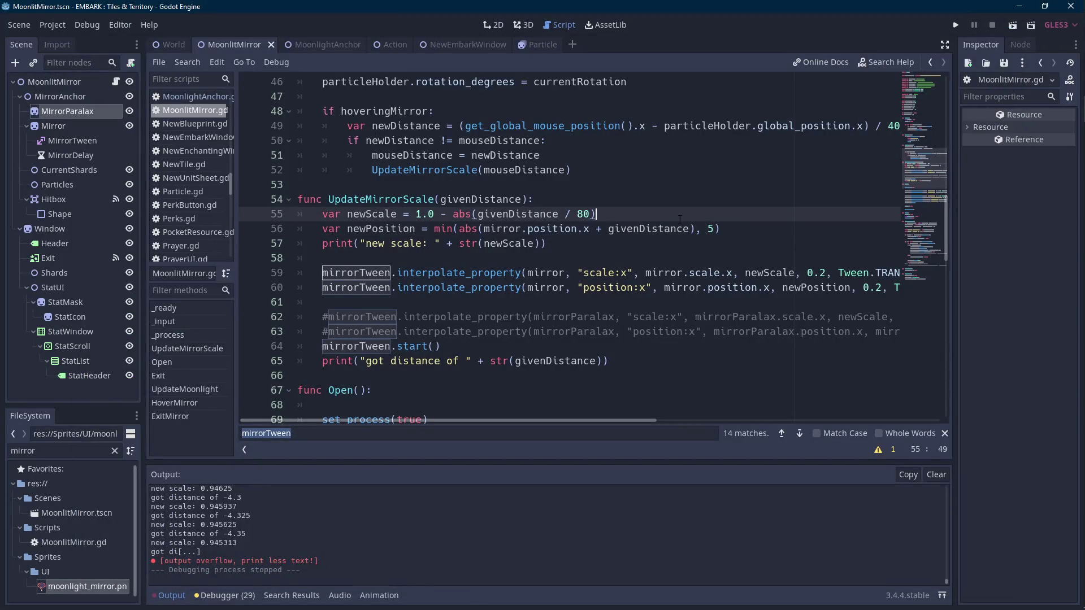
{"action": "key", "text": "Down"}
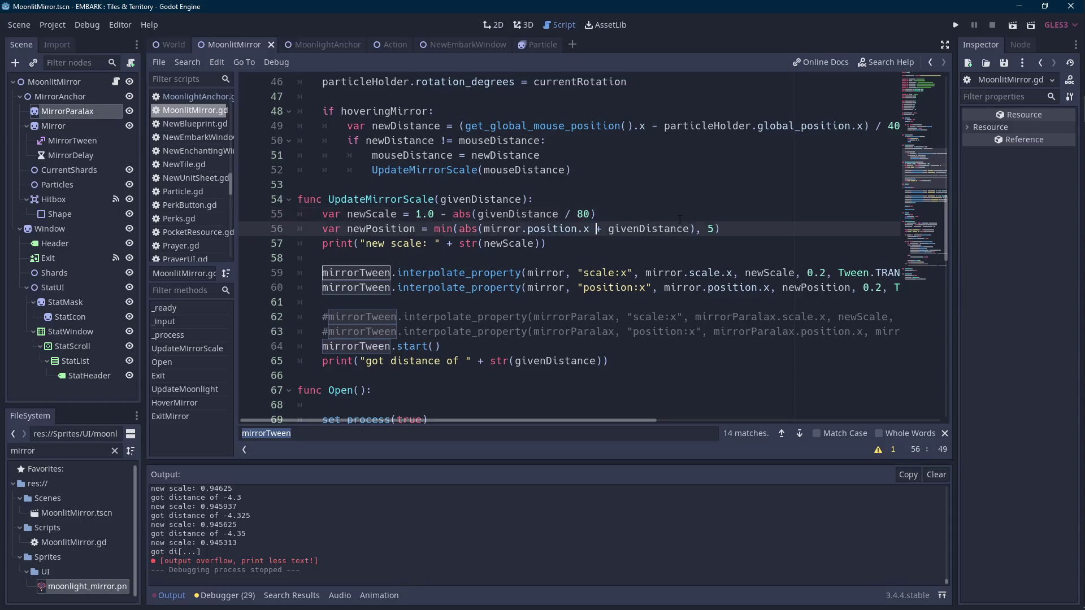
{"action": "key", "text": "Left"}
{"action": "key", "text": "Right"}
{"action": "key", "text": "Scroll_Lock"}
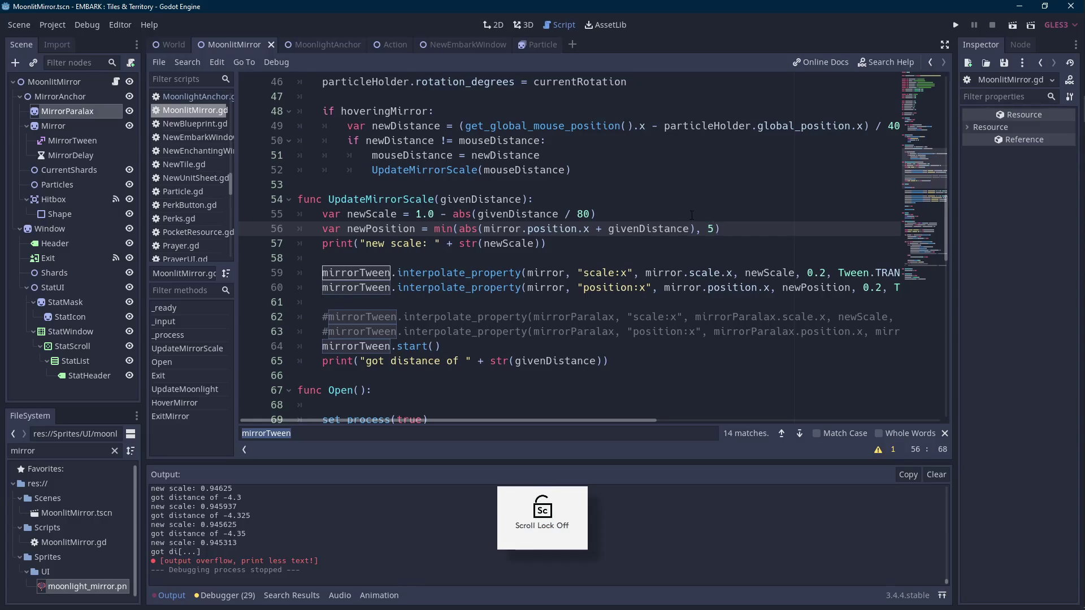
{"action": "key", "text": "Scroll_Lock"}
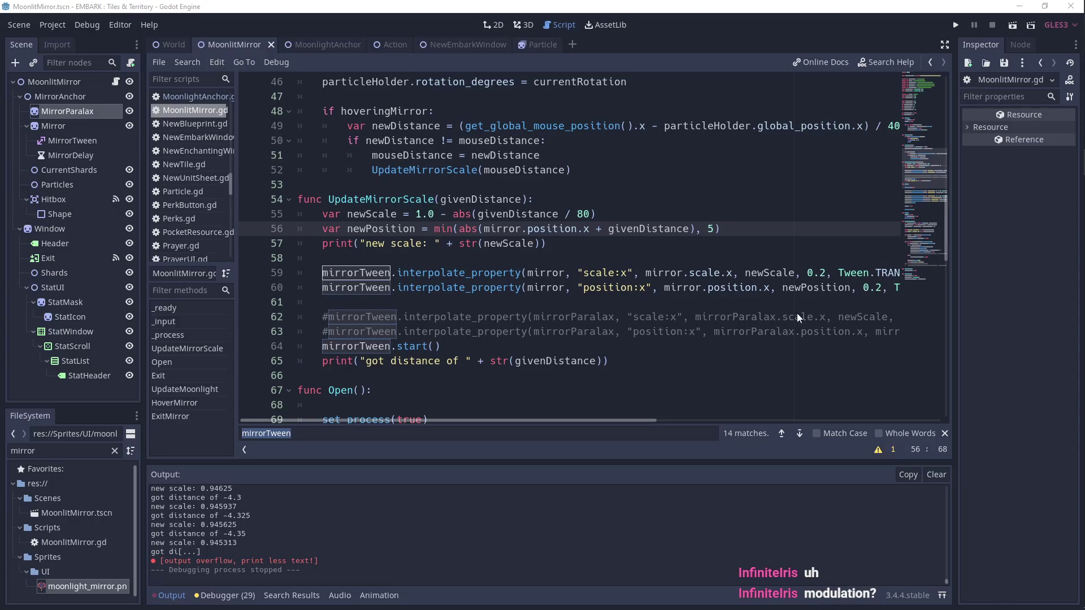
{"action": "left_click", "coordinate": [709, 228]}
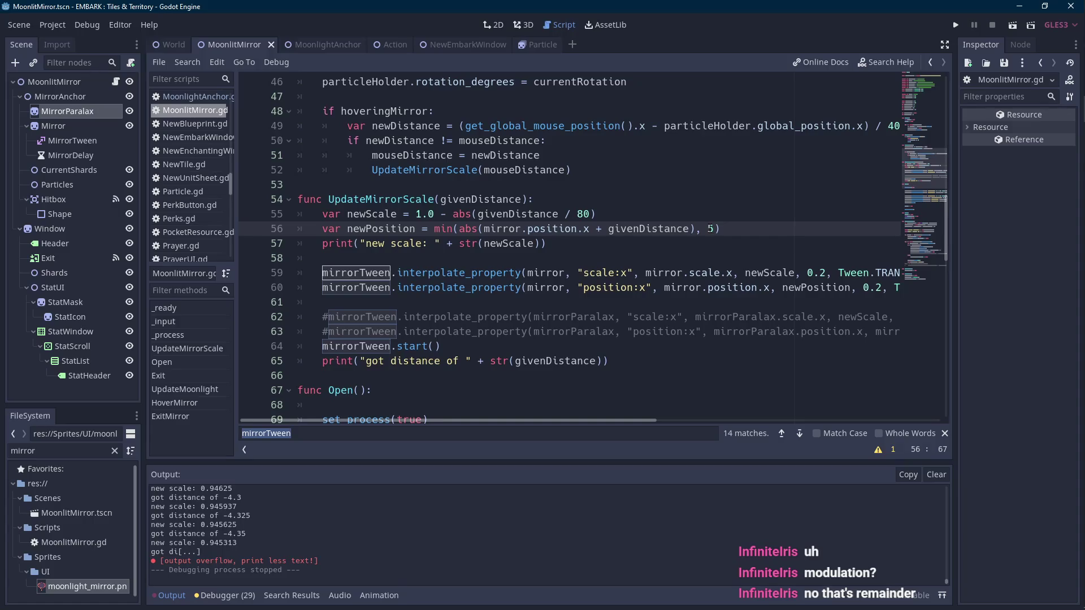
{"action": "type", "text": ")"}
{"action": "mouse_move", "coordinate": [1081, 164]}
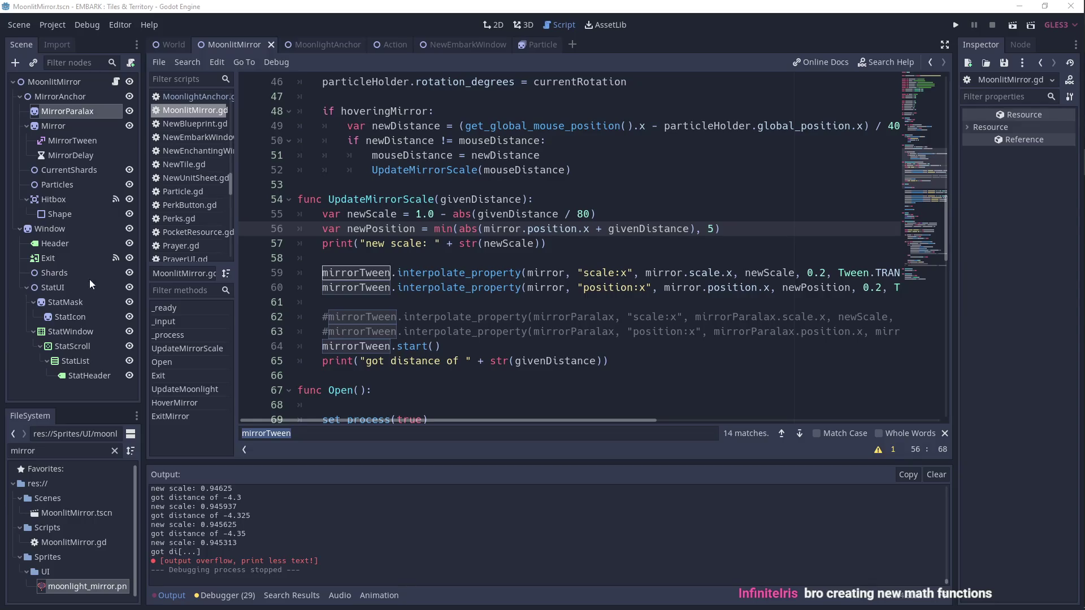
- Try a multiplier and copysign edit on the newPosition line, then discard the attempt
{"action": "left_click", "coordinate": [731, 229]}
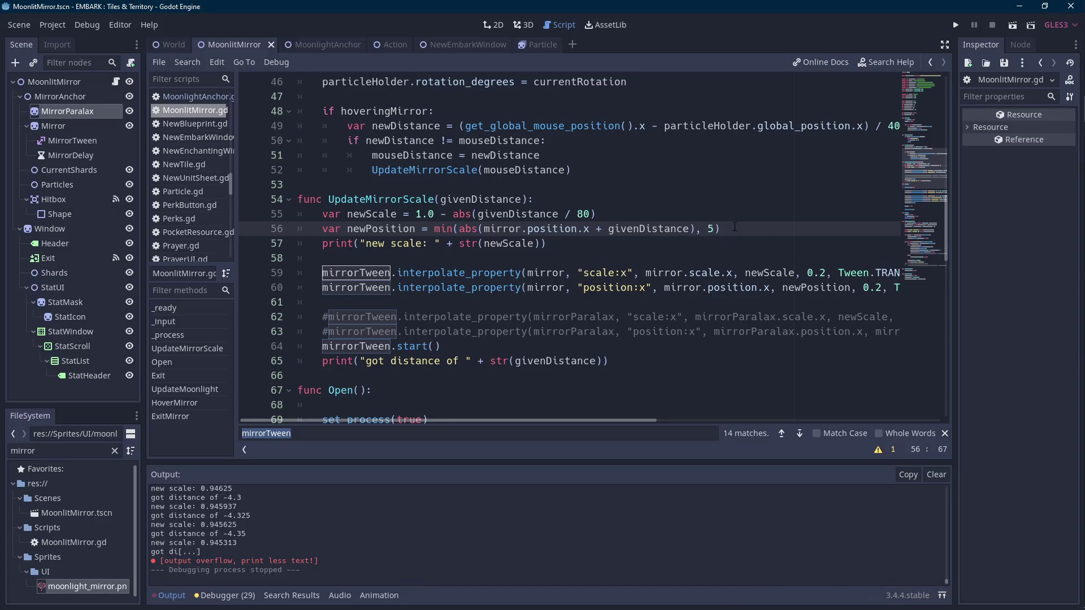
{"action": "key", "text": "Left"}
{"action": "key", "text": "Up"}
{"action": "key", "text": "Down"}
{"action": "type", "text": "*"}
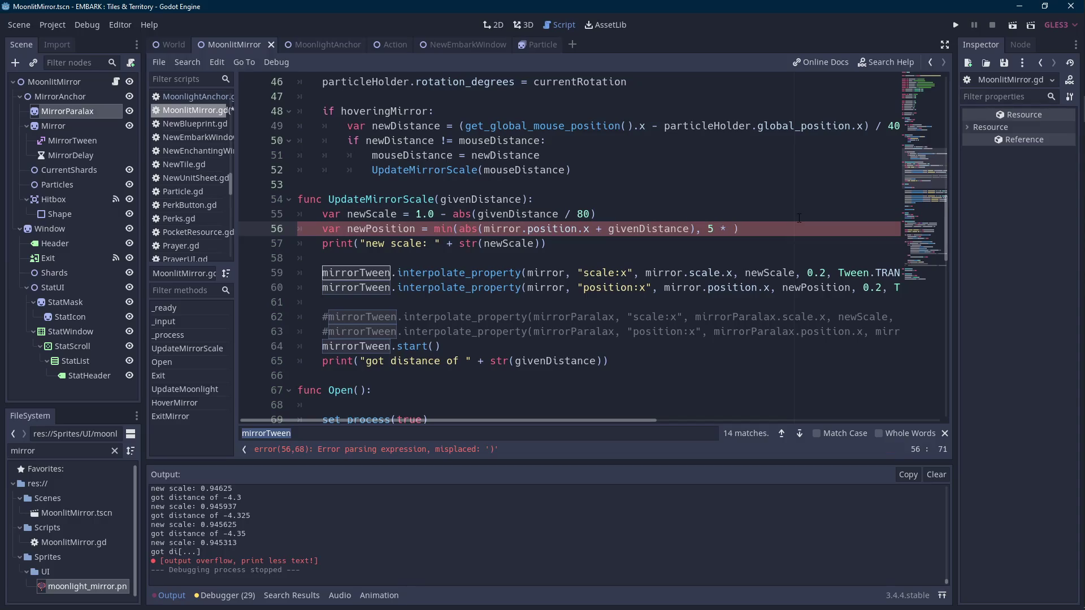
{"action": "key", "text": "ctrl+space"}
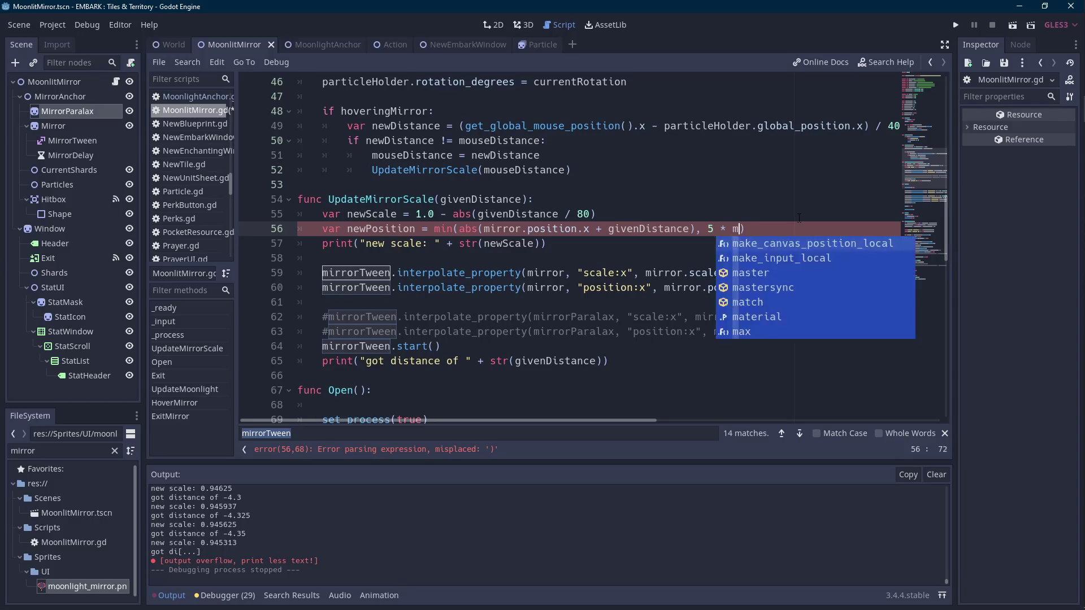
{"action": "key", "text": "Escape"}
{"action": "type", "text": "copysi"}
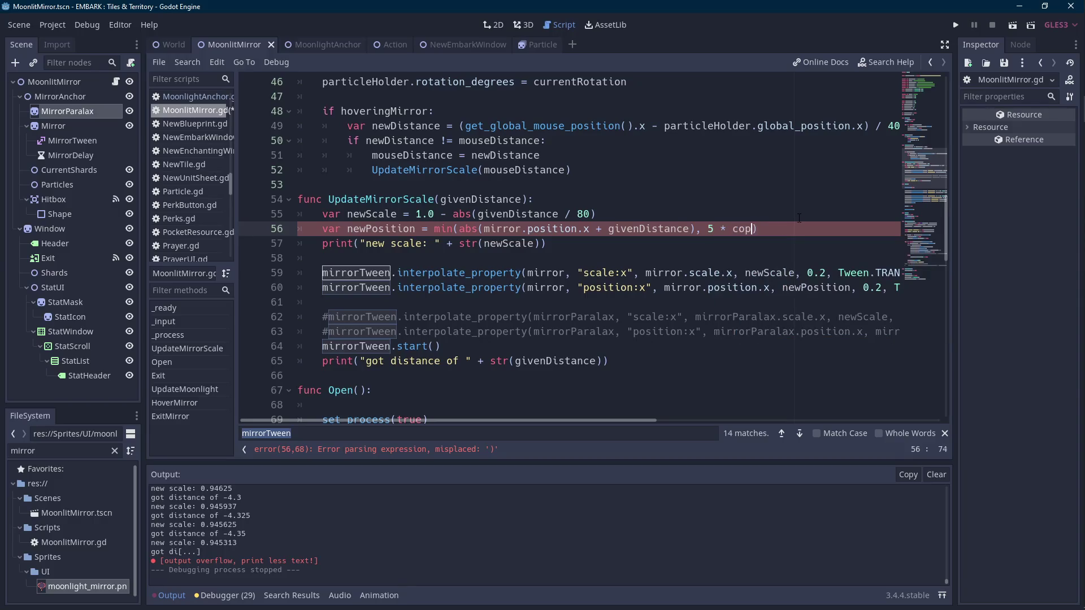
{"action": "key", "text": "BackSpace"}
{"action": "key", "text": "BackSpace"}
{"action": "key", "text": "BackSpace"}
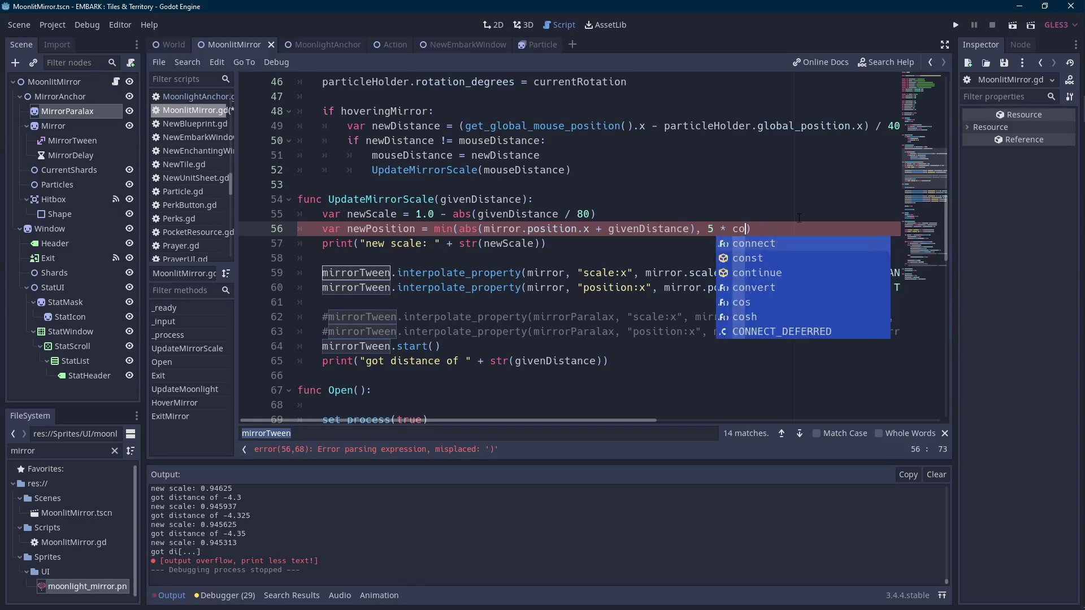
{"action": "key", "text": "ctrl+shift+Return"}
- Insert 'if givenDistance < 0:' with 'pass' above newPosition and start a line for else
{"action": "key", "text": "Return"}
{"action": "key", "text": "Return"}
{"action": "key", "text": "Up"}
{"action": "type", "text": "uf guveb"}
{"action": "key", "text": "shift+Home"}
{"action": "key", "text": "BackSpace"}
{"action": "type", "text": "if givendi"}
{"action": "key", "text": "Return"}
{"action": "type", "text": "< 0:"}
{"action": "key", "text": "Return"}
{"action": "type", "text": "pass"}
{"action": "key", "text": "Return"}
- Add an else branch with a pass placeholder to UpdateMirrorScale
{"action": "type", "text": "el"}
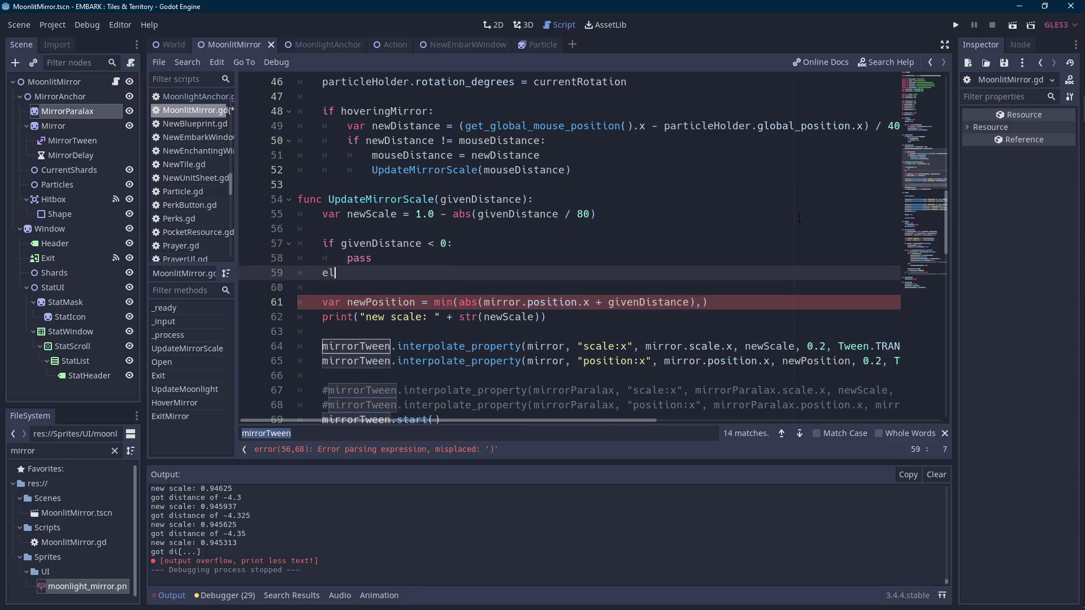
{"action": "type", "text": "se:"}
{"action": "key", "text": "Return"}
{"action": "type", "text": "pass"}
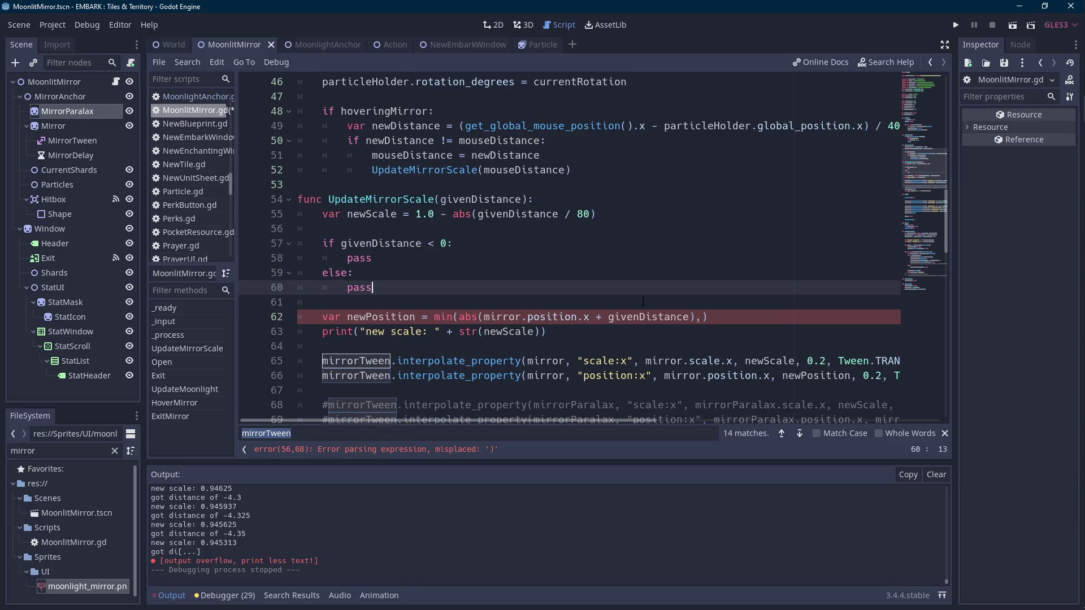
{"action": "left_click", "coordinate": [323, 317]}
{"action": "left_click_drag", "start_coordinate": [323, 317], "coordinate": [417, 317]}
- Declare var newPosition on a new line above the if statement
{"action": "left_click", "coordinate": [394, 229]}
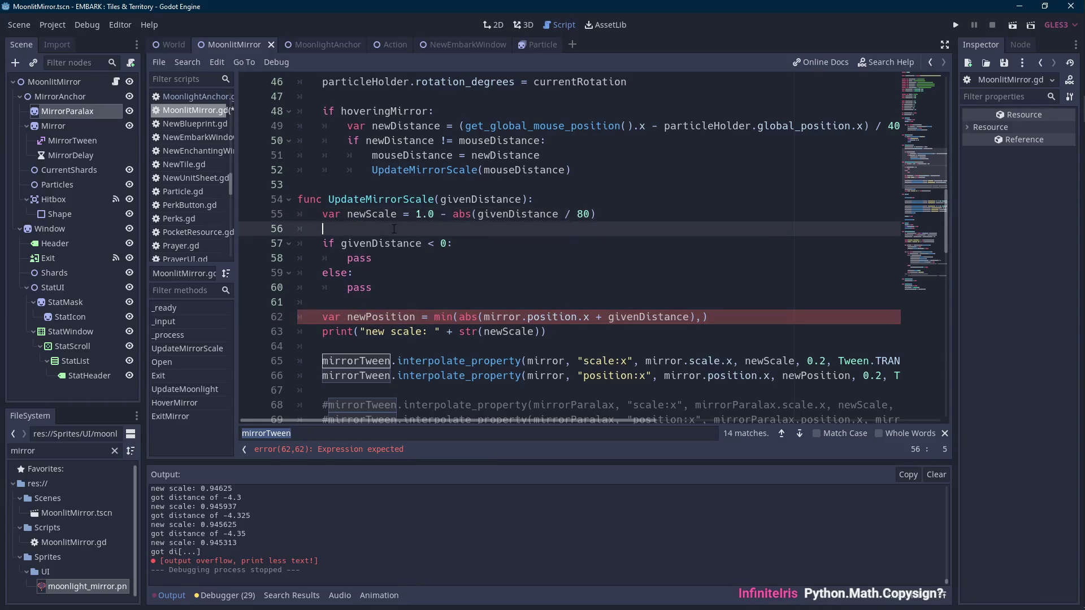
{"action": "type", "text": "Pyhton"}
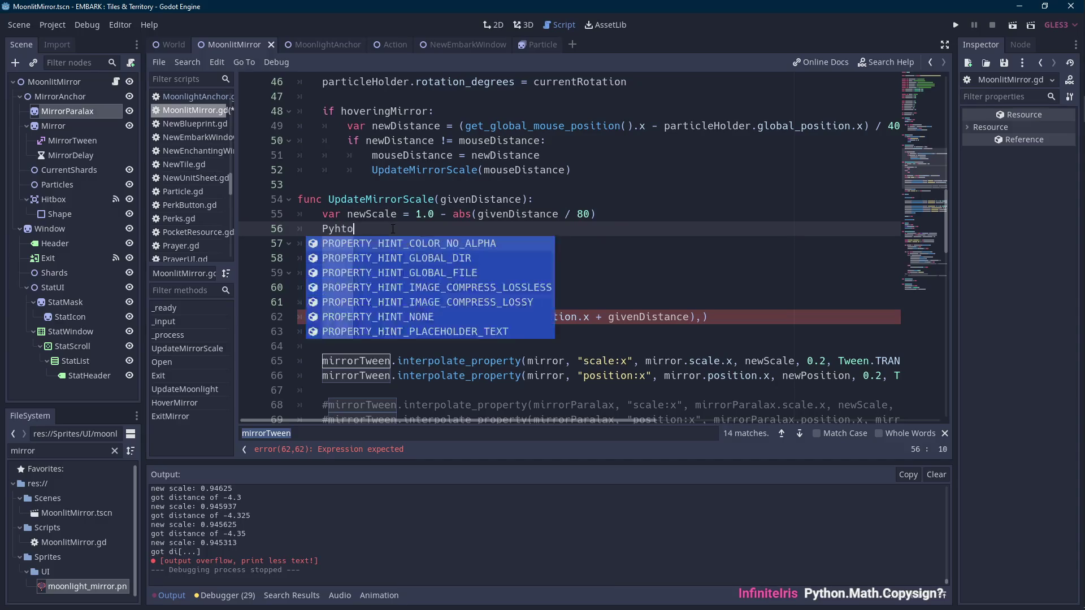
{"action": "key", "text": "Escape"}
{"action": "key", "text": "BackSpace"}
{"action": "key", "text": "BackSpace"}
{"action": "key", "text": "BackSpace"}
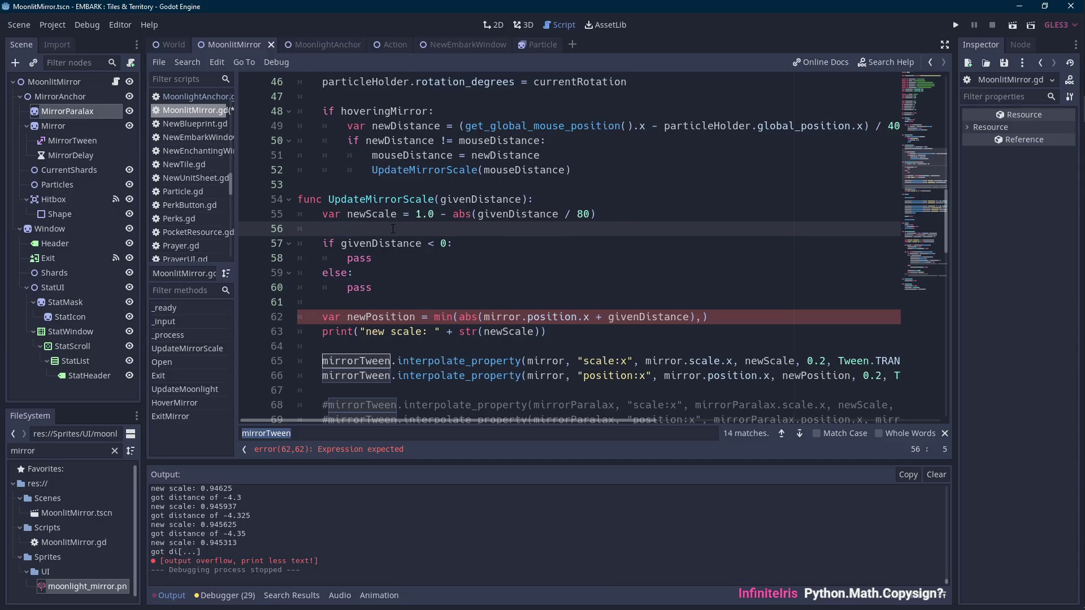
{"action": "key", "text": "Return"}
{"action": "key", "text": "Up"}
{"action": "type", "text": "var new"}
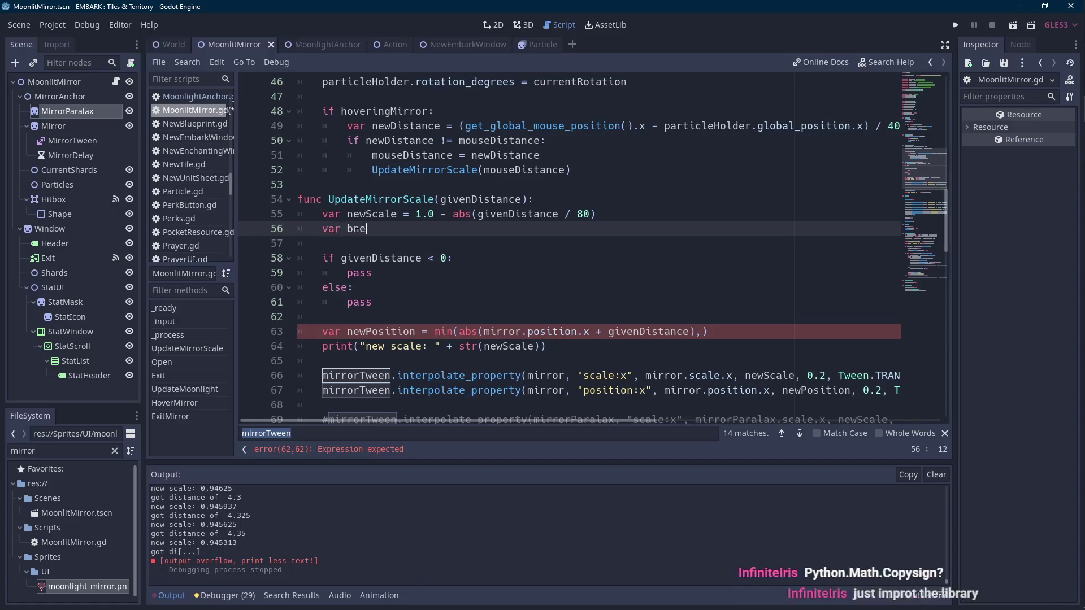
{"action": "type", "text": "Position"}
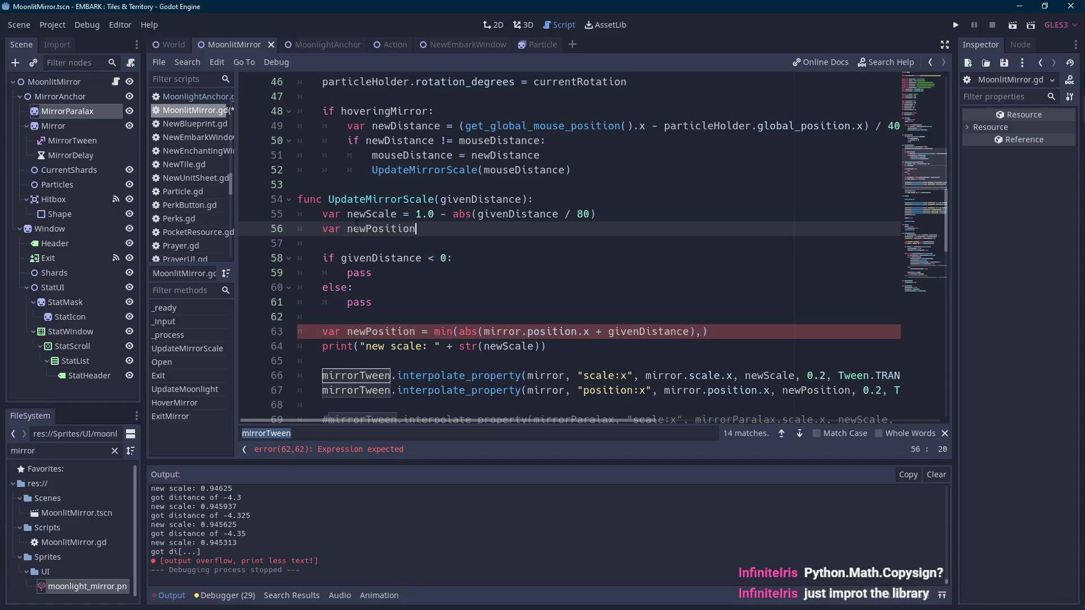
- Replace the if branch's pass with newPosition = min()
{"action": "key", "text": "ctrl+shift+Left"}
{"action": "key", "text": "ctrl+c"}
{"action": "left_click", "coordinate": [613, 271]}
{"action": "key", "text": "ctrl+shift+Left"}
{"action": "key", "text": "ctrl+v"}
{"action": "type", "text": "."}
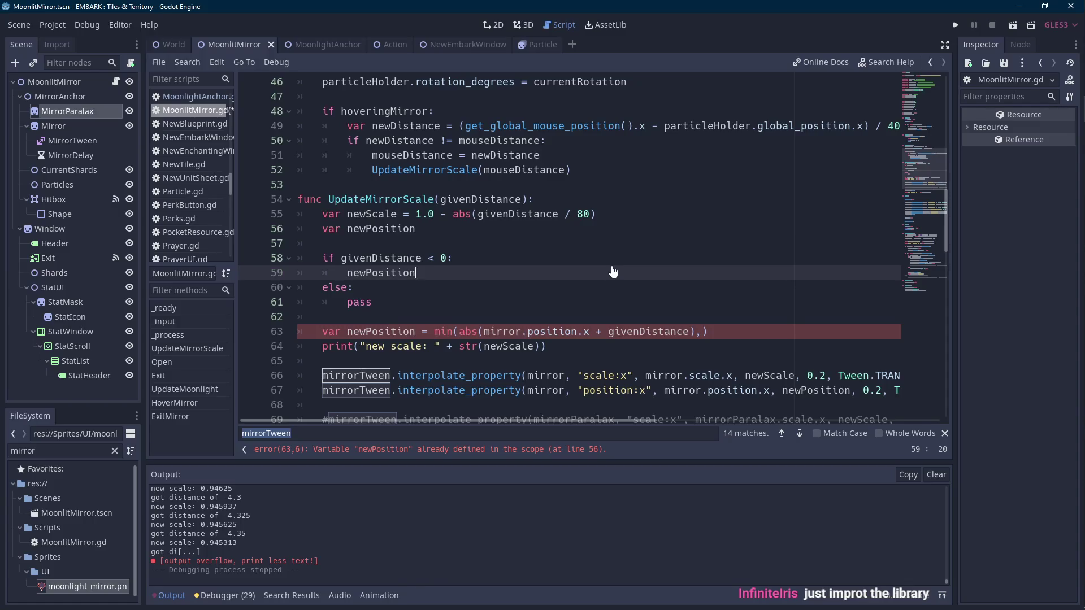
{"action": "type", "text": "= "}
{"action": "type", "text": "min()"}
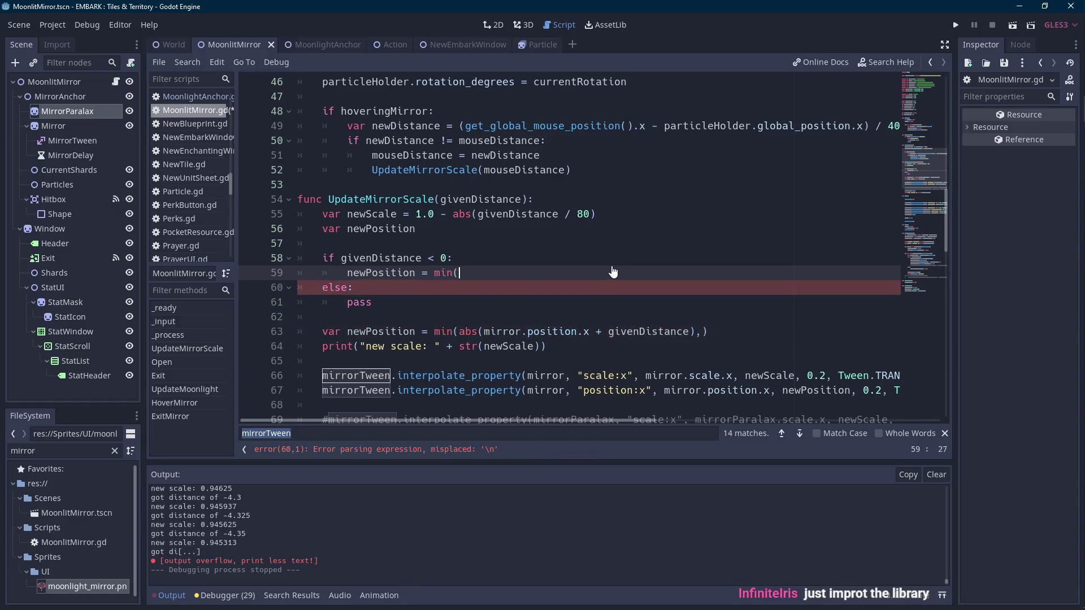
- Replace the else branch's pass with the same newPosition = min() assignment
{"action": "key", "text": "Down"}
{"action": "key", "text": "Down"}
{"action": "key", "text": "shift+Home"}
{"action": "key", "text": "ctrl+v"}
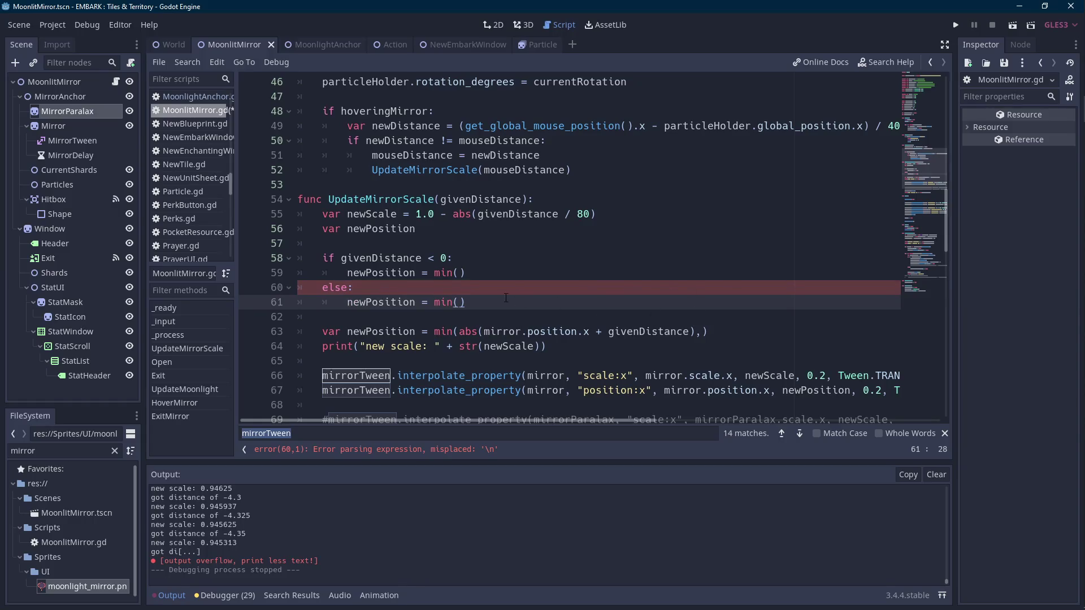
{"action": "left_click_drag", "start_coordinate": [485, 332], "coordinate": [691, 332]}
- Move mirror.position.x + givenDistance into the if branch as max((...), -5)
{"action": "key", "text": "ctrl+x"}
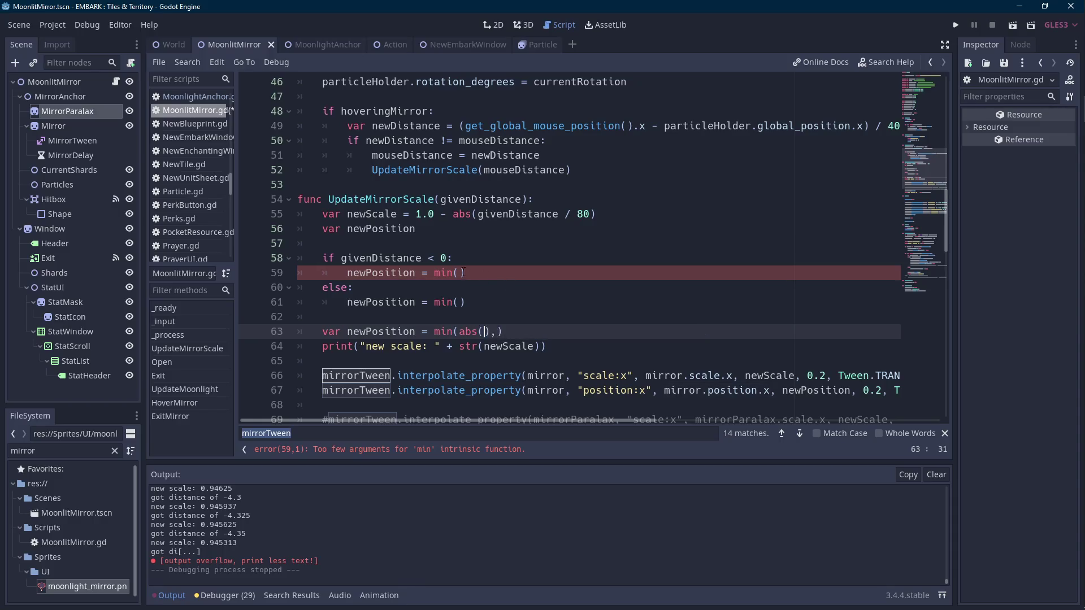
{"action": "left_click", "coordinate": [458, 273]}
{"action": "key", "text": "ctrl+v"}
{"action": "type", "text": ")"}
{"action": "key", "text": "ctrl+Left"}
{"action": "key", "text": "ctrl+Left"}
{"action": "key", "text": "ctrl+Left"}
{"action": "type", "text": "("}
{"action": "key", "text": "ctrl+Right"}
{"action": "key", "text": "ctrl+Right"}
{"action": "key", "text": "ctrl+Right"}
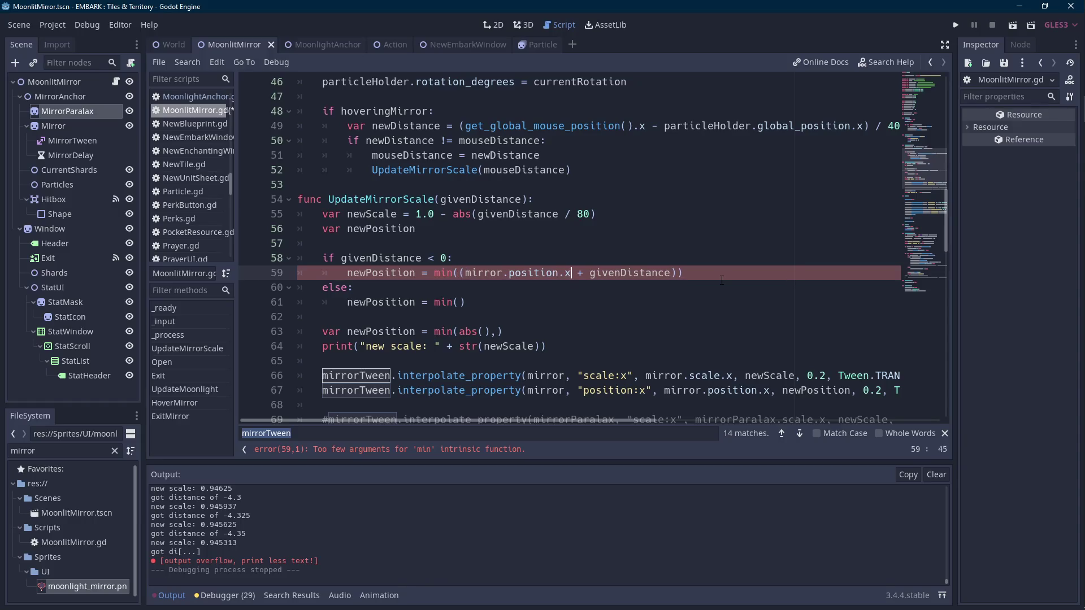
{"action": "key", "text": "Left"}
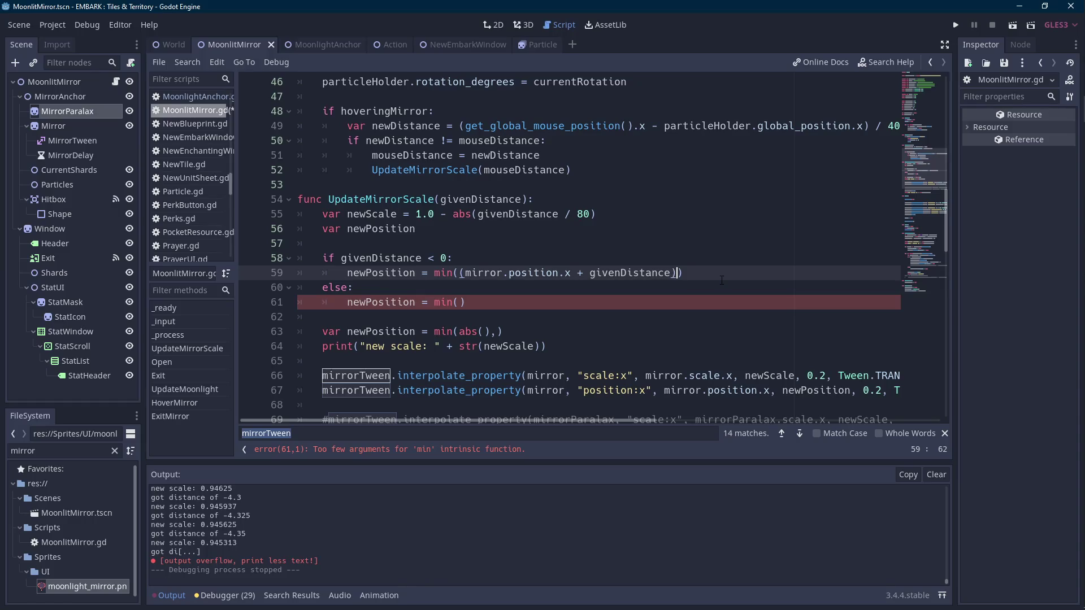
{"action": "key", "text": "ctrl+Left"}
{"action": "key", "text": "ctrl+Left"}
{"action": "key", "text": "ctrl+Left"}
{"action": "key", "text": "ctrl+shift+Right"}
{"action": "type", "text": "max"}
{"action": "key", "text": "ctrl+Right"}
{"action": "key", "text": "ctrl+Right"}
{"action": "key", "text": "ctrl+Right"}
{"action": "type", "text": ", -5"}
- Make the else branch min((mirror.position.x + givenDistance), 5) and delete the old newPosition line
{"action": "key", "text": "Down"}
{"action": "key", "text": "Down"}
{"action": "key", "text": "Left"}
{"action": "type", "text": "()"}
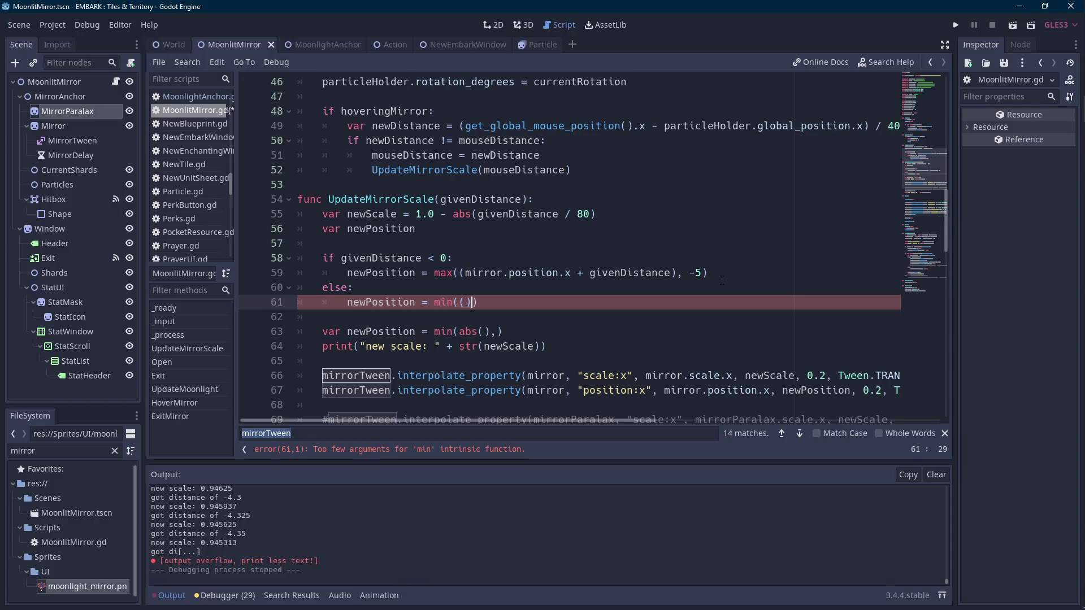
{"action": "key", "text": "Up"}
{"action": "key", "text": "Up"}
{"action": "key", "text": "Left"}
{"action": "key", "text": "Left"}
{"action": "key", "text": "ctrl+shift+Right"}
{"action": "key", "text": "ctrl+shift+Right"}
{"action": "key", "text": "ctrl+shift+Right"}
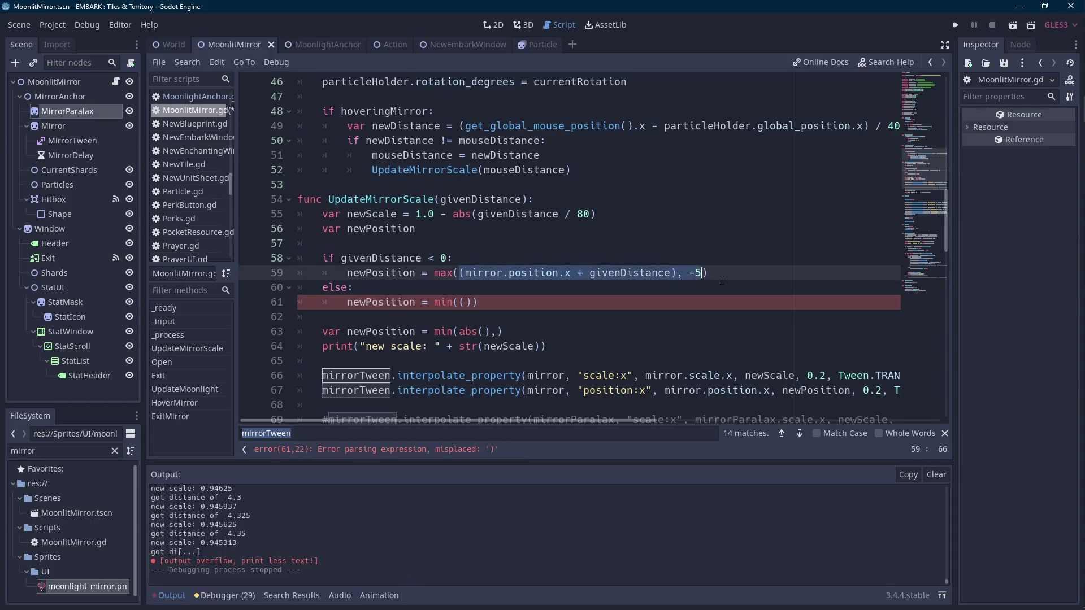
{"action": "key", "text": "Down"}
{"action": "key", "text": "Down"}
{"action": "key", "text": "Left"}
{"action": "key", "text": "Left"}
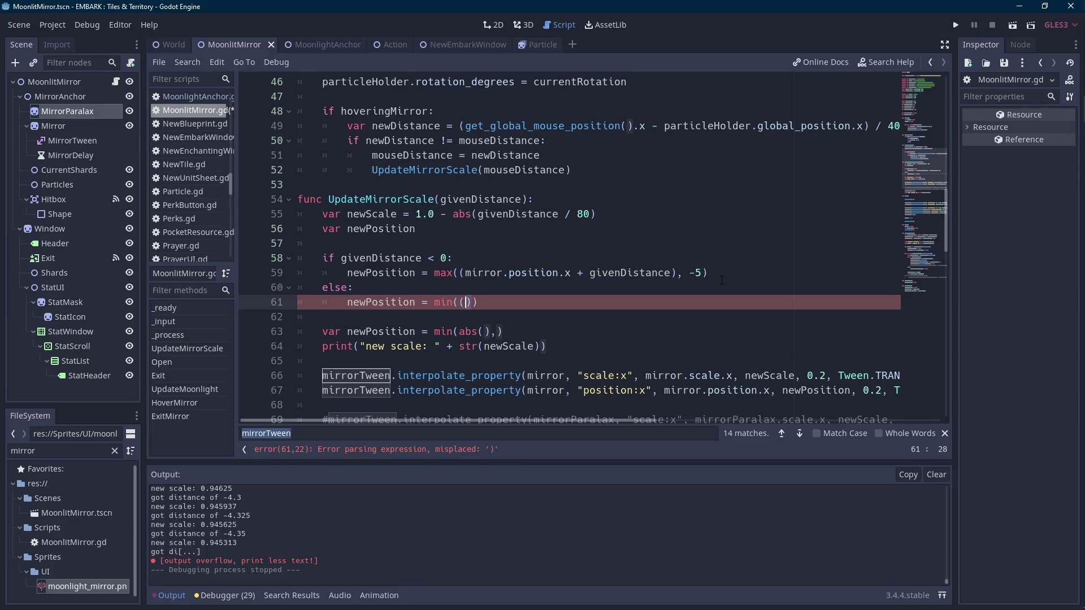
{"action": "key", "text": "ctrl+v"}
{"action": "key", "text": "Left"}
{"action": "key", "text": "Left"}
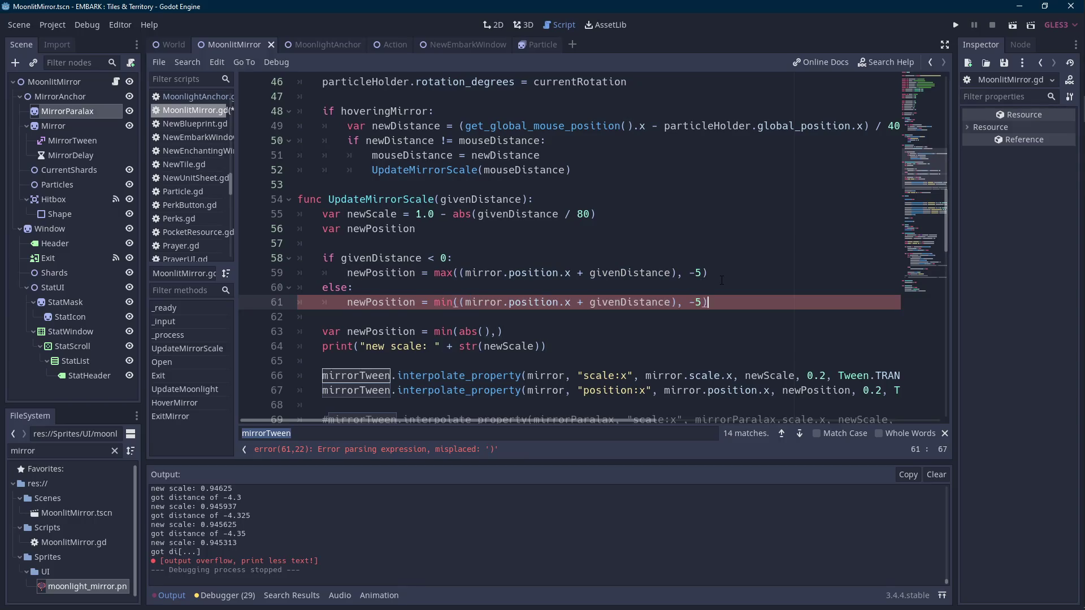
{"action": "key", "text": "BackSpace"}
{"action": "left_click_drag", "start_coordinate": [505, 332], "coordinate": [324, 318]}
{"action": "key", "text": "BackSpace"}
{"action": "key", "text": "BackSpace"}
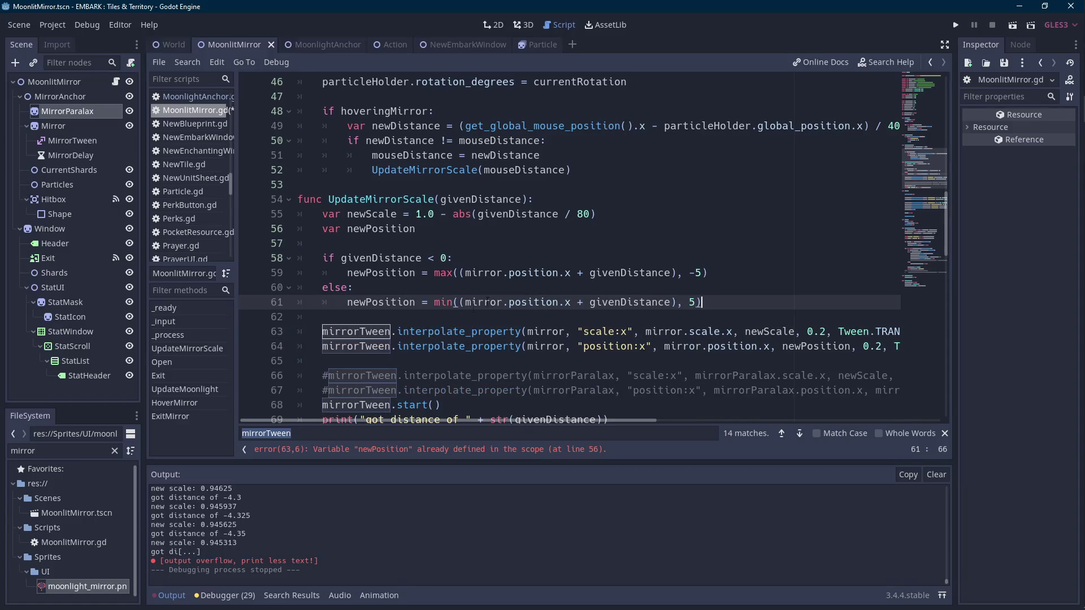
- Test-run the scene, then change the position limits from -5/5 to -3/3
{"action": "left_click", "coordinate": [1012, 28]}
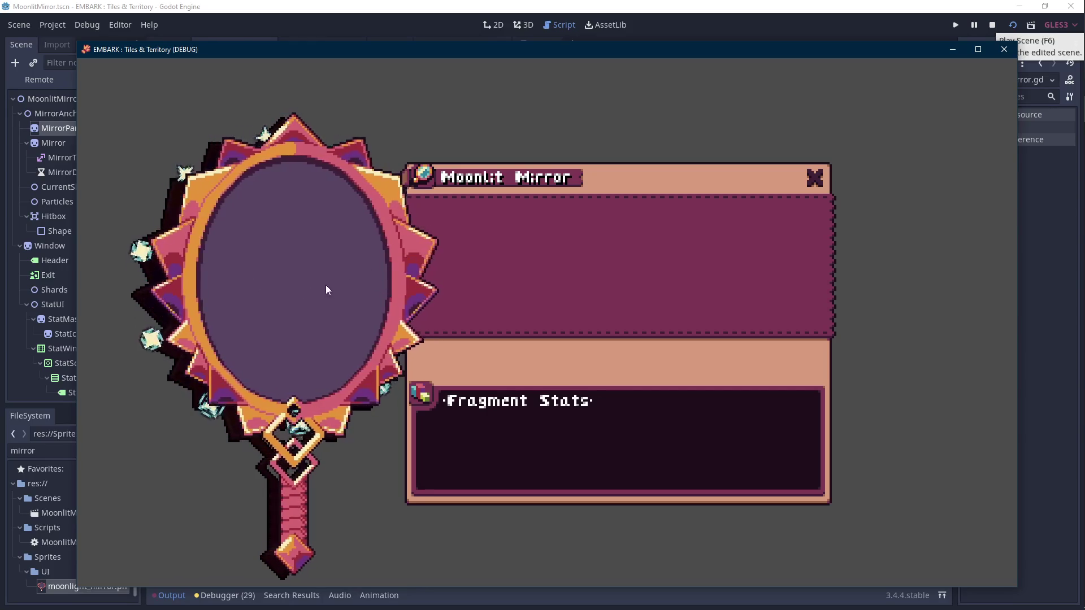
{"action": "left_click", "coordinate": [994, 26]}
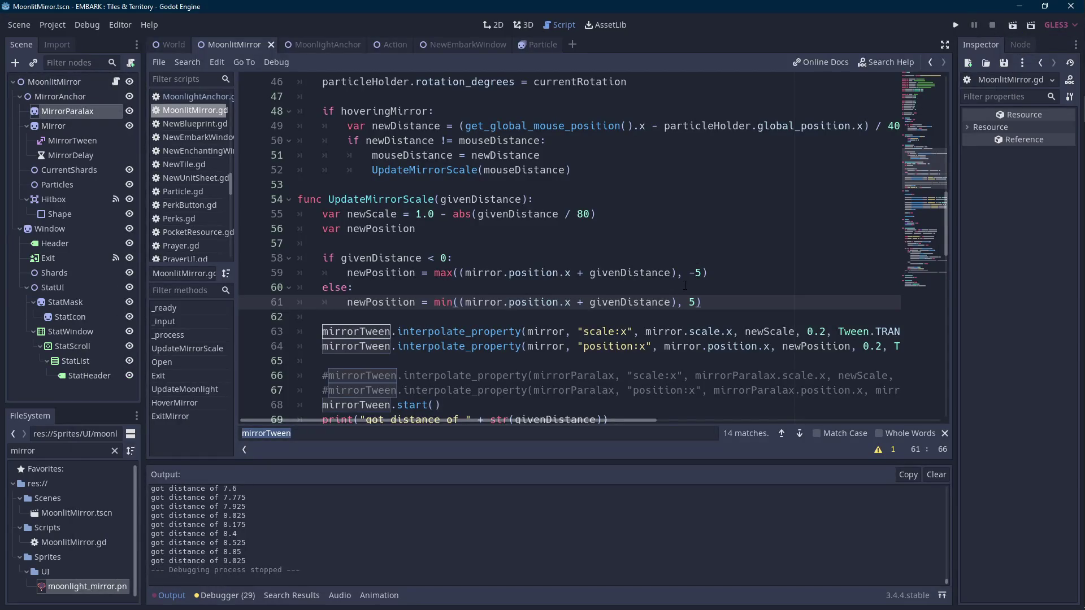
{"action": "left_click", "coordinate": [697, 274]}
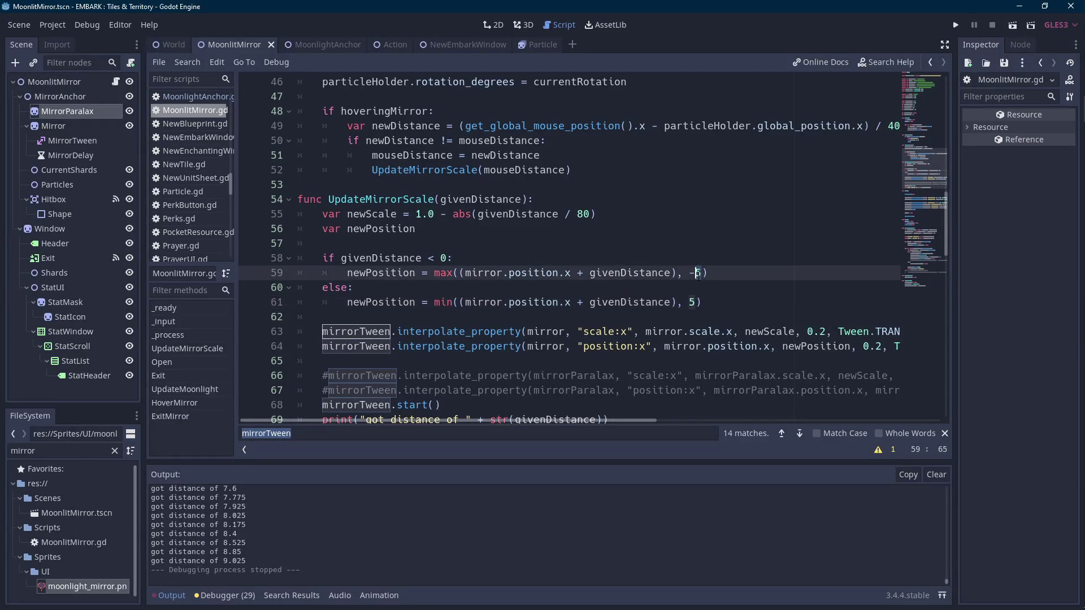
{"action": "key", "text": "Delete"}
{"action": "type", "text": "3"}
{"action": "double_click", "coordinate": [694, 302]}
{"action": "type", "text": "3"}
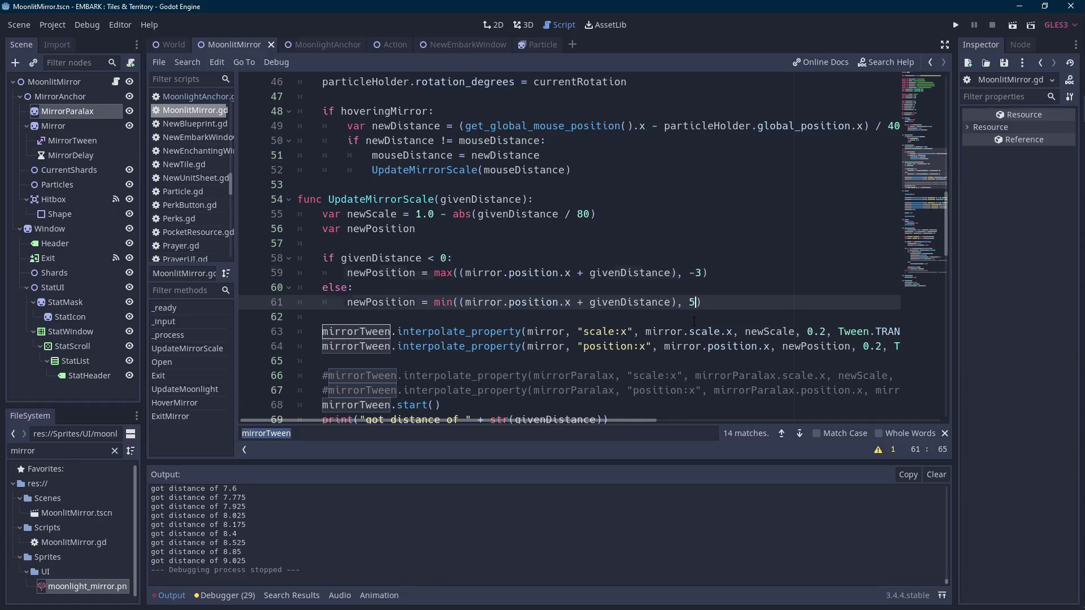
{"action": "key", "text": "ctrl+z"}
{"action": "key", "text": "ctrl+y"}
{"action": "key", "text": "ctrl+y"}
- Tighten the position limits to -1 and 1 and test-run the scene again
{"action": "left_click", "coordinate": [705, 273]}
{"action": "key", "text": "BackSpace"}
{"action": "type", "text": "1"}
{"action": "double_click", "coordinate": [692, 302]}
{"action": "type", "text": "1"}
{"action": "left_click", "coordinate": [1013, 26]}
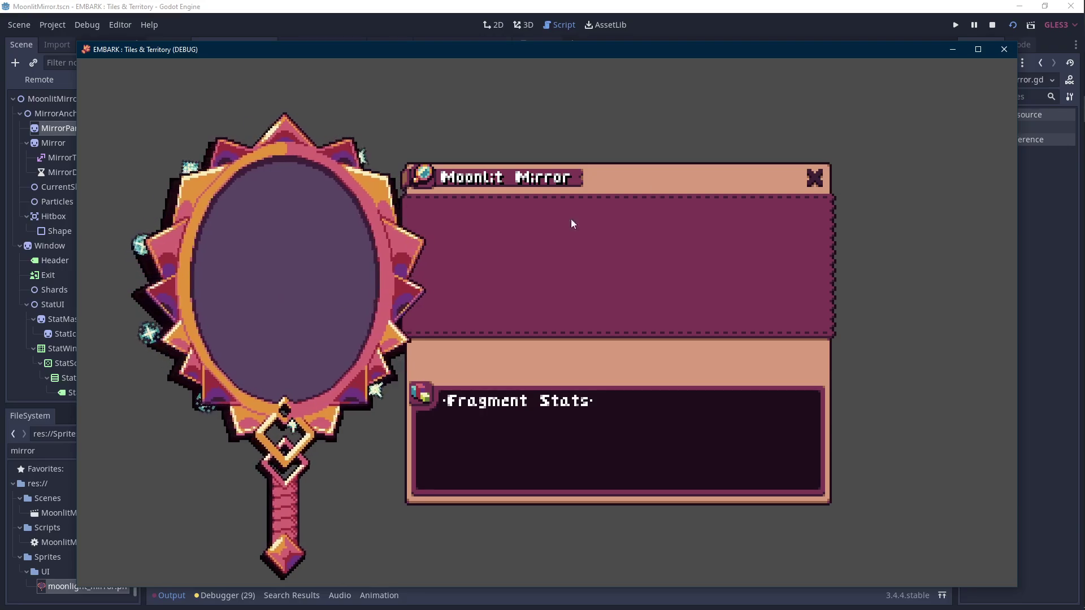
{"action": "left_click", "coordinate": [1004, 49]}
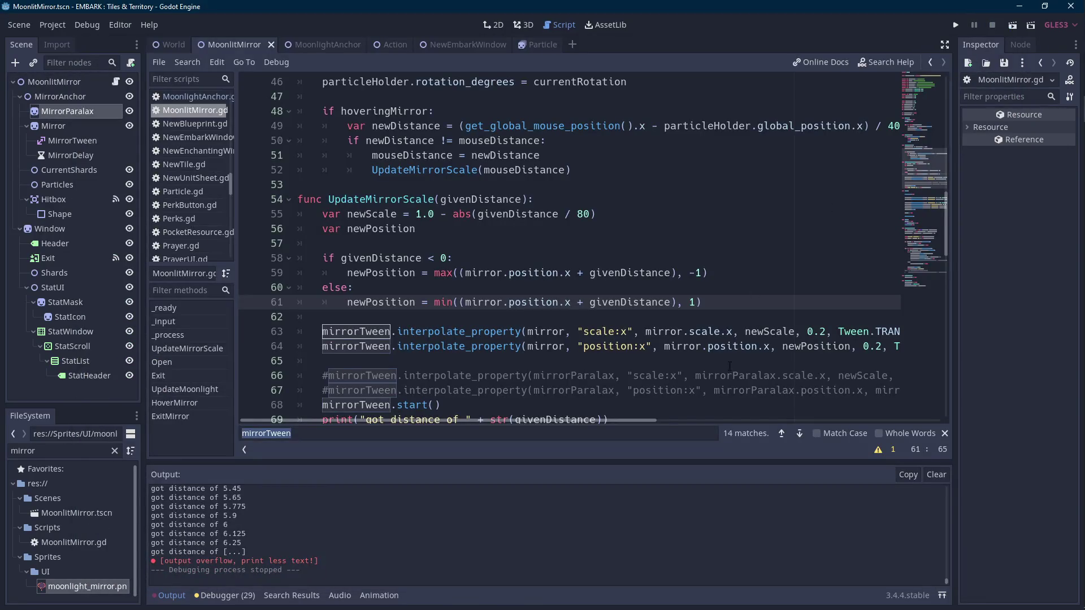
{"action": "mouse_move", "coordinate": [616, 422]}
{"action": "left_mouse_down"}
{"action": "mouse_move", "coordinate": [683, 418]}
{"action": "mouse_move", "coordinate": [602, 413]}
{"action": "left_mouse_up"}
{"action": "double_click", "coordinate": [584, 214]}
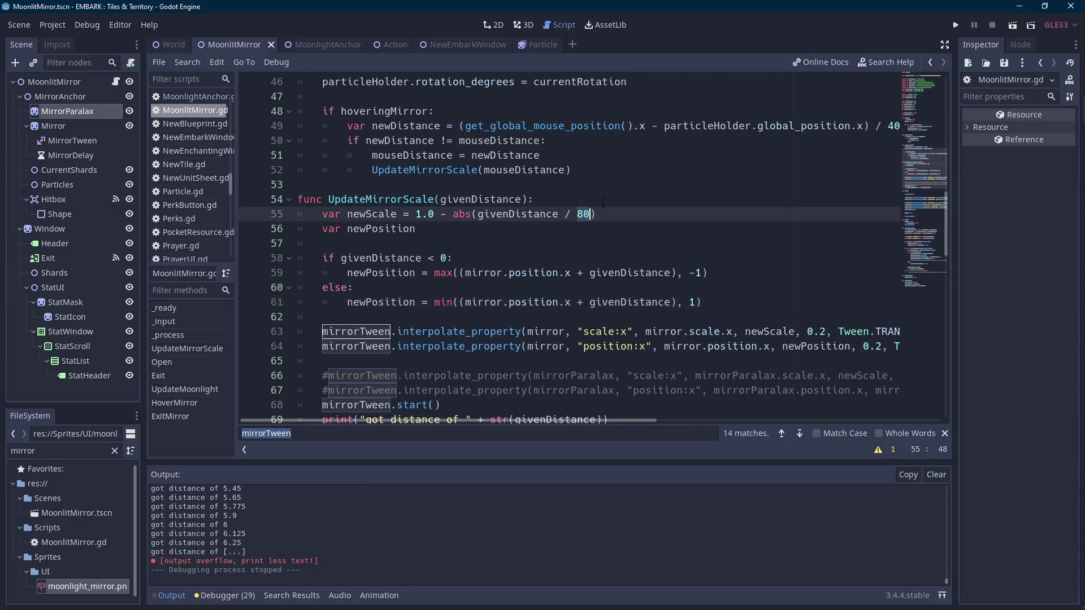
- Change the scale formula divisor from 80 to 100 and uncomment both mirrorParalax tween lines
{"action": "type", "text": "100"}
{"action": "scroll", "coordinate": [459, 282], "scroll_direction": "down", "scroll_amount": 2}
{"action": "left_click", "coordinate": [324, 287]}
{"action": "key", "text": "Delete"}
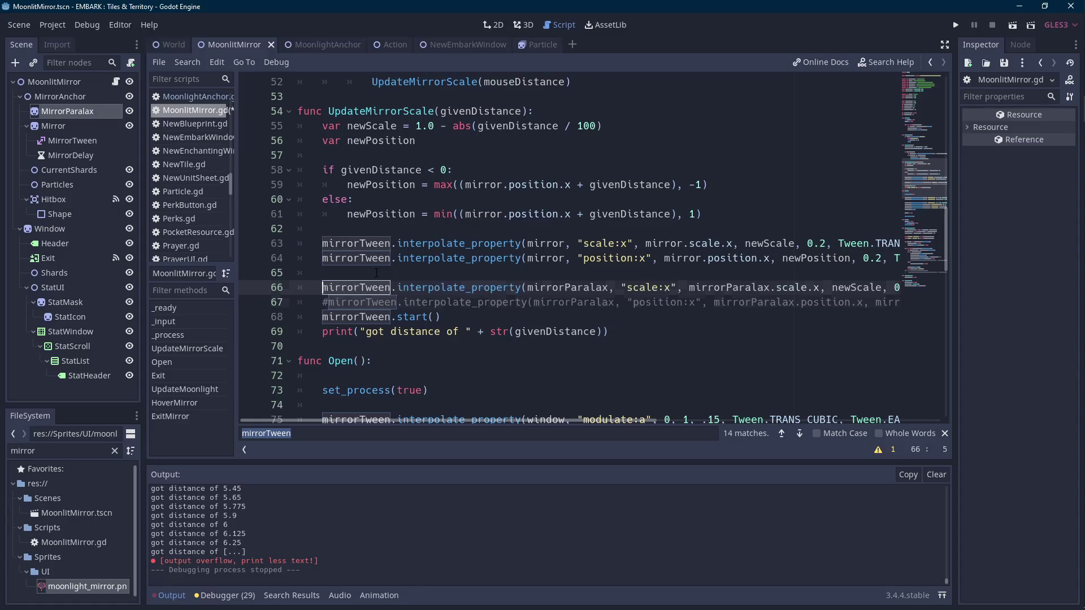
{"action": "key", "text": "Down"}
{"action": "key", "text": "Delete"}
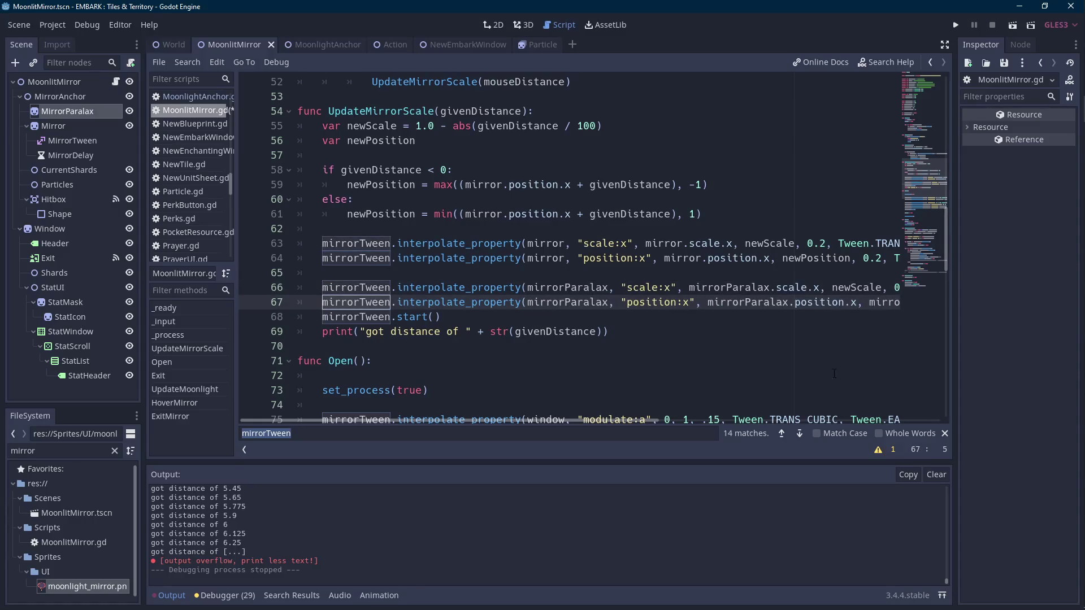
- Select the old parallax position target on line 67, undoing a stray edit
{"action": "left_click_drag", "start_coordinate": [625, 421], "coordinate": [737, 423]}
{"action": "double_click", "coordinate": [626, 259]}
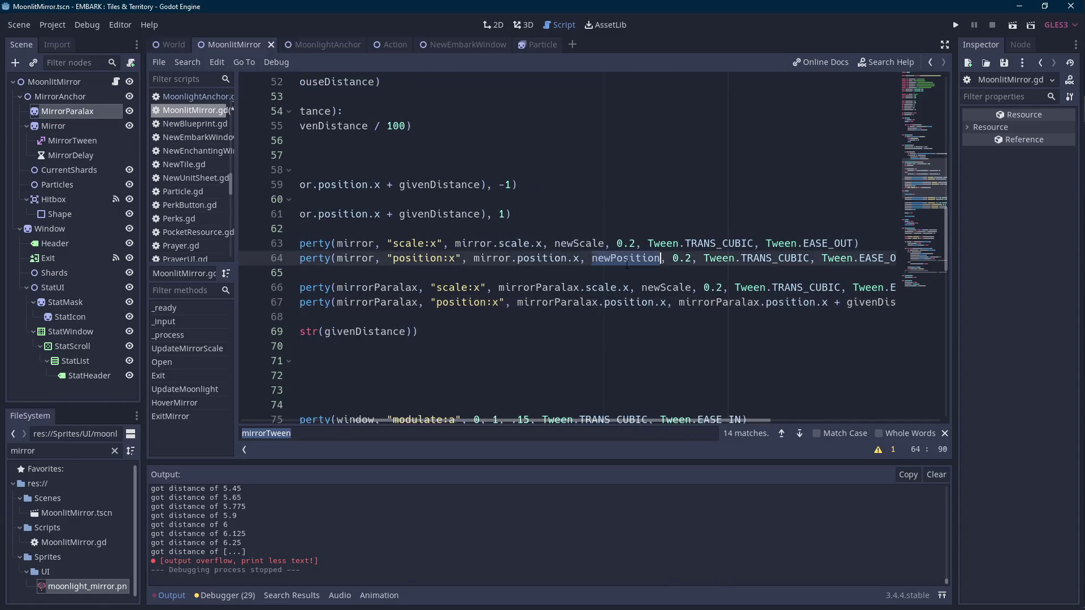
{"action": "left_click", "coordinate": [681, 303]}
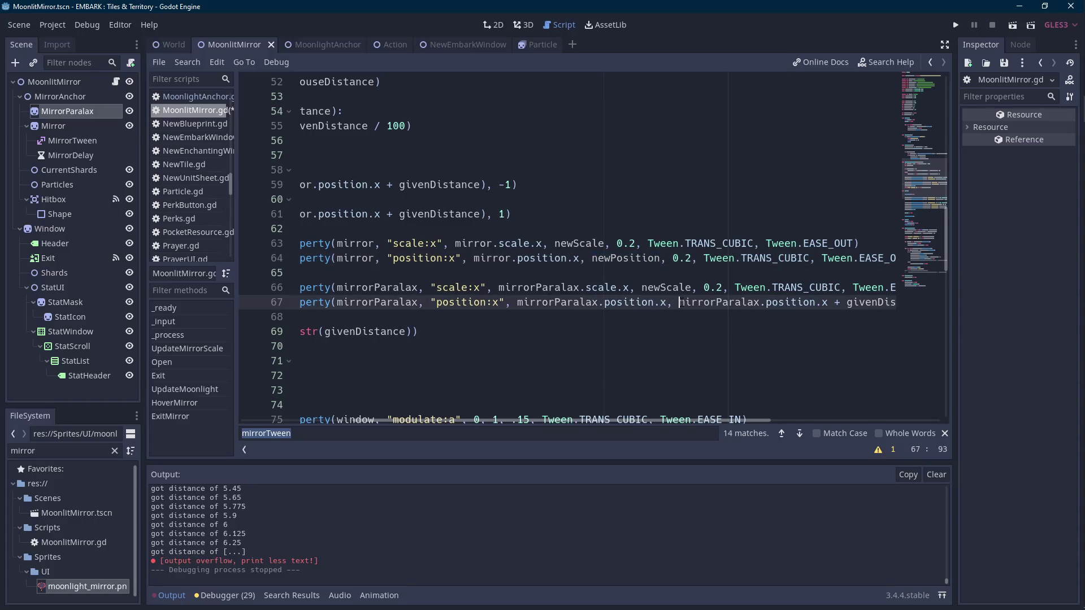
{"action": "key", "text": "ctrl+shift+Right"}
{"action": "key", "text": "ctrl+shift+Right"}
{"action": "key", "text": "ctrl+shift+Right"}
{"action": "key", "text": "ctrl+shift+Left"}
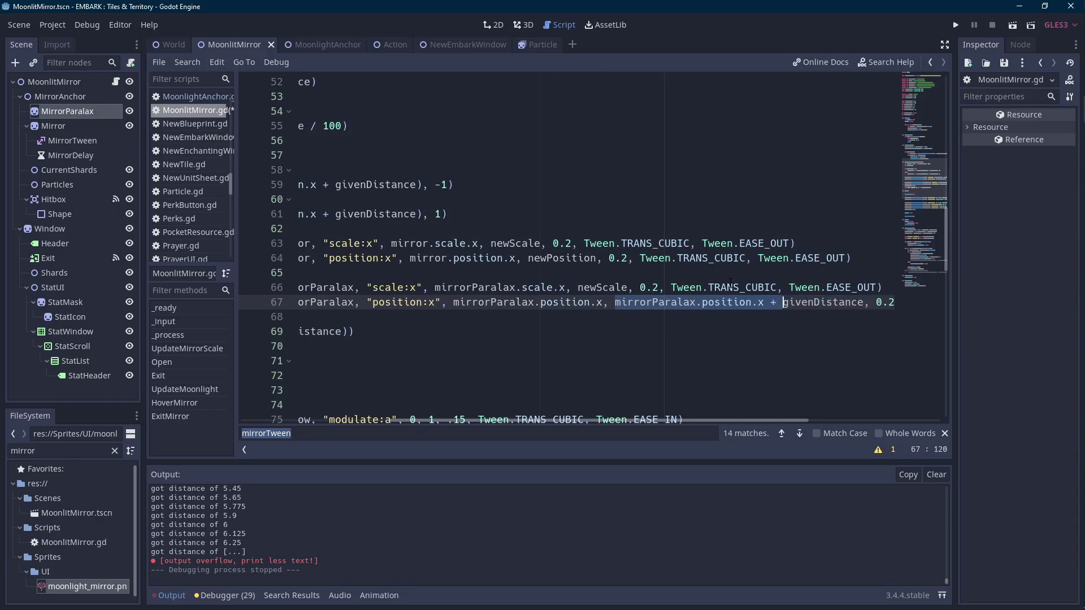
{"action": "key", "text": "End"}
{"action": "key", "text": "ctrl+z"}
{"action": "key", "text": "ctrl+z"}
{"action": "key", "text": "ctrl+z"}
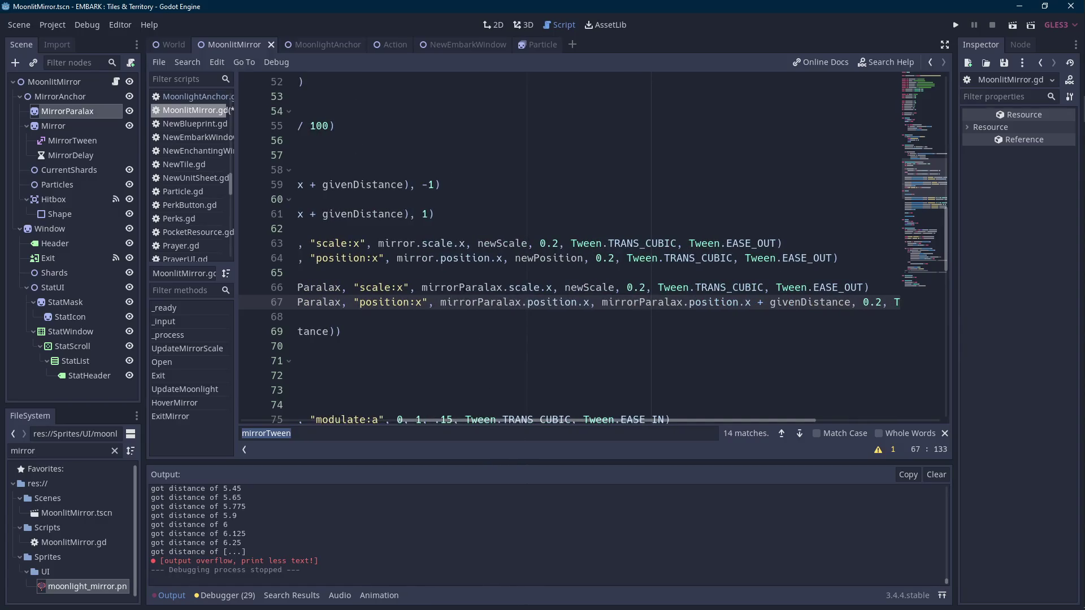
- Replace that target with newPosition, save the script and run the scene
{"action": "left_click", "coordinate": [602, 302]}
{"action": "key", "text": "ctrl+shift+Right"}
{"action": "key", "text": "ctrl+shift+Right"}
{"action": "key", "text": "ctrl+shift+Right"}
{"action": "key", "text": "ctrl+shift+Right"}
{"action": "key", "text": "ctrl+shift+Right"}
{"action": "key", "text": "ctrl+shift+Right"}
{"action": "key", "text": "ctrl+shift+Left"}
{"action": "key", "text": "ctrl+shift+Left"}
{"action": "key", "text": "ctrl+shift+Right"}
{"action": "type", "text": "newPosition"}
{"action": "key", "text": "ctrl+s"}
{"action": "left_click", "coordinate": [1012, 25]}
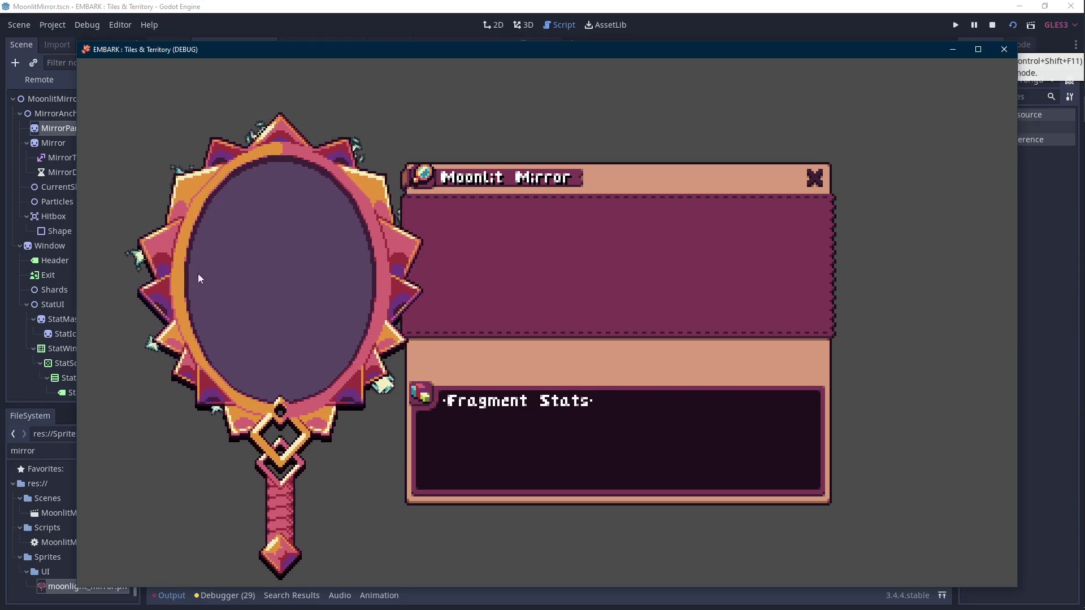
{"action": "key", "text": "Escape"}
{"action": "left_click_drag", "start_coordinate": [650, 422], "coordinate": [406, 423]}
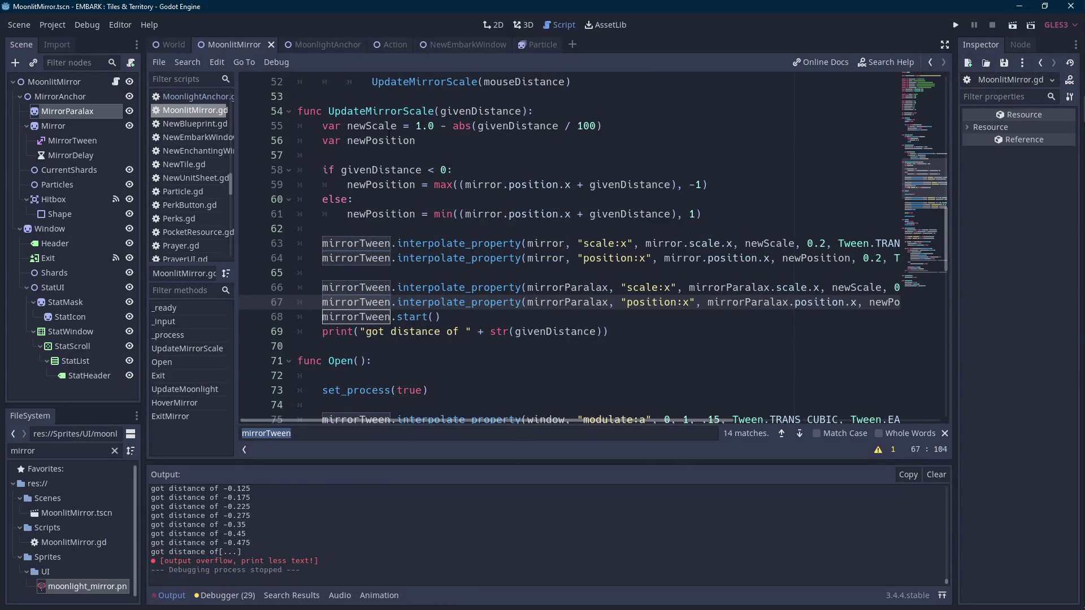
{"action": "left_click", "coordinate": [436, 111]}
{"action": "left_click", "coordinate": [169, 595]}
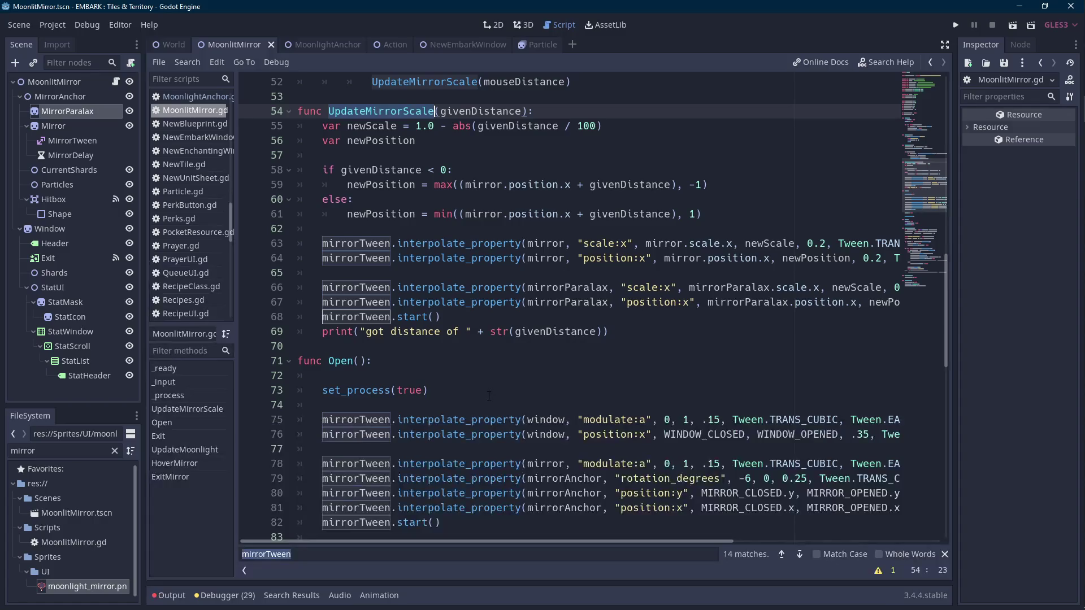
- Add an UpdateMirrorScale(0) call right after hoveringMirror = false in ExitMirror
{"action": "left_click_drag", "start_coordinate": [946, 280], "coordinate": [922, 451]}
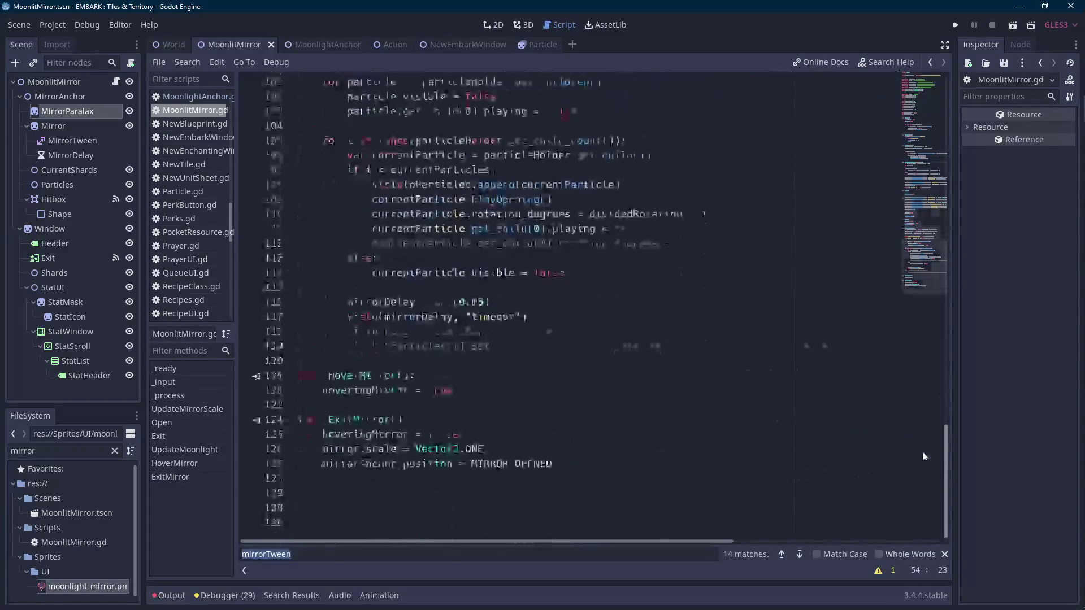
{"action": "left_click", "coordinate": [487, 435]}
{"action": "key", "text": "Return"}
{"action": "type", "text": "UpdateMirrorScale"}
{"action": "type", "text": "(9"}
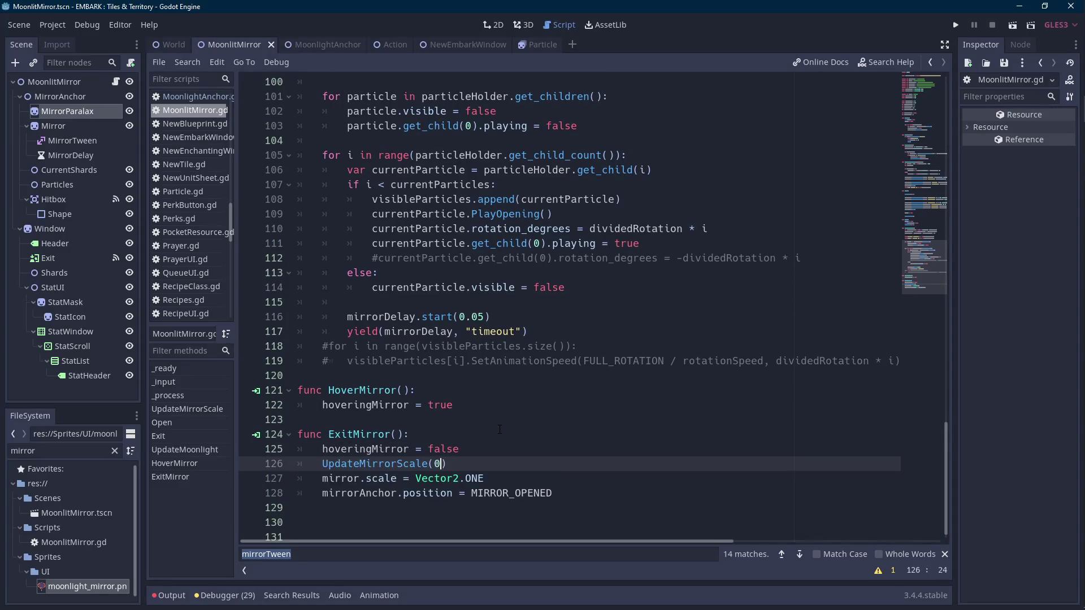
- Comment out ExitMirror's mirror scale and anchor position reset lines with '#'
{"action": "left_click", "coordinate": [323, 478]}
{"action": "type", "text": "#"}
{"action": "left_click", "coordinate": [323, 492]}
{"action": "type", "text": "#"}
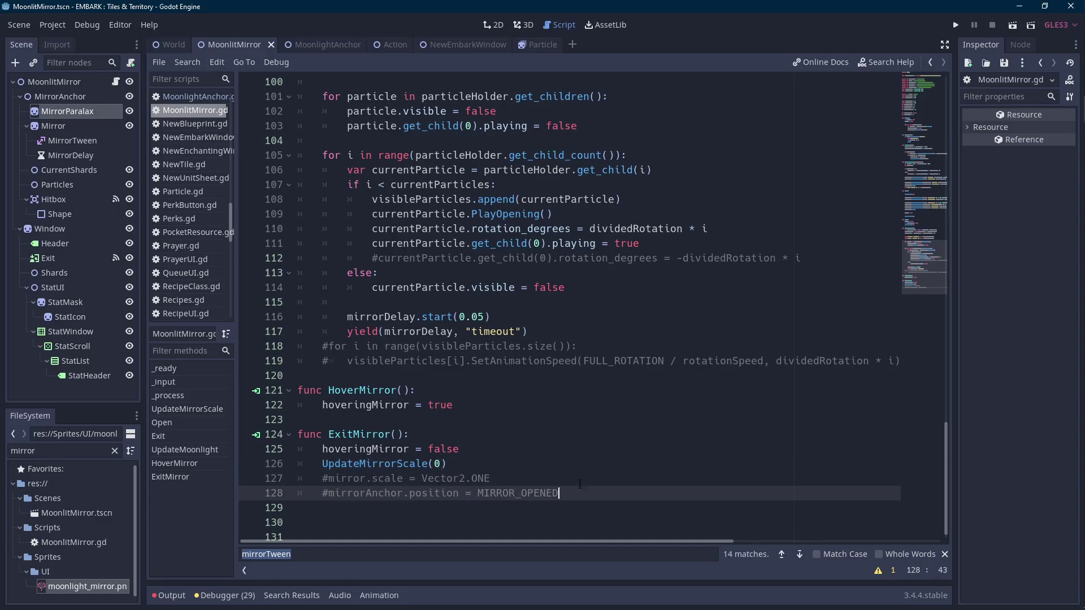
{"action": "key", "text": "ctrl+x"}
{"action": "key", "text": "ctrl+z"}
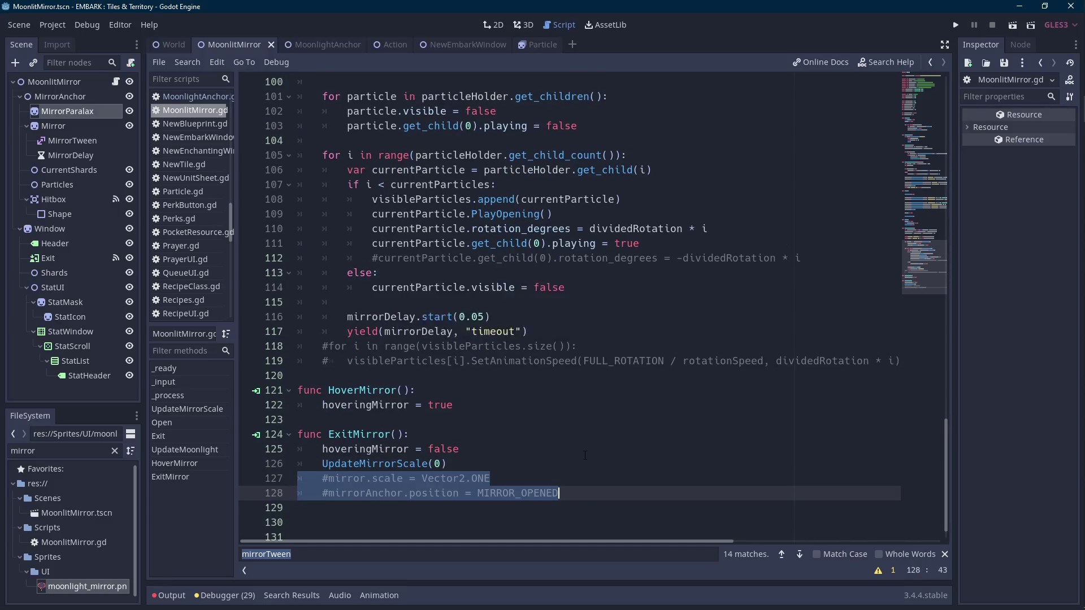
{"action": "scroll", "coordinate": [585, 455], "scroll_direction": "up", "scroll_amount": 12}
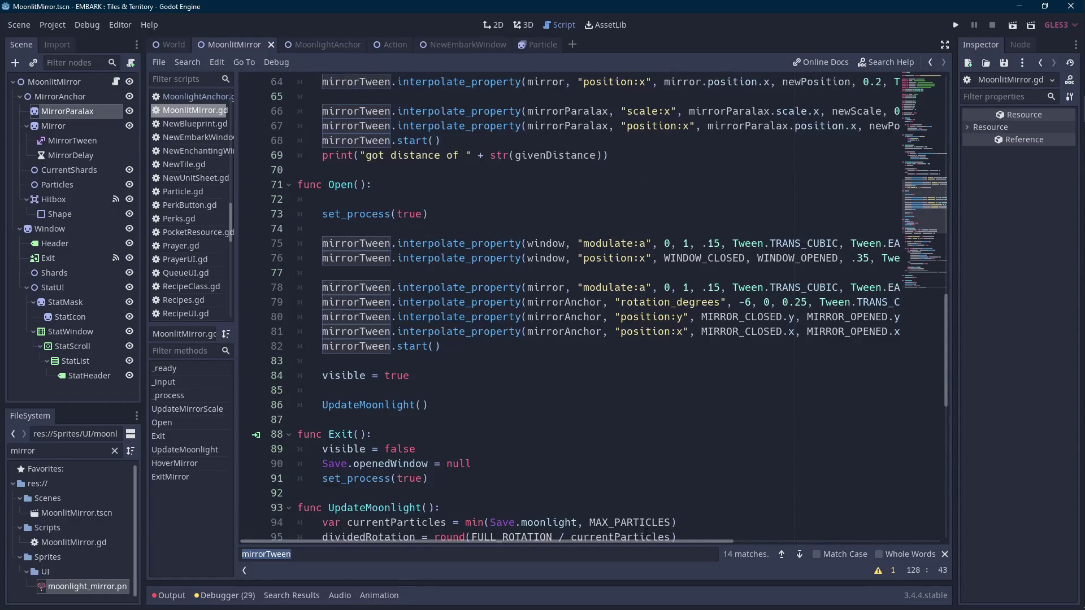
{"action": "mouse_move", "coordinate": [639, 542]}
{"action": "left_mouse_down"}
{"action": "mouse_move", "coordinate": [650, 542]}
{"action": "mouse_move", "coordinate": [603, 540]}
{"action": "mouse_move", "coordinate": [769, 538]}
{"action": "left_mouse_up"}
{"action": "scroll", "coordinate": [635, 476], "scroll_direction": "up", "scroll_amount": 4}
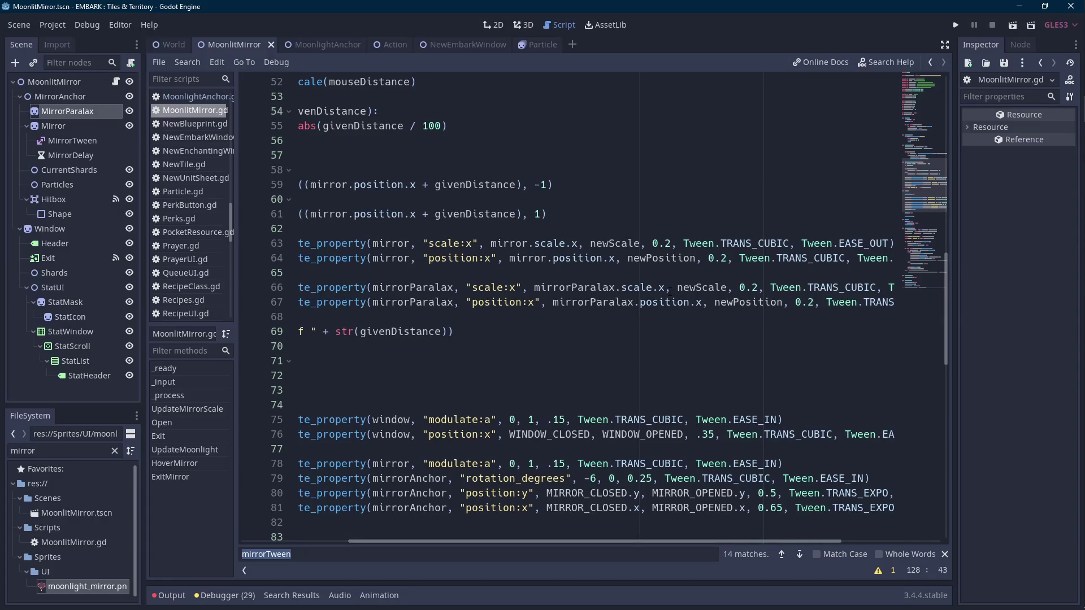
- Append / 2 after newScale and newPosition in the parallax tweens on lines 66–67
{"action": "left_click", "coordinate": [728, 288]}
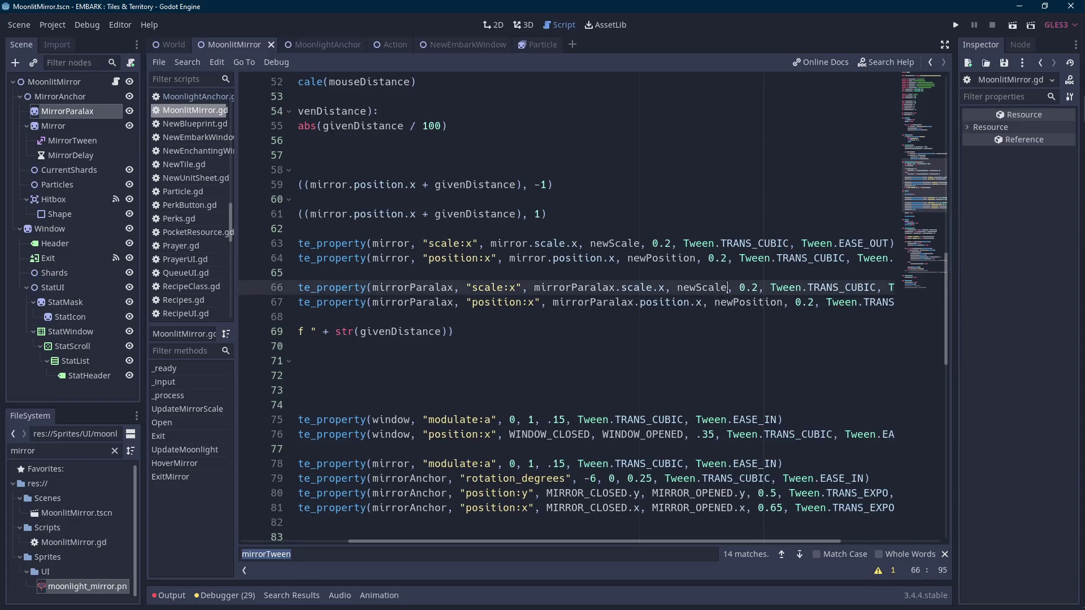
{"action": "type", "text": "/ 5"}
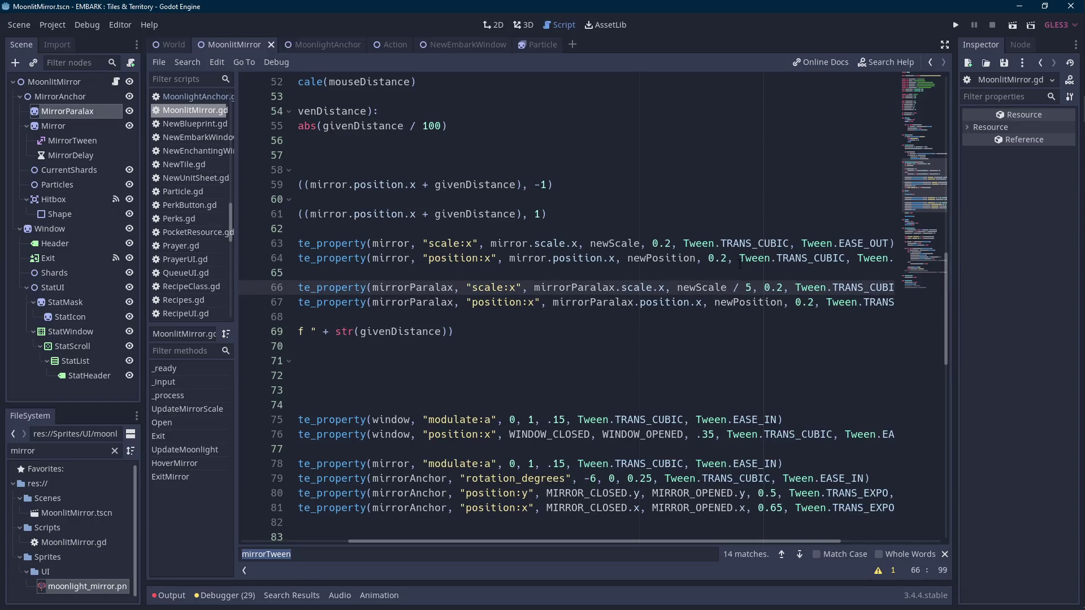
{"action": "key", "text": "BackSpace"}
{"action": "type", "text": "2"}
{"action": "key", "text": "Down"}
{"action": "key", "text": "Right"}
{"action": "key", "text": "Right"}
{"action": "key", "text": "Right"}
{"action": "type", "text": "/ 2"}
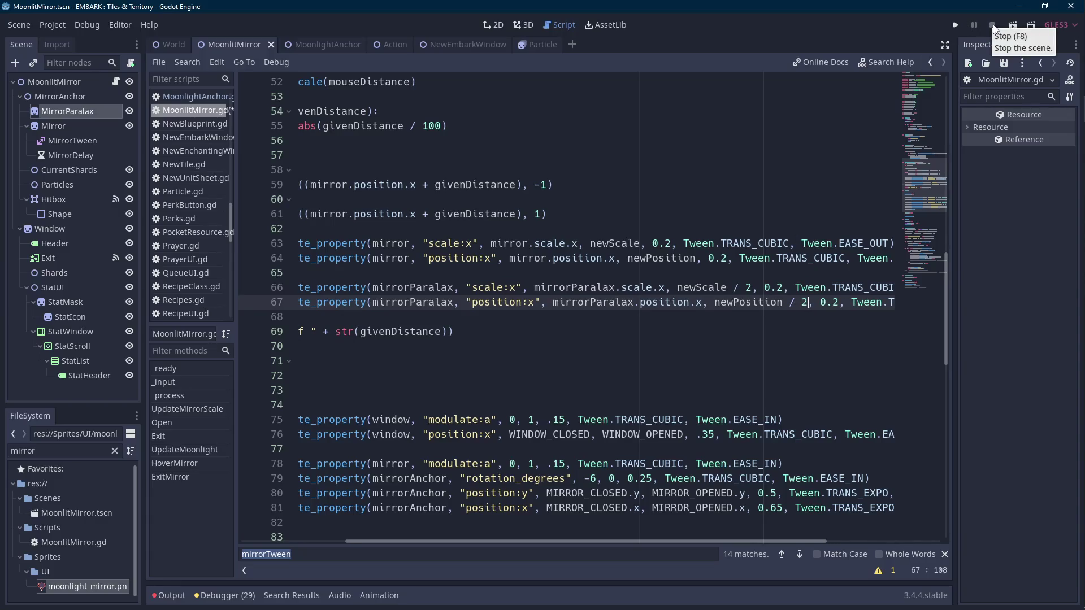
- Change both parallax tween durations from 0.2 to 0.25 and run the scene
{"action": "key", "text": "Up"}
{"action": "key", "text": "Left"}
{"action": "key", "text": "Left"}
{"action": "key", "text": "Left"}
{"action": "type", "text": "5"}
{"action": "key", "text": "Down"}
{"action": "key", "text": "Right"}
{"action": "key", "text": "Right"}
{"action": "key", "text": "Right"}
{"action": "type", "text": "5"}
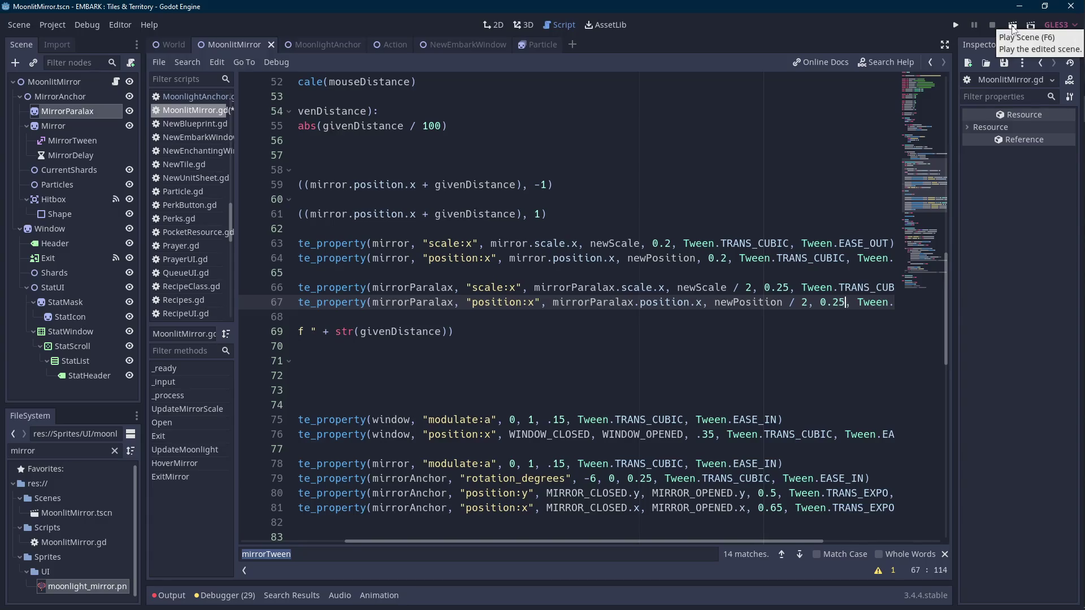
{"action": "left_click", "coordinate": [1013, 27]}
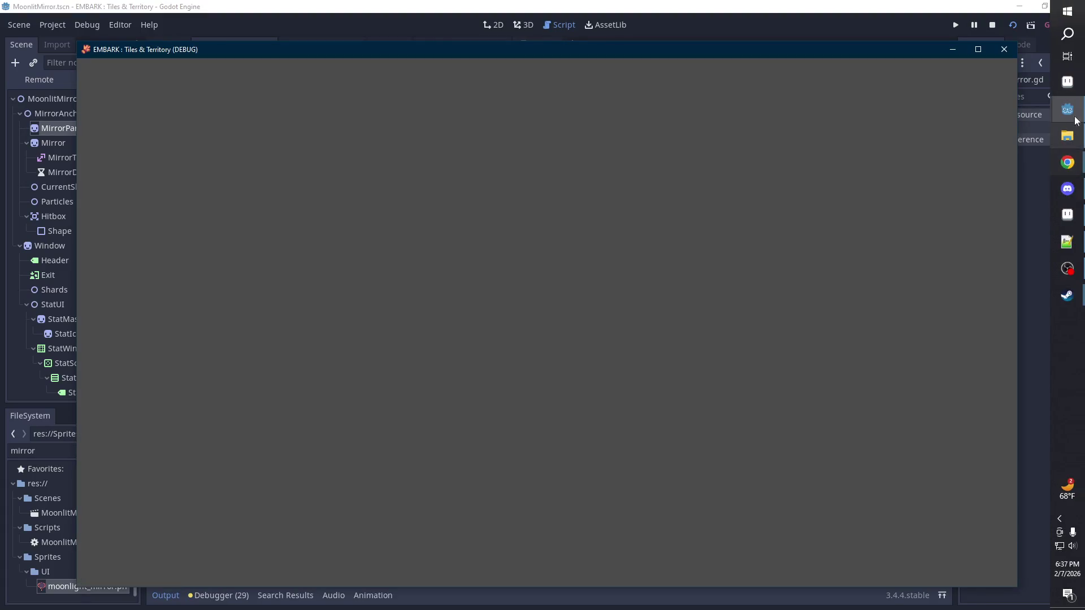
{"action": "mouse_move", "coordinate": [1067, 109]}
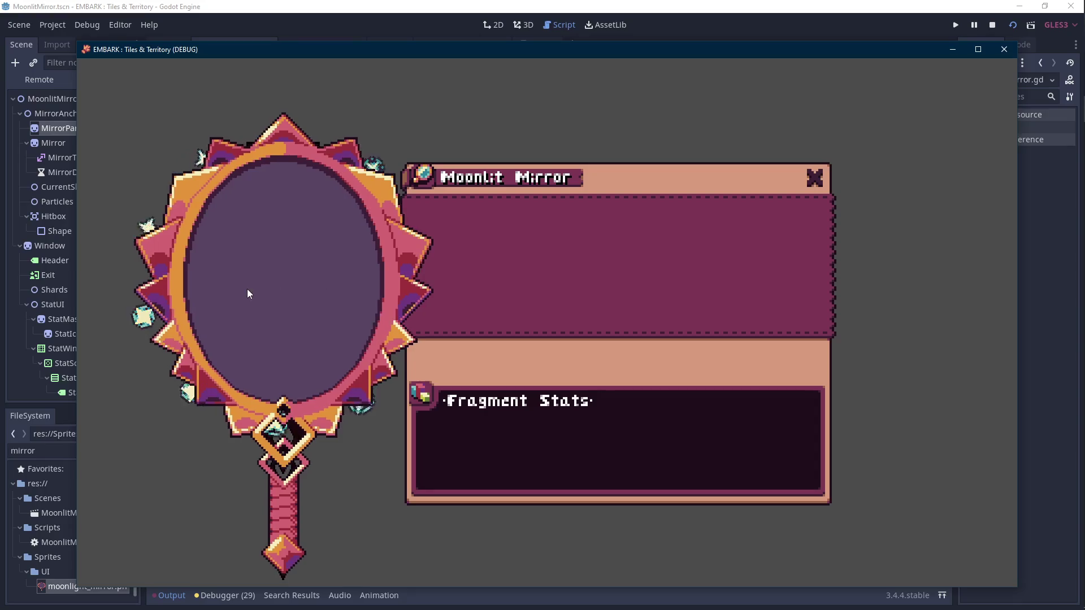
{"action": "key", "text": "F8"}
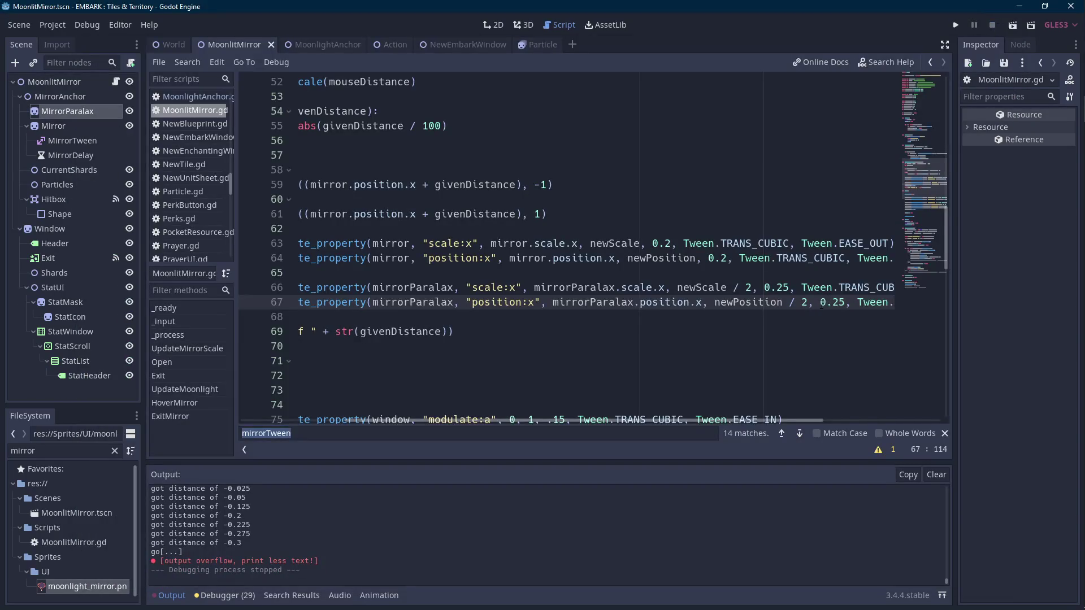
{"action": "left_click", "coordinate": [751, 288]}
- Remove the / 2 halving from newScale and newPosition in the parallax tweens
{"action": "left_click_drag", "start_coordinate": [751, 288], "coordinate": [729, 287]}
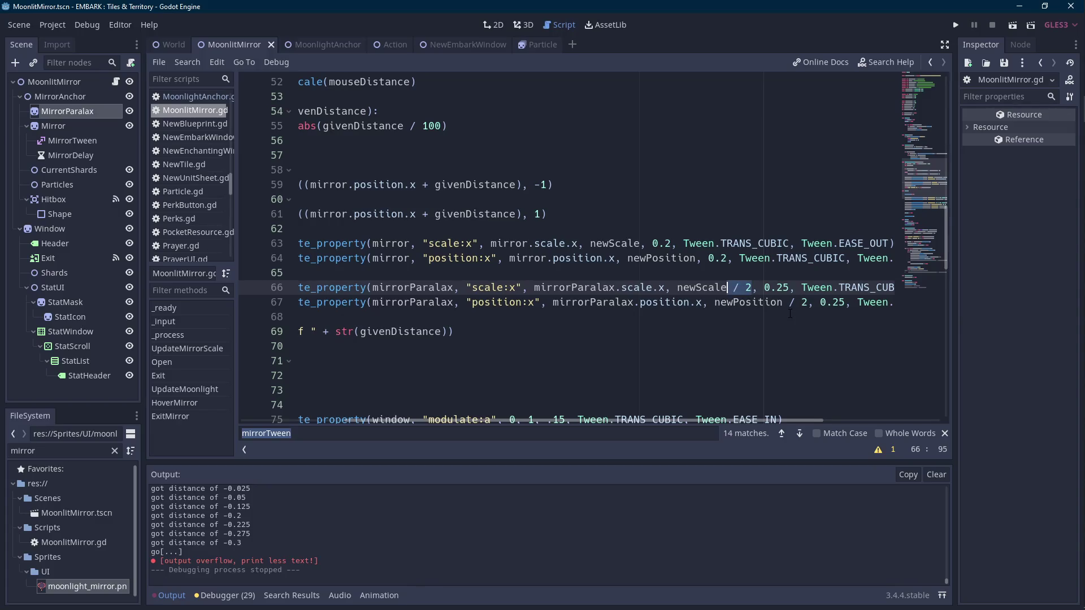
{"action": "key", "text": "BackSpace"}
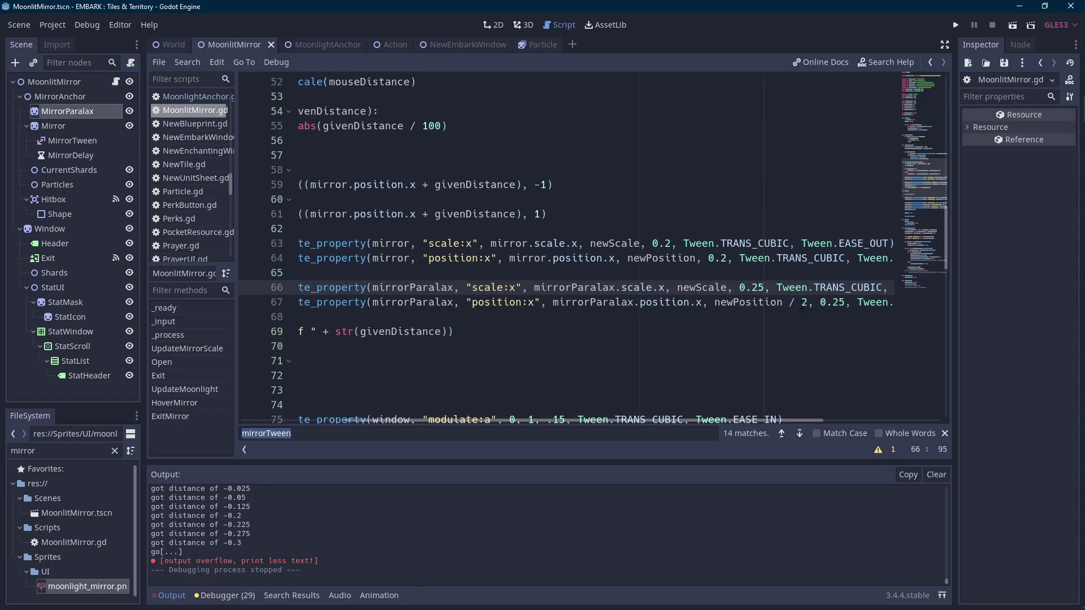
{"action": "left_click", "coordinate": [805, 303]}
{"action": "left_click_drag", "start_coordinate": [804, 302], "coordinate": [782, 303]}
{"action": "key", "text": "BackSpace"}
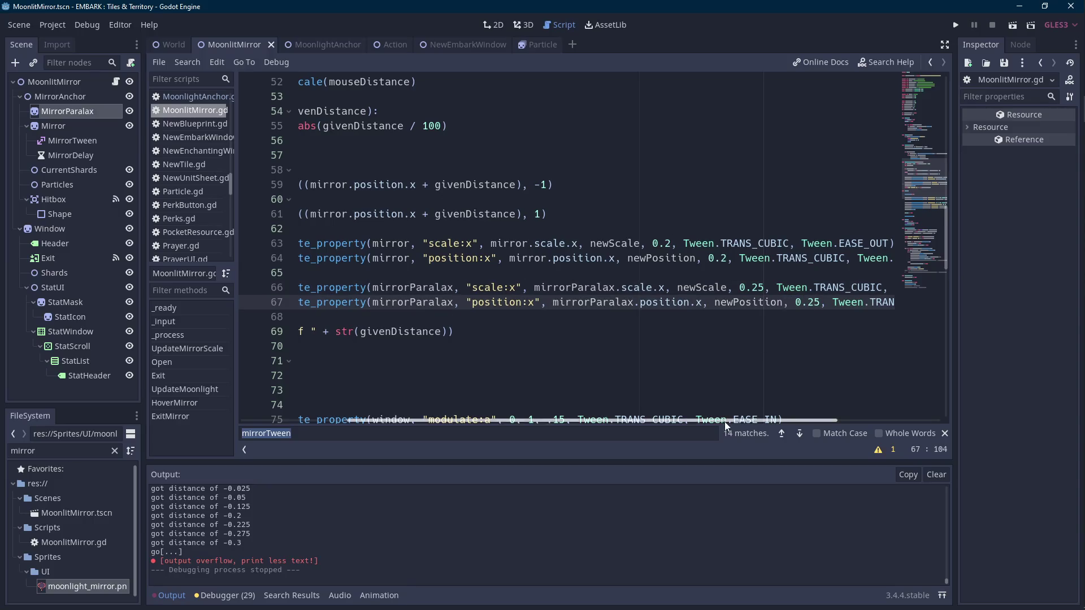
{"action": "left_click_drag", "start_coordinate": [725, 421], "coordinate": [618, 422]}
- Widen the newPosition limits to -2 and 2 and run the scene
{"action": "left_click", "coordinate": [479, 229]}
{"action": "scroll", "coordinate": [479, 225], "scroll_direction": "up", "scroll_amount": 2}
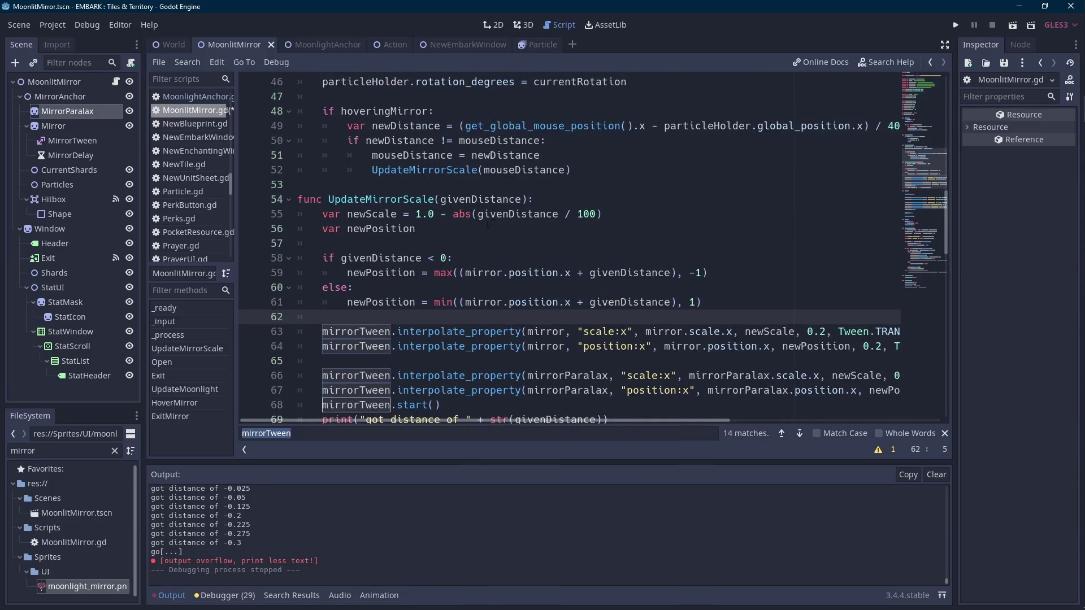
{"action": "left_click", "coordinate": [474, 227]}
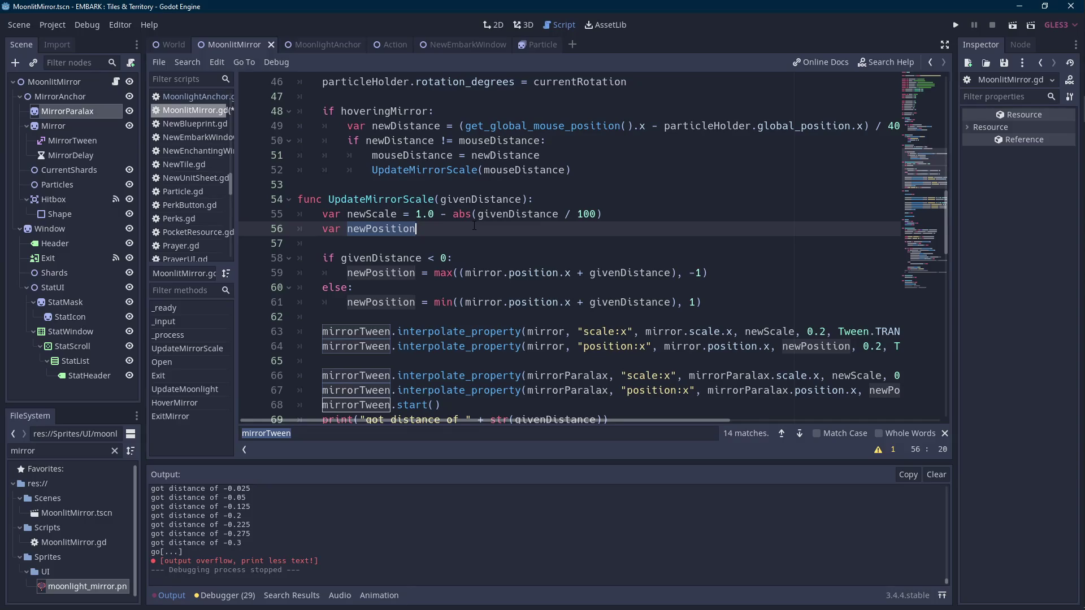
{"action": "double_click", "coordinate": [701, 273]}
{"action": "type", "text": "2"}
{"action": "double_click", "coordinate": [693, 302]}
{"action": "type", "text": "2"}
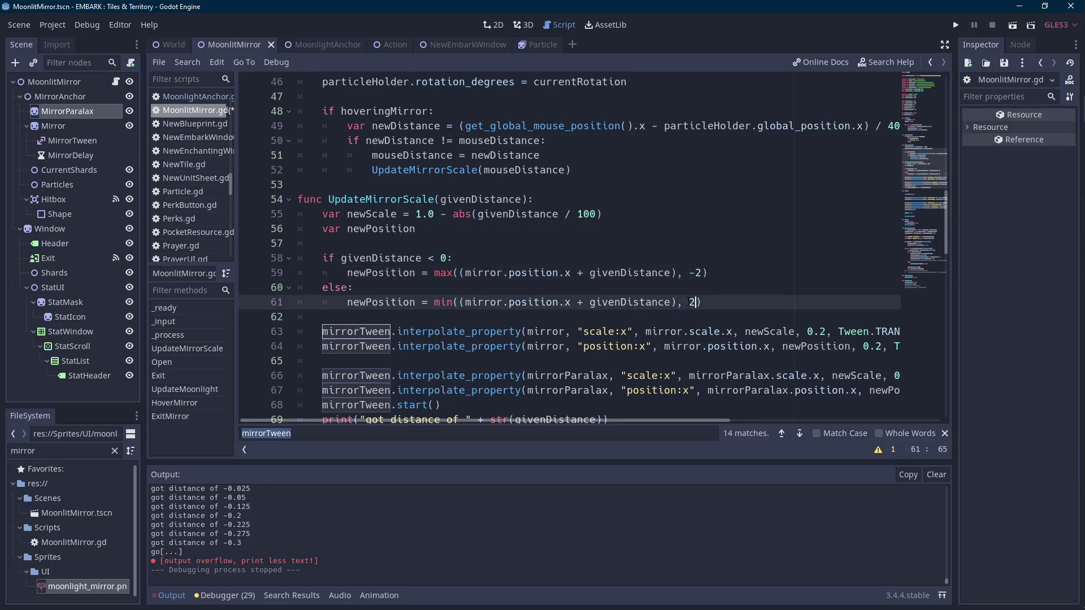
{"action": "left_click", "coordinate": [1011, 26]}
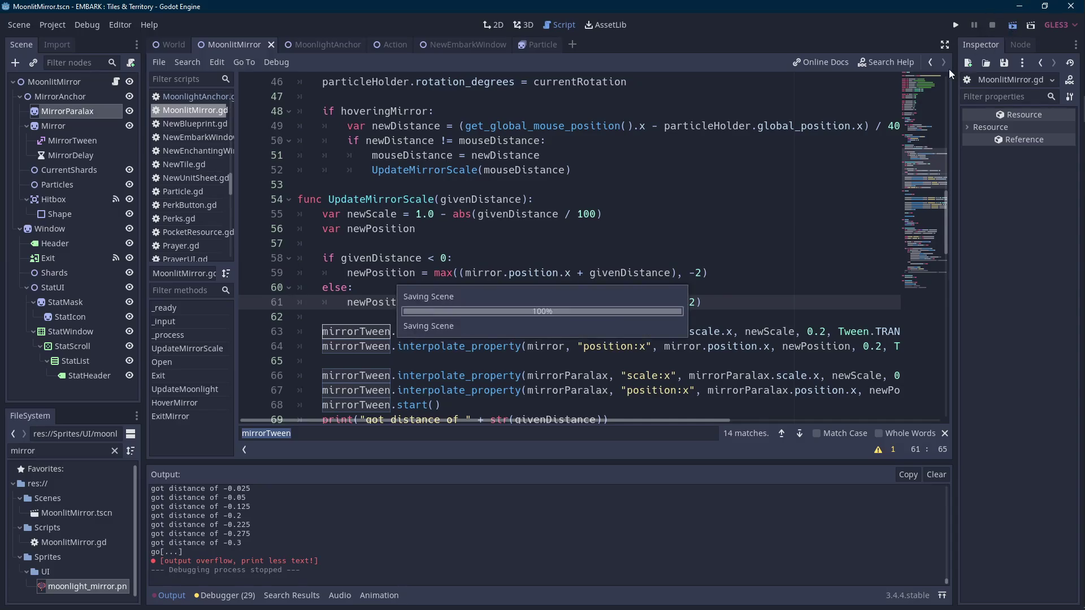
{"action": "key", "text": "Scroll_Lock"}
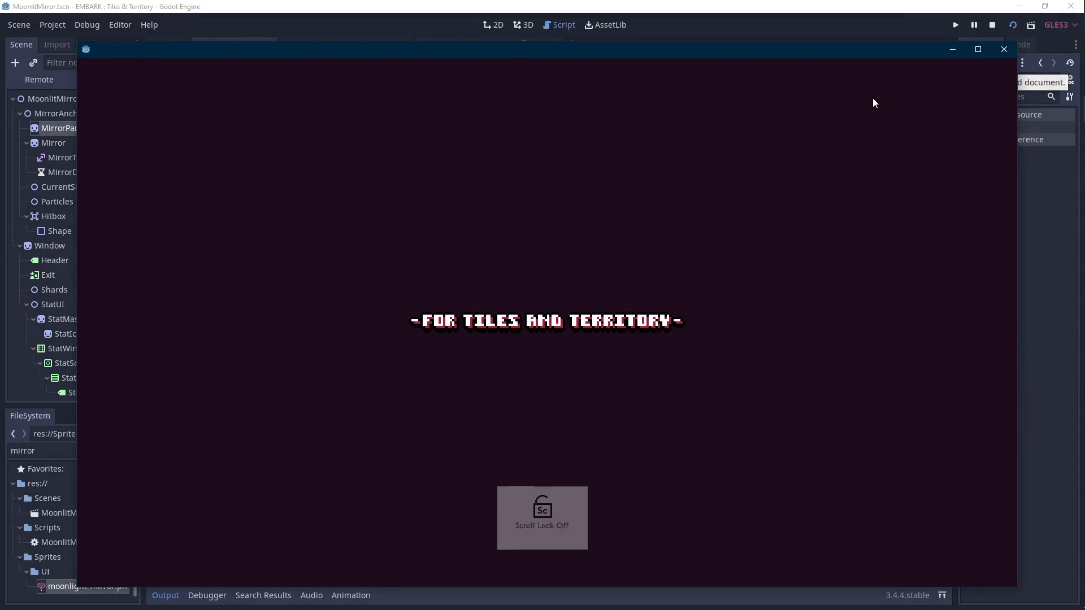
{"action": "mouse_move", "coordinate": [1082, 212]}
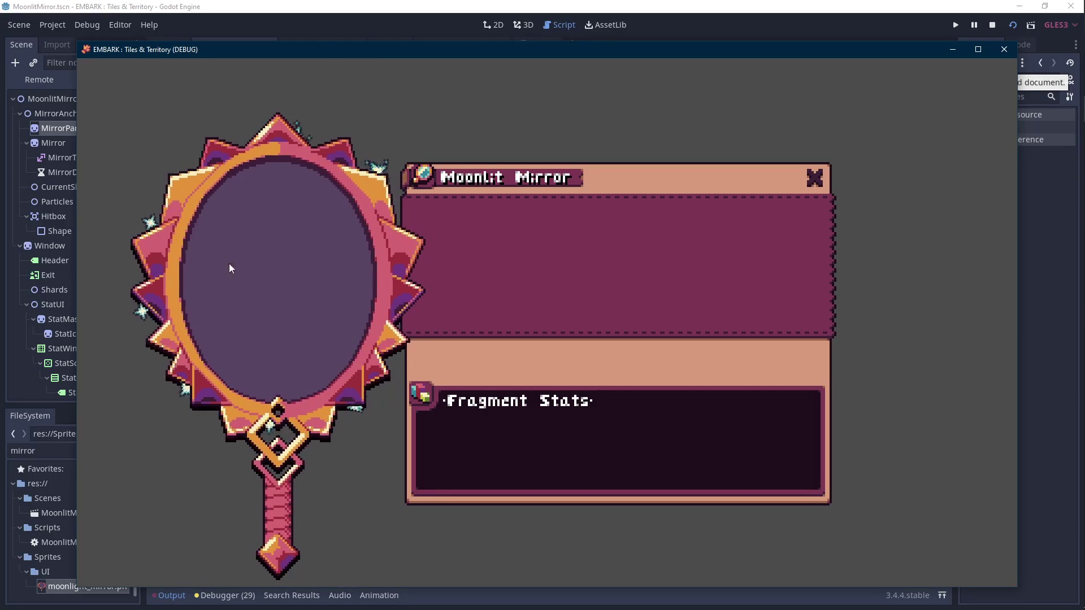
{"action": "left_click", "coordinate": [1003, 50]}
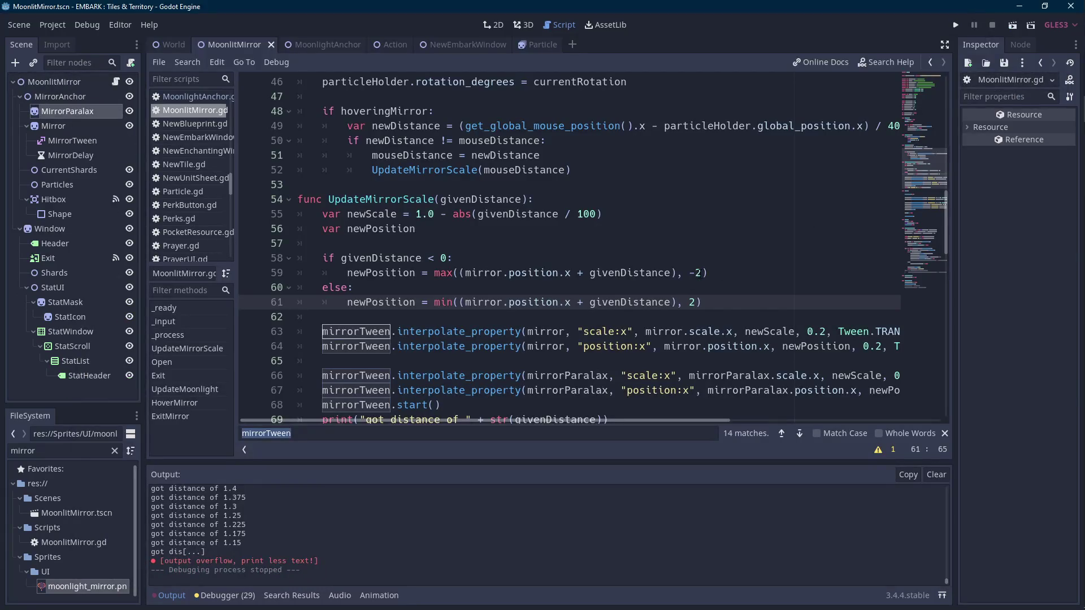
- Change the mirror position clamps to -1 and 1 and initialise newPosition to 0
{"action": "key", "text": "Up"}
{"action": "key", "text": "Up"}
{"action": "type", "text": "1.5"}
{"action": "key", "text": "Down"}
{"action": "key", "text": "Down"}
{"action": "key", "text": "Home"}
{"action": "key", "text": "Up"}
{"action": "key", "text": "Up"}
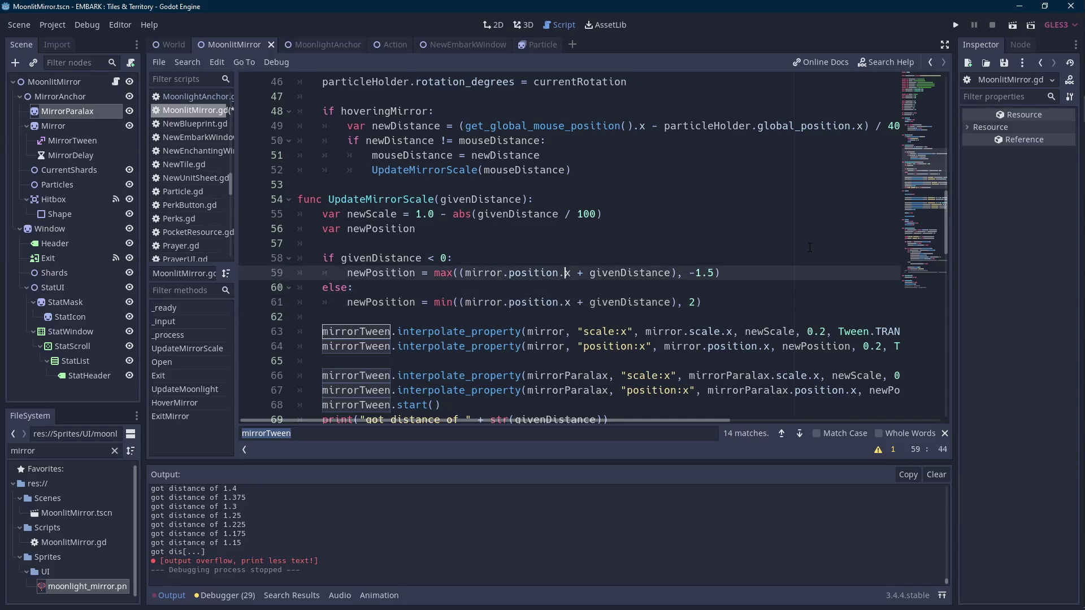
{"action": "key", "text": "Delete"}
{"action": "key", "text": "BackSpace"}
{"action": "key", "text": "Down"}
{"action": "key", "text": "Down"}
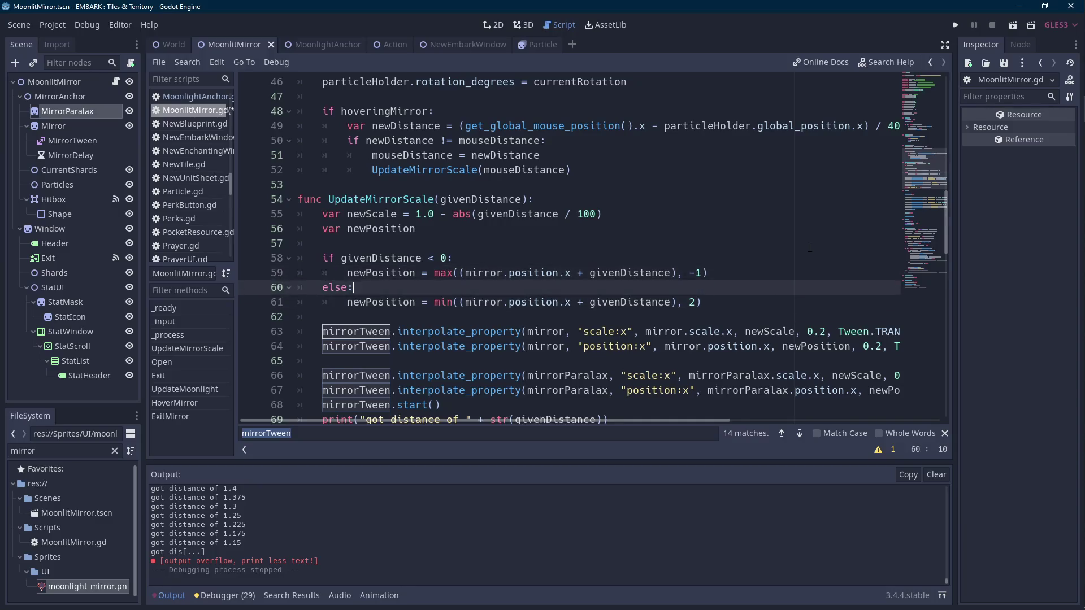
{"action": "key", "text": "Home"}
{"action": "key", "text": "Right"}
{"action": "double_click", "coordinate": [693, 303]}
{"action": "type", "text": "1"}
{"action": "left_click", "coordinate": [433, 229]}
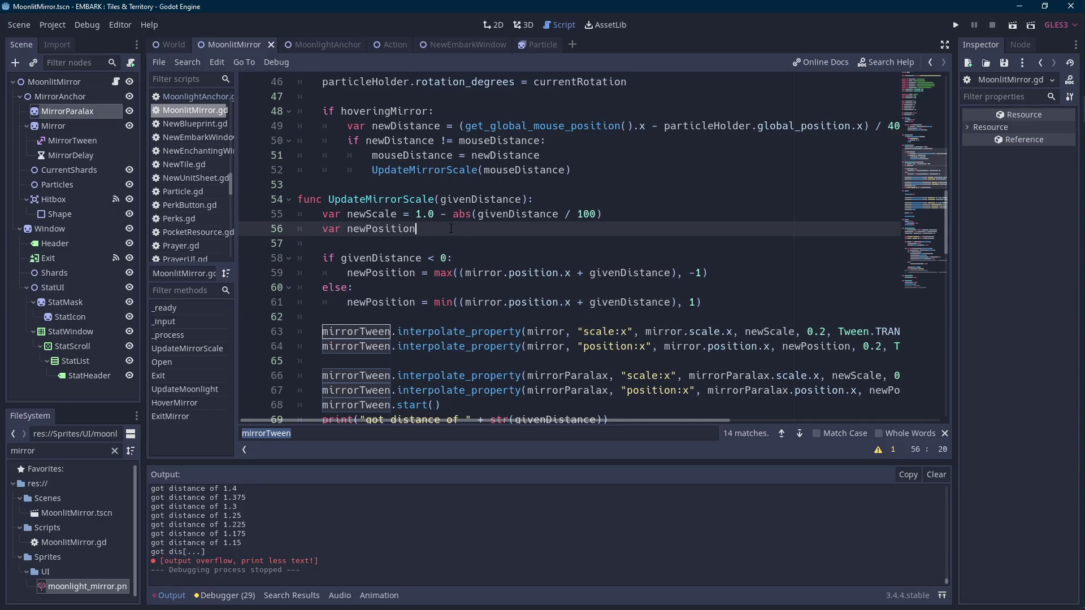
{"action": "type", "text": " = 0"}
- Add var paralaxScale = 1.0 - abs(givenDistance / 50) above newPosition
{"action": "key", "text": "Up"}
{"action": "key", "text": "End"}
{"action": "key", "text": "Return"}
{"action": "type", "text": "var pa"}
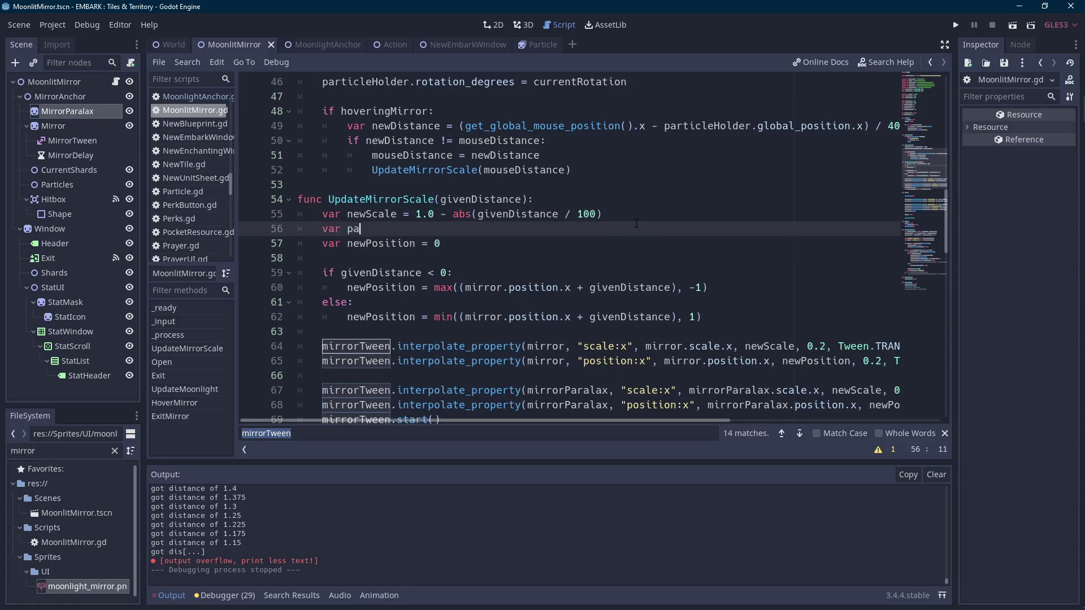
{"action": "key", "text": "BackSpace"}
{"action": "key", "text": "BackSpace"}
{"action": "key", "text": "BackSpace"}
{"action": "type", "text": "aralaxScale"}
{"action": "key", "text": "Up"}
{"action": "key", "text": "shift+Right"}
{"action": "key", "text": "shift+Right"}
{"action": "key", "text": "shift+Right"}
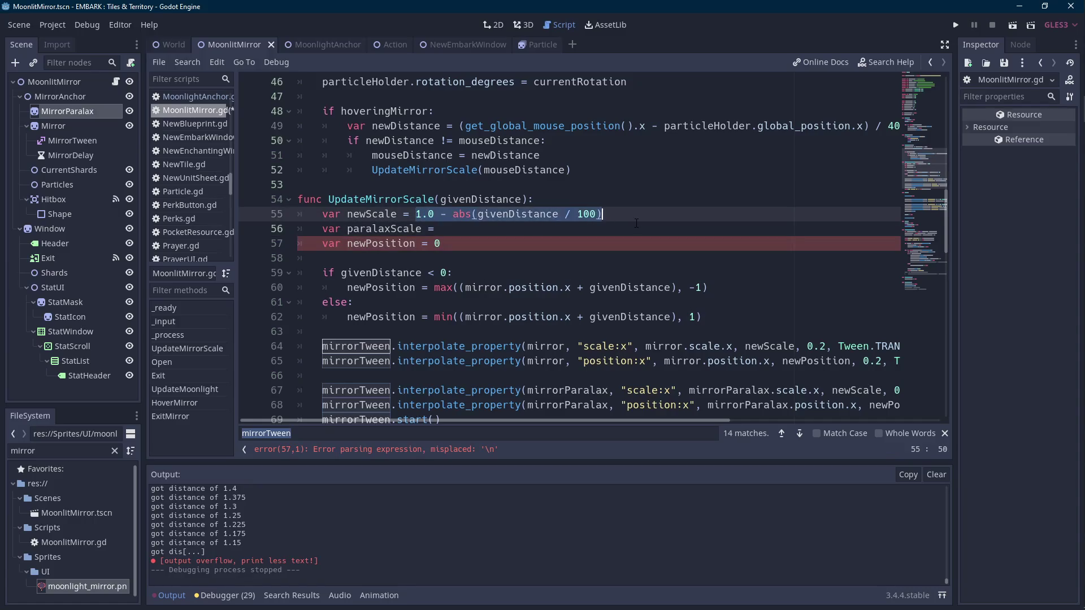
{"action": "key", "text": "ctrl+c"}
{"action": "key", "text": "Down"}
{"action": "key", "text": "ctrl+v"}
{"action": "key", "text": "shift+Left"}
{"action": "key", "text": "shift+Left"}
{"action": "key", "text": "shift+Left"}
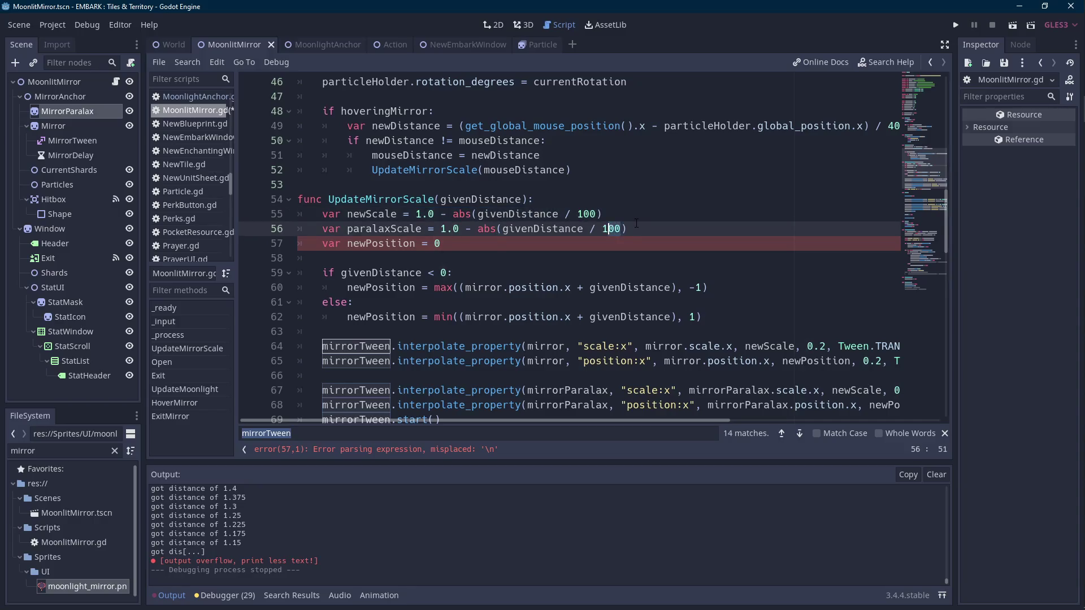
{"action": "type", "text": "50"}
{"action": "key", "text": "Left"}
{"action": "key", "text": "Left"}
{"action": "key", "text": "Left"}
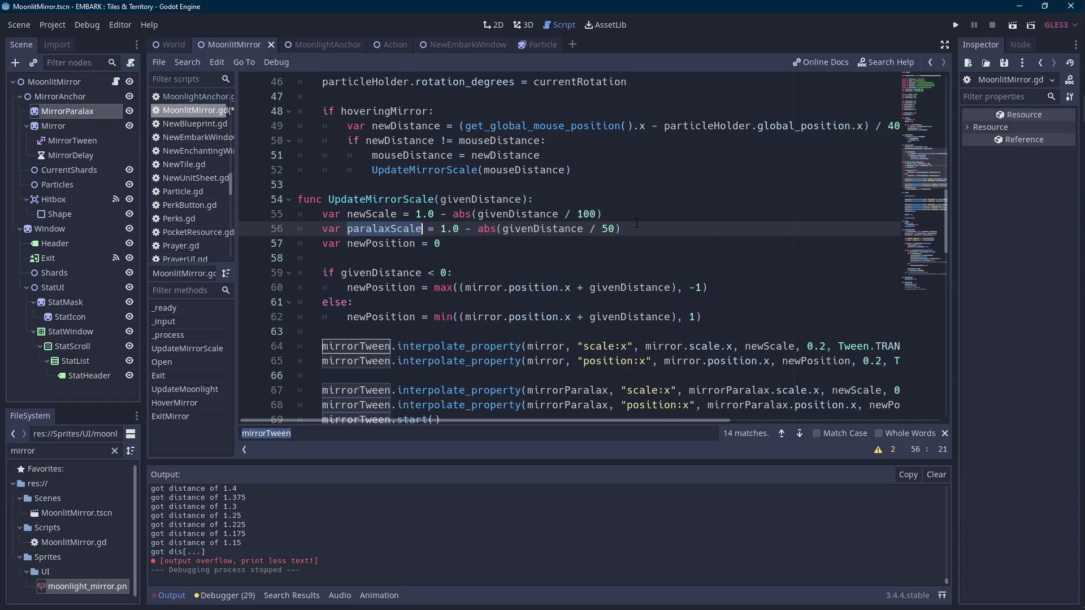
- Select newScale in the mirrorParalax scale tween
{"action": "scroll", "coordinate": [637, 223], "scroll_direction": "down", "scroll_amount": 5}
{"action": "scroll", "coordinate": [637, 224], "scroll_direction": "up", "scroll_amount": 3}
{"action": "left_click_drag", "start_coordinate": [643, 422], "coordinate": [757, 420]}
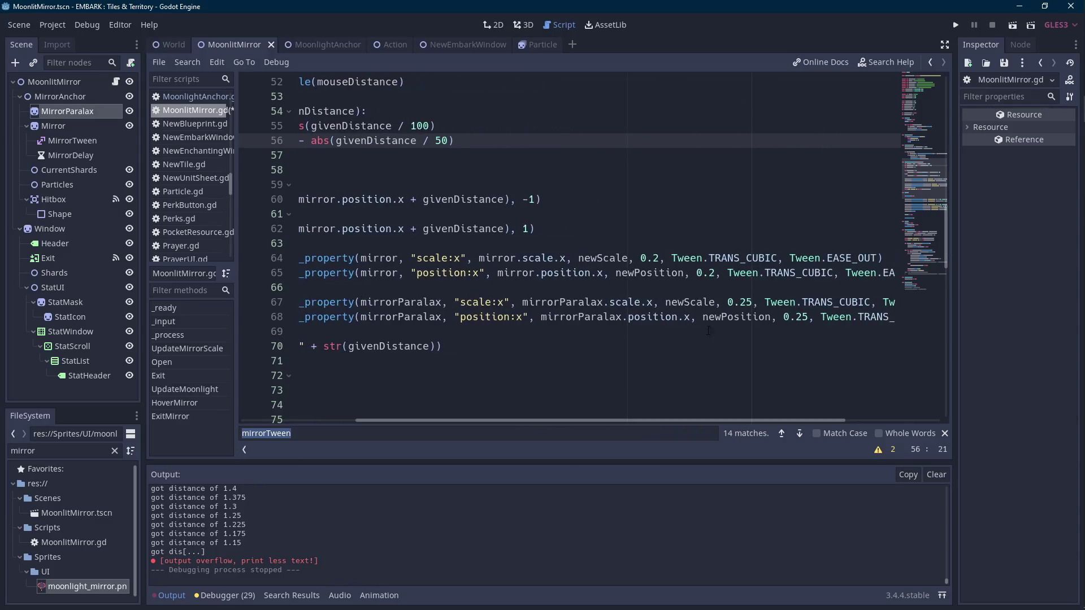
{"action": "double_click", "coordinate": [707, 303]}
- Play the scene to test the mirror hover effect, then stop the game
{"action": "left_click", "coordinate": [1011, 24]}
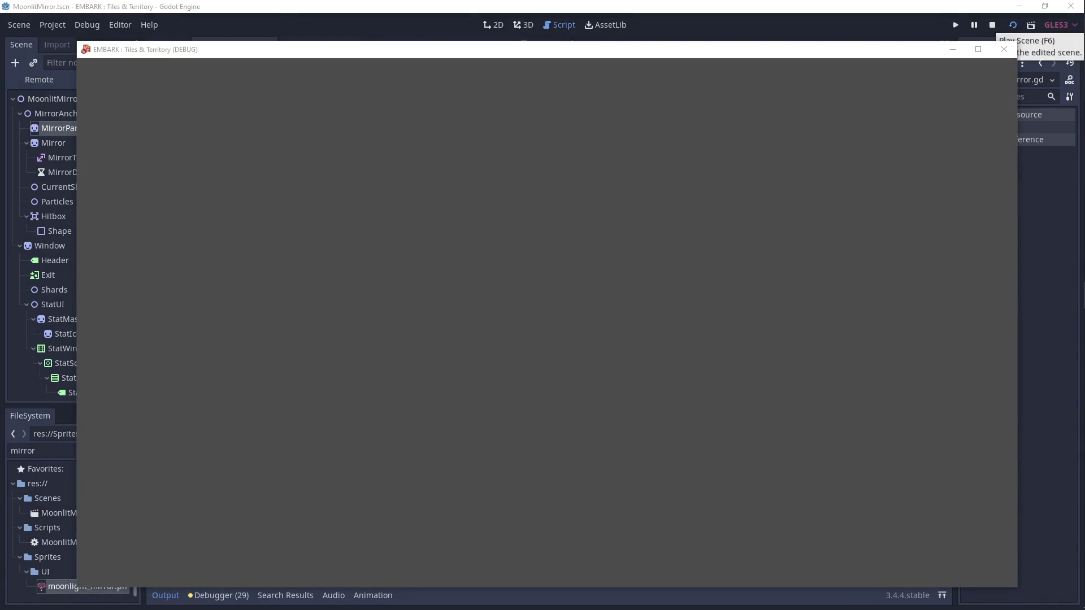
{"action": "left_click", "coordinate": [599, 231]}
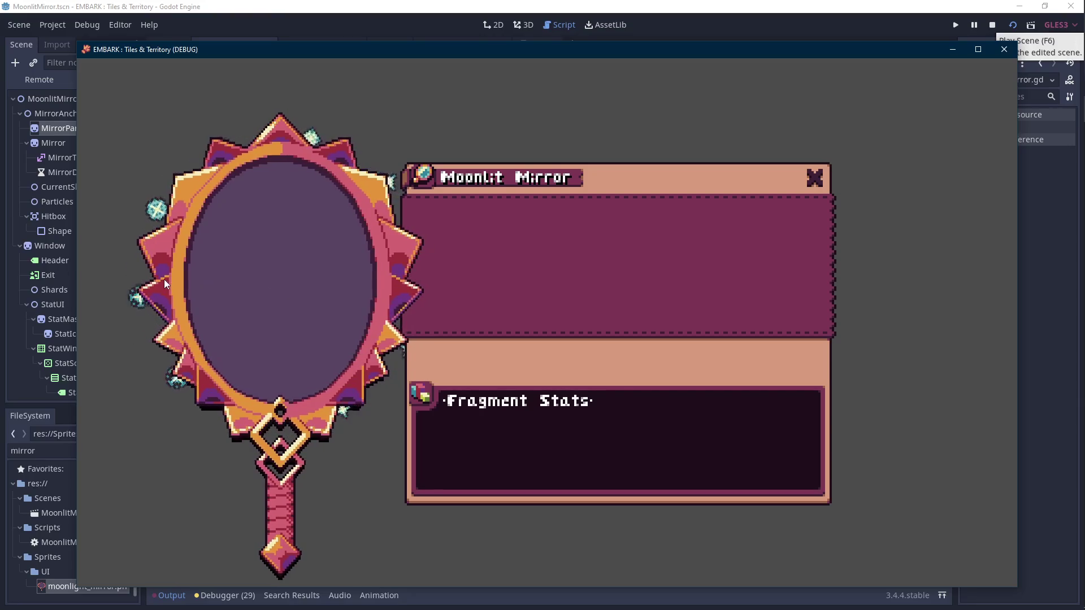
{"action": "key", "text": "Scroll_Lock"}
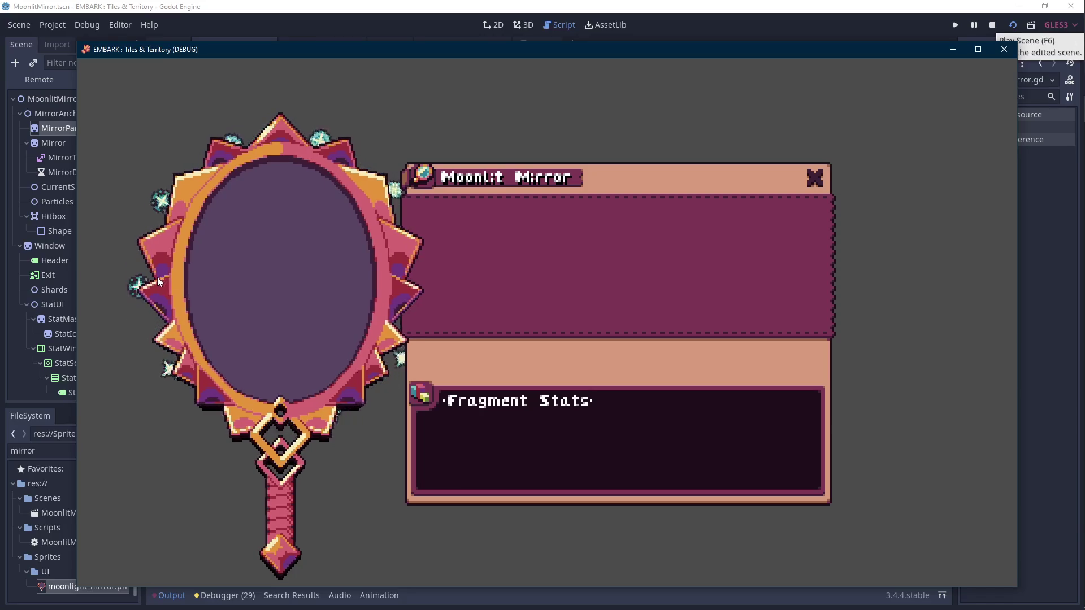
{"action": "left_click", "coordinate": [992, 25]}
{"action": "left_click_drag", "start_coordinate": [668, 421], "coordinate": [558, 418]}
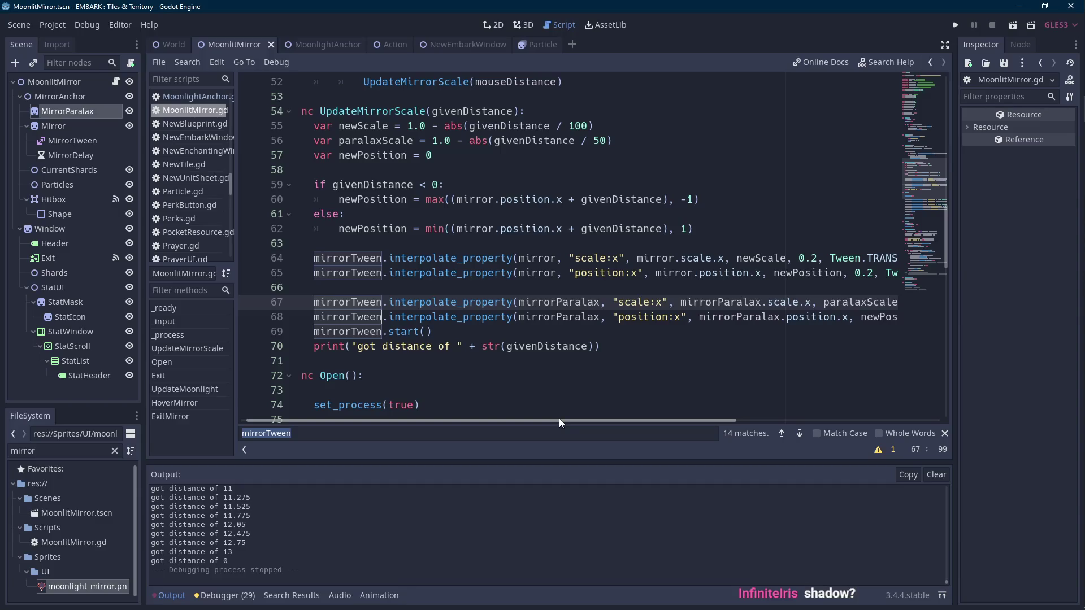
- Declare var paralaxPosition = 0 below the newPosition declaration
{"action": "double_click", "coordinate": [391, 155]}
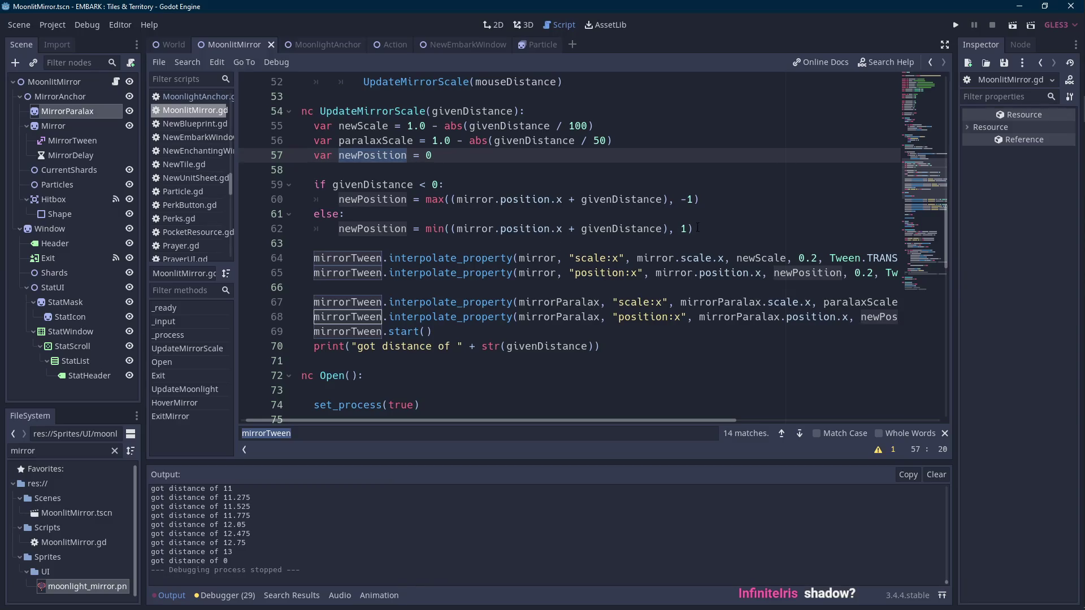
{"action": "scroll", "coordinate": [702, 222], "scroll_direction": "up", "scroll_amount": 1}
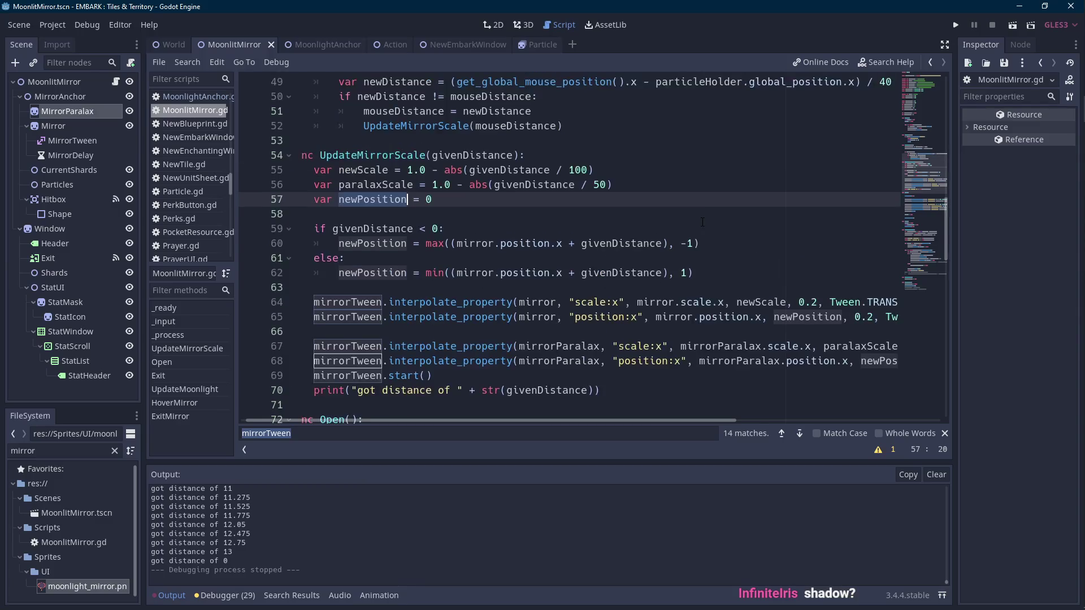
{"action": "left_click", "coordinate": [655, 201]}
{"action": "left_click", "coordinate": [890, 361]}
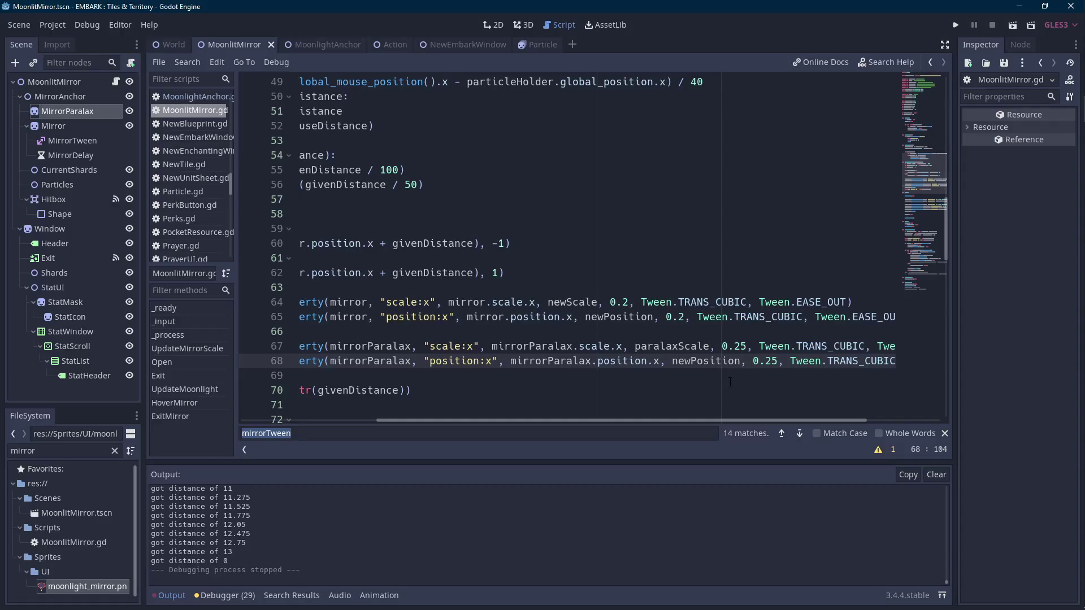
{"action": "left_click_drag", "start_coordinate": [703, 423], "coordinate": [578, 419]}
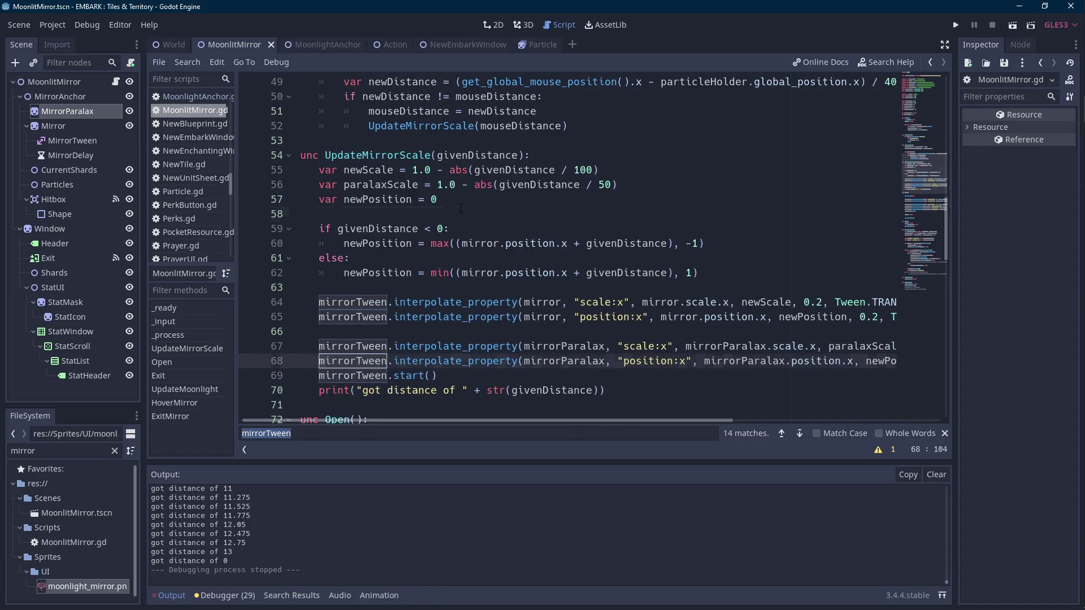
{"action": "left_click", "coordinate": [630, 199]}
{"action": "key", "text": "Return"}
{"action": "type", "text": "var paralax"}
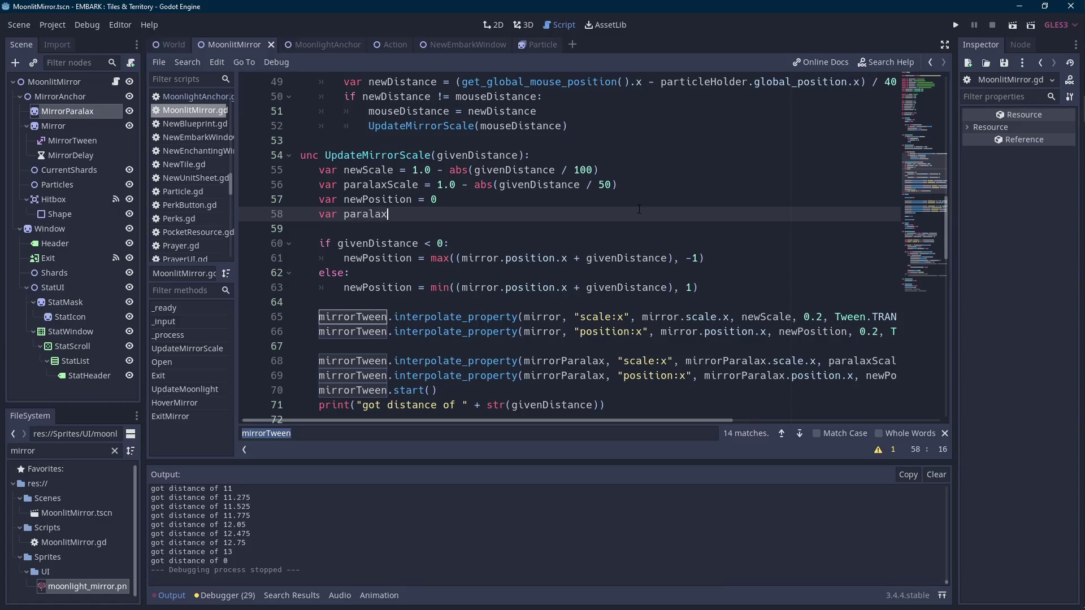
{"action": "type", "text": "osition = 0"}
- Duplicate both clamp lines and rename the copies to use paralaxPosition
{"action": "double_click", "coordinate": [389, 213]}
{"action": "left_click", "coordinate": [740, 258]}
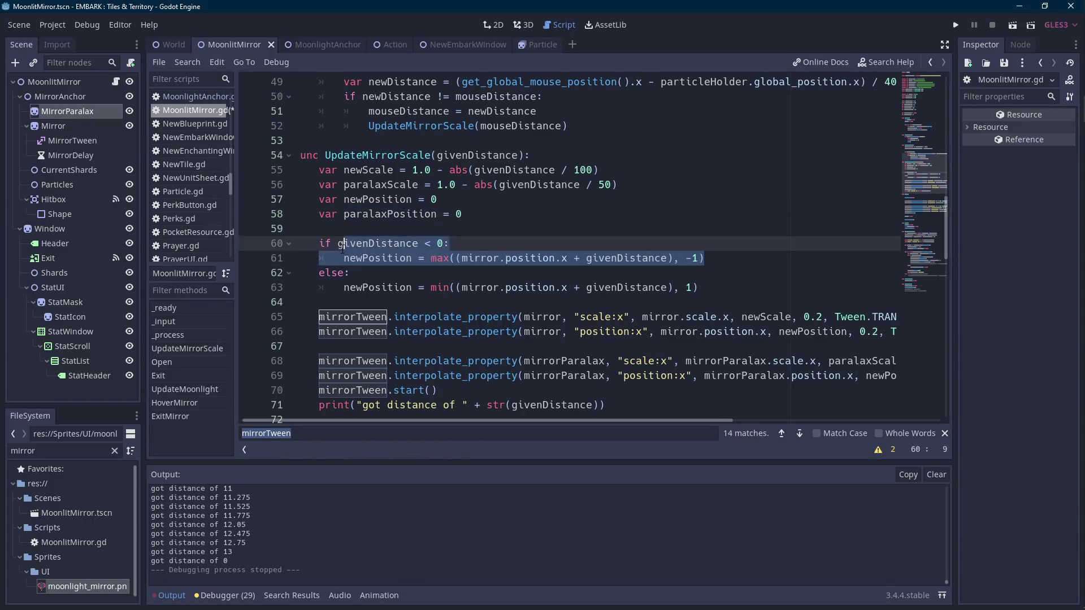
{"action": "key", "text": "ctrl+b"}
{"action": "key", "text": "Down"}
{"action": "key", "text": "Down"}
{"action": "key", "text": "ctrl+b"}
{"action": "left_click", "coordinate": [728, 274]}
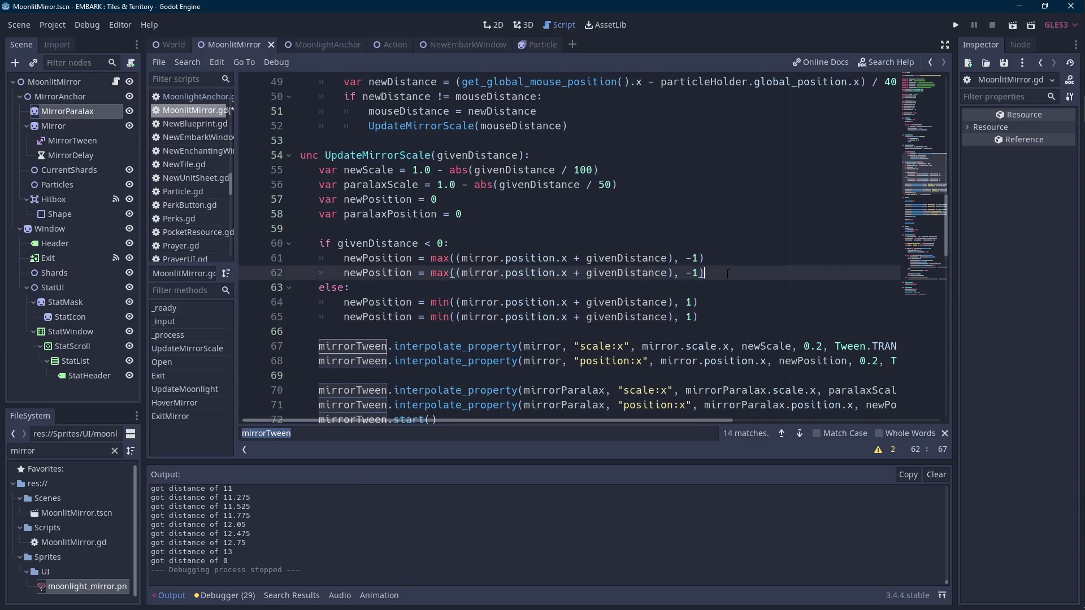
{"action": "double_click", "coordinate": [389, 214]}
{"action": "key", "text": "ctrl+c"}
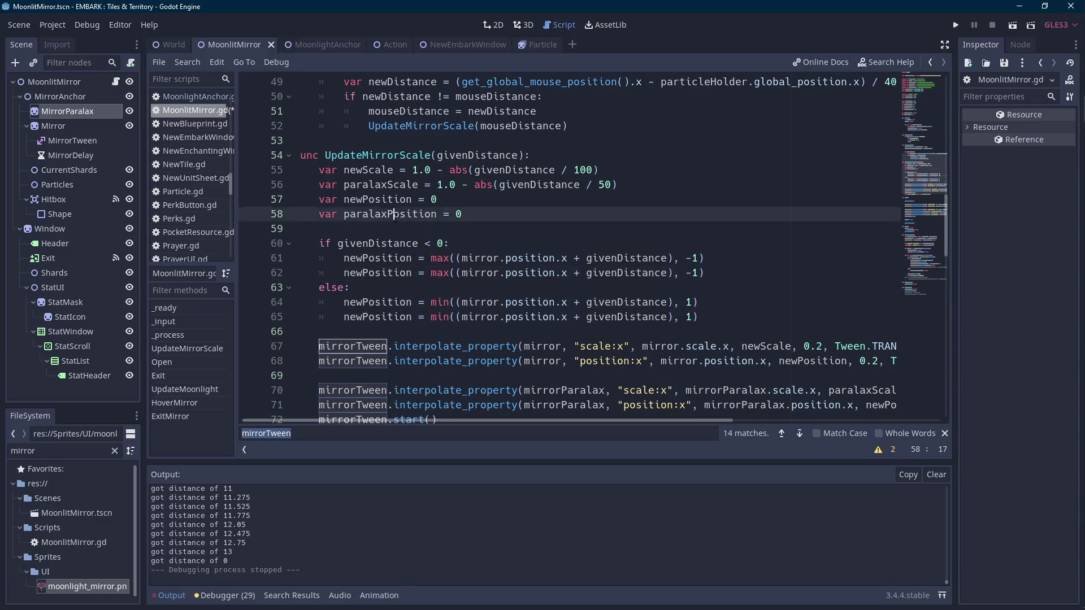
{"action": "double_click", "coordinate": [378, 258]}
{"action": "double_click", "coordinate": [390, 273]}
{"action": "key", "text": "ctrl+v"}
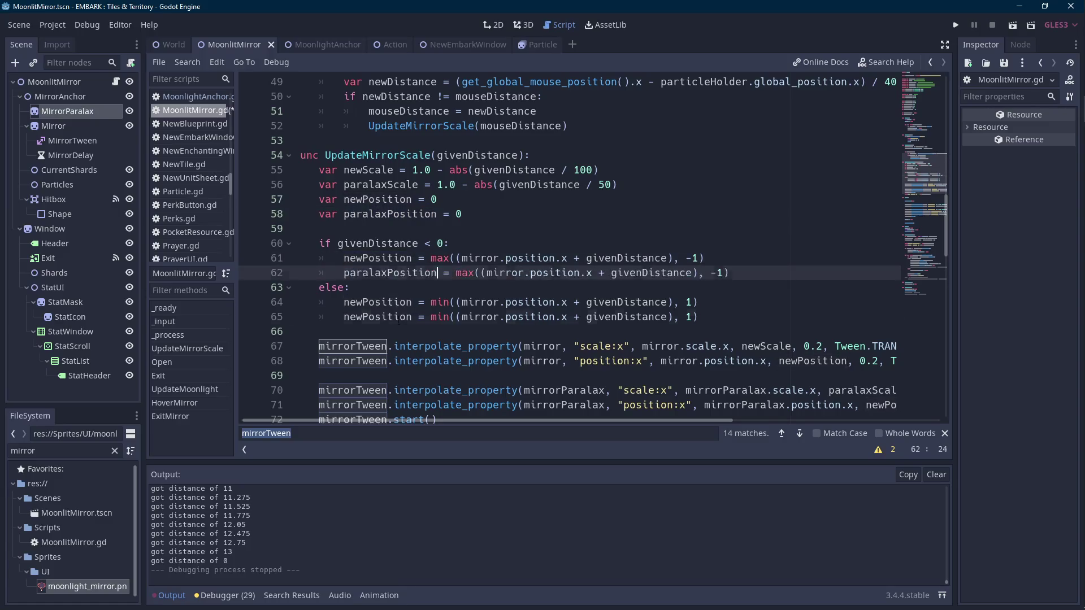
{"action": "double_click", "coordinate": [377, 318]}
{"action": "key", "text": "ctrl+v"}
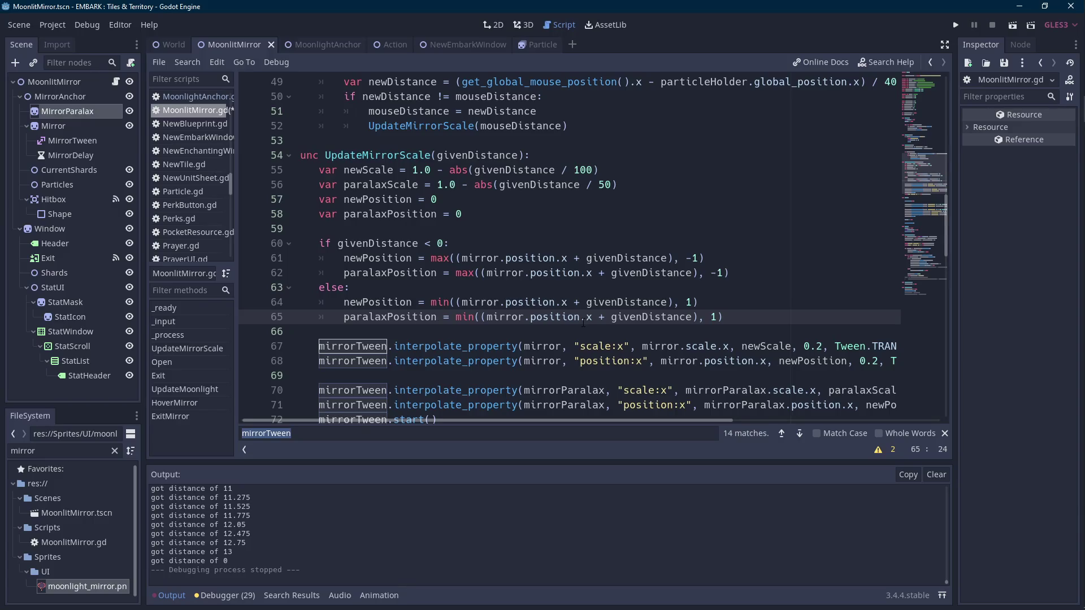
- Change the paralaxPosition negative limit to -2 and clear the positive limit
{"action": "left_click", "coordinate": [718, 273]}
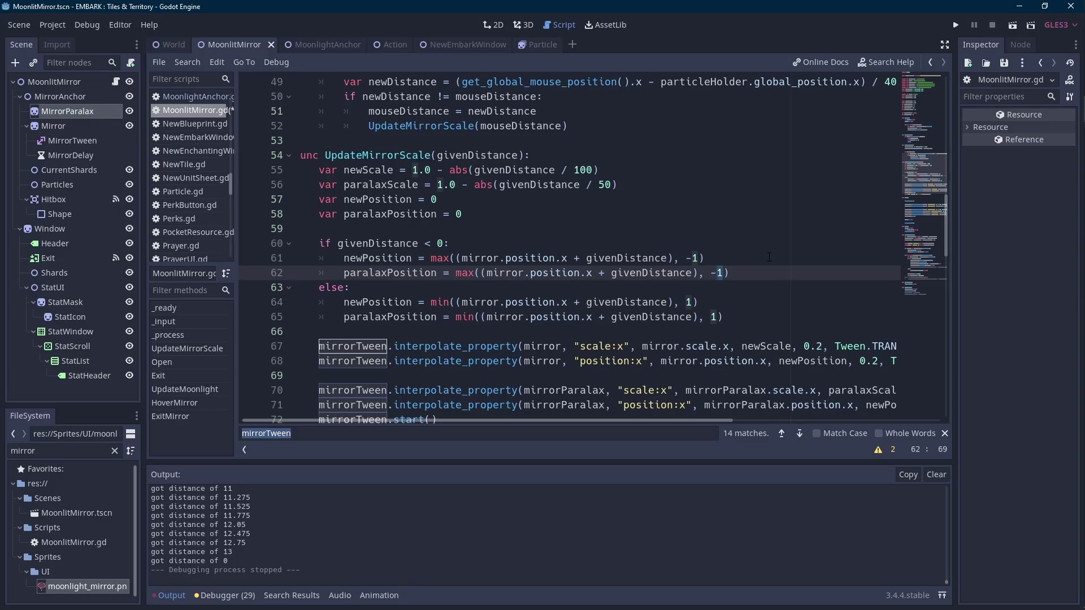
{"action": "key", "text": "Delete"}
{"action": "type", "text": "2"}
{"action": "key", "text": "Down"}
{"action": "key", "text": "Down"}
{"action": "key", "text": "Down"}
{"action": "key", "text": "Left"}
{"action": "key", "text": "BackSpace"}
- Set the paralaxPosition positive limit to 2 and test-run the scene
{"action": "type", "text": "2"}
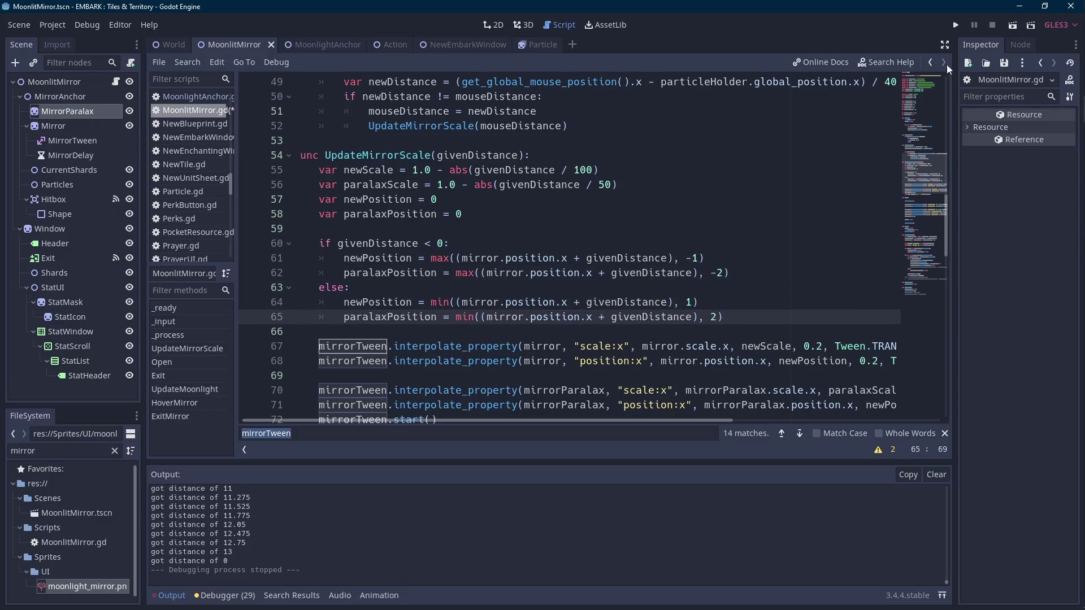
{"action": "left_click", "coordinate": [1015, 23]}
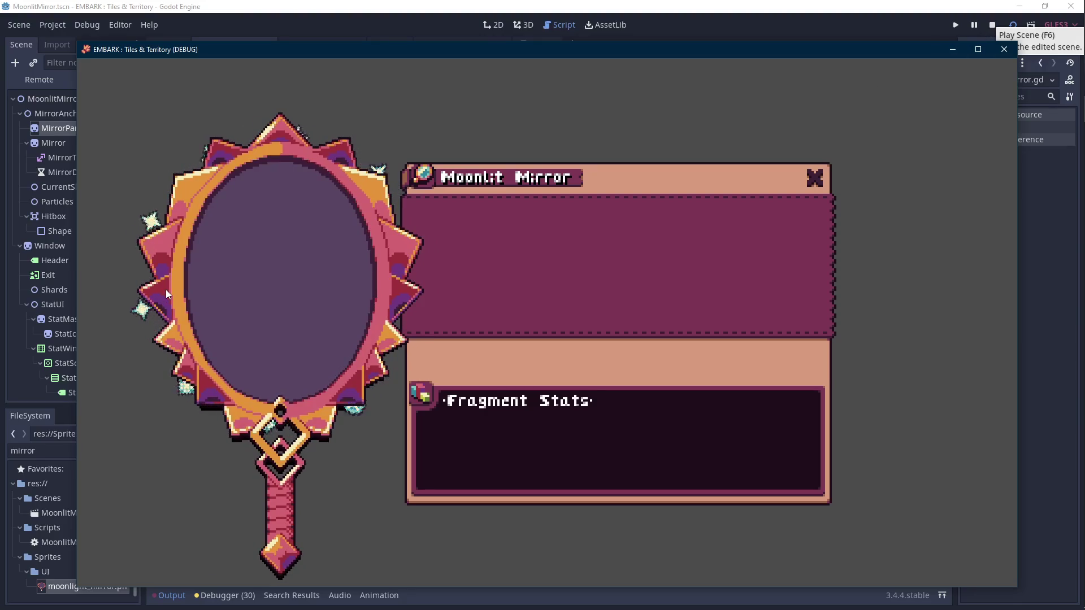
{"action": "left_click", "coordinate": [989, 25]}
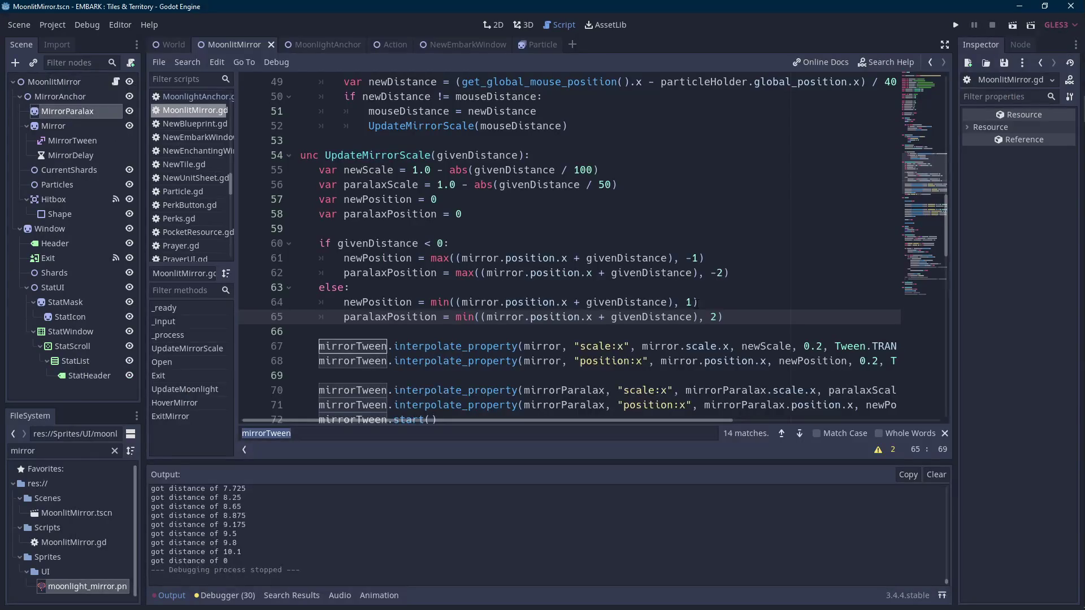
- Try fractional .5 parallax position limits in place of 2
{"action": "left_click", "coordinate": [687, 302]}
{"action": "type", "text": "."}
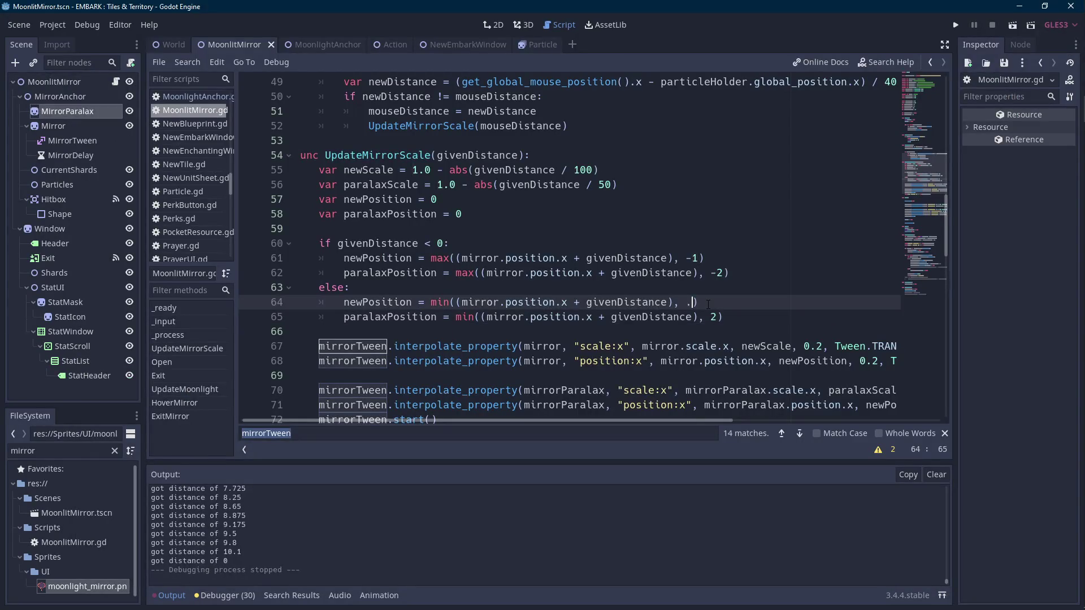
{"action": "key", "text": "Down"}
{"action": "key", "text": "Right"}
{"action": "key", "text": "Right"}
{"action": "key", "text": "Right"}
{"action": "key", "text": "BackSpace"}
{"action": "type", "text": ".5"}
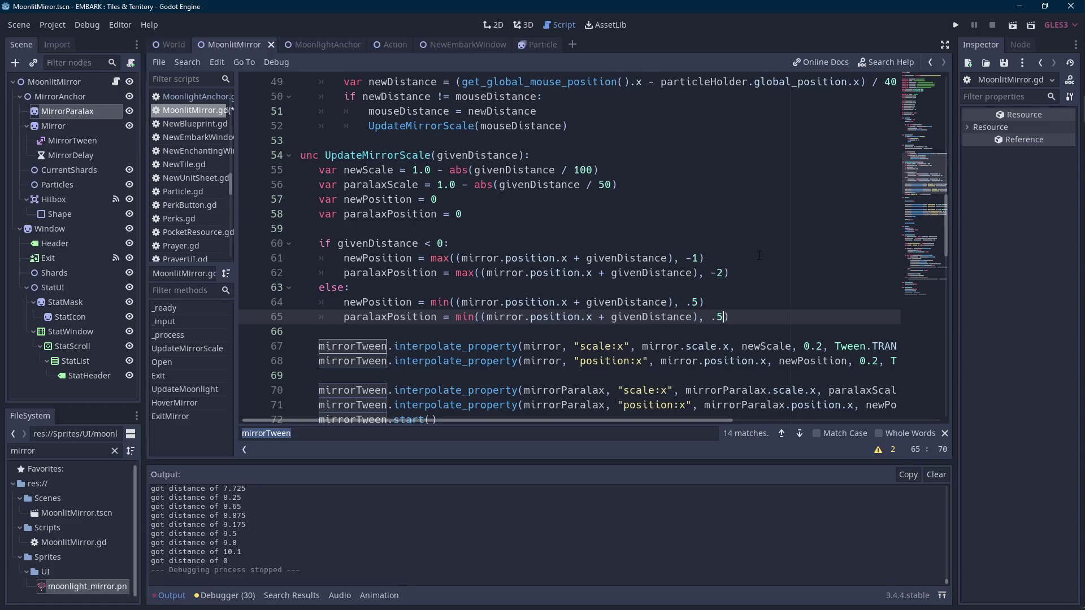
{"action": "key", "text": "ctrl+z"}
{"action": "key", "text": "ctrl+z"}
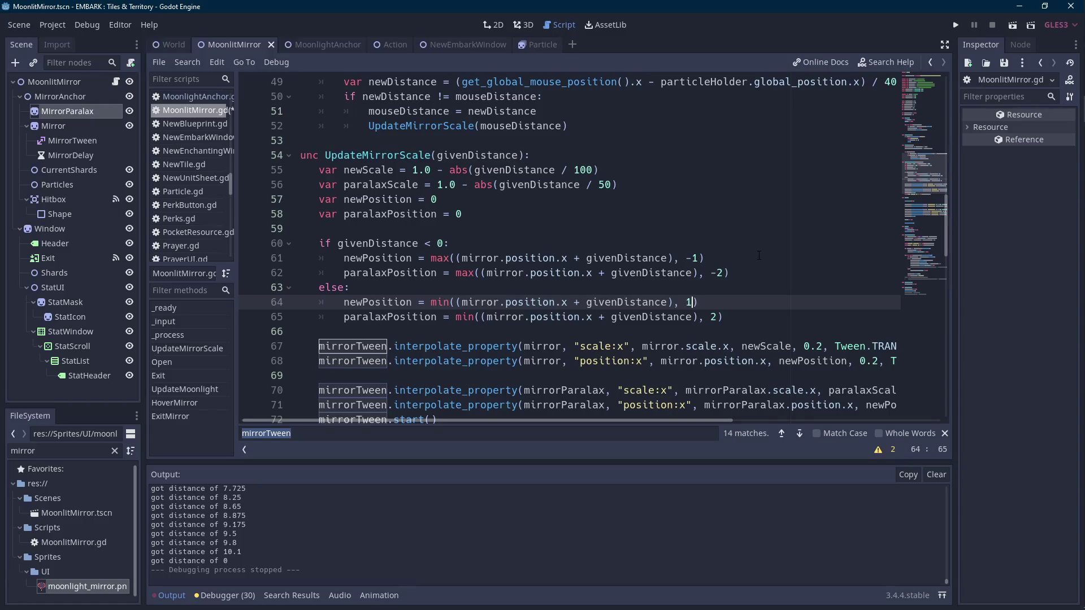
{"action": "left_click", "coordinate": [716, 273]}
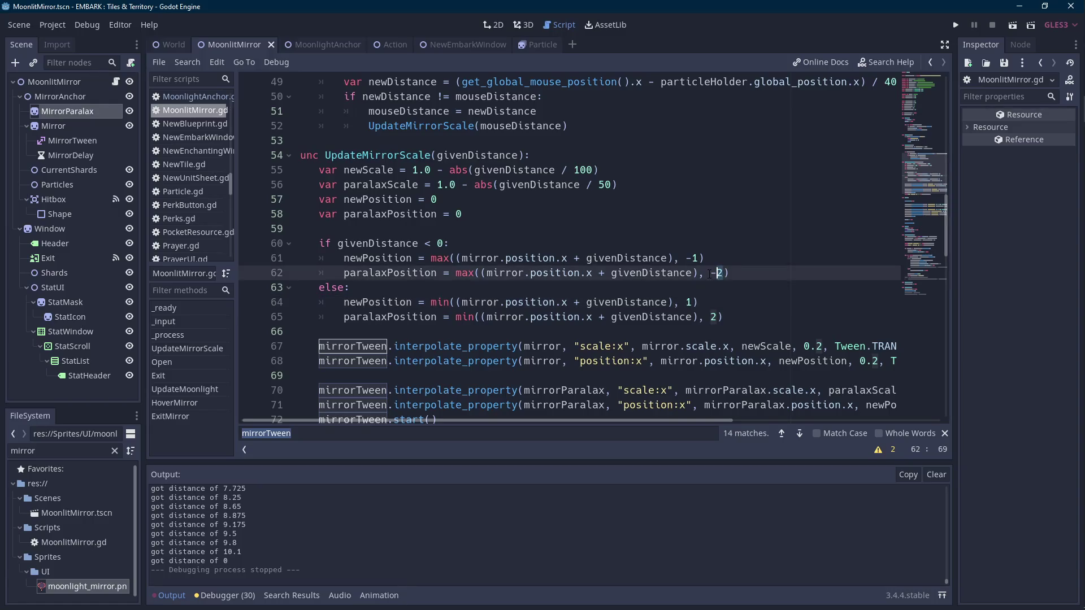
{"action": "key", "text": "Delete"}
{"action": "type", "text": ".5"}
{"action": "key", "text": "Down"}
{"action": "key", "text": "Down"}
{"action": "key", "text": "Down"}
{"action": "key", "text": "Left"}
{"action": "key", "text": "BackSpace"}
{"action": "type", "text": "."}
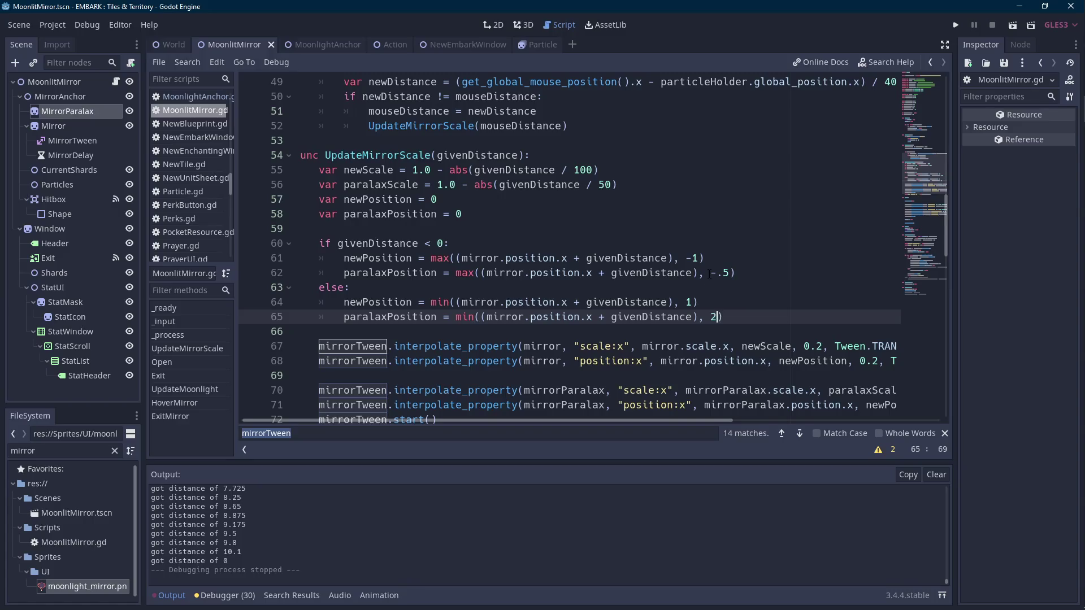
- Test-run the trial limits, then undo back to -2 and 2
{"action": "left_click", "coordinate": [1012, 29]}
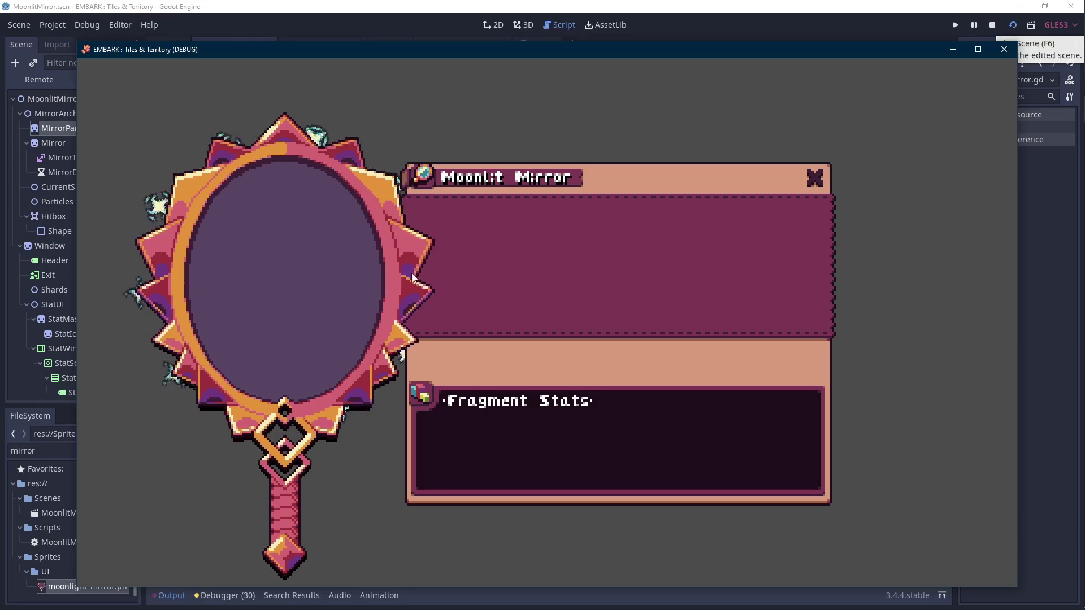
{"action": "left_click", "coordinate": [993, 25]}
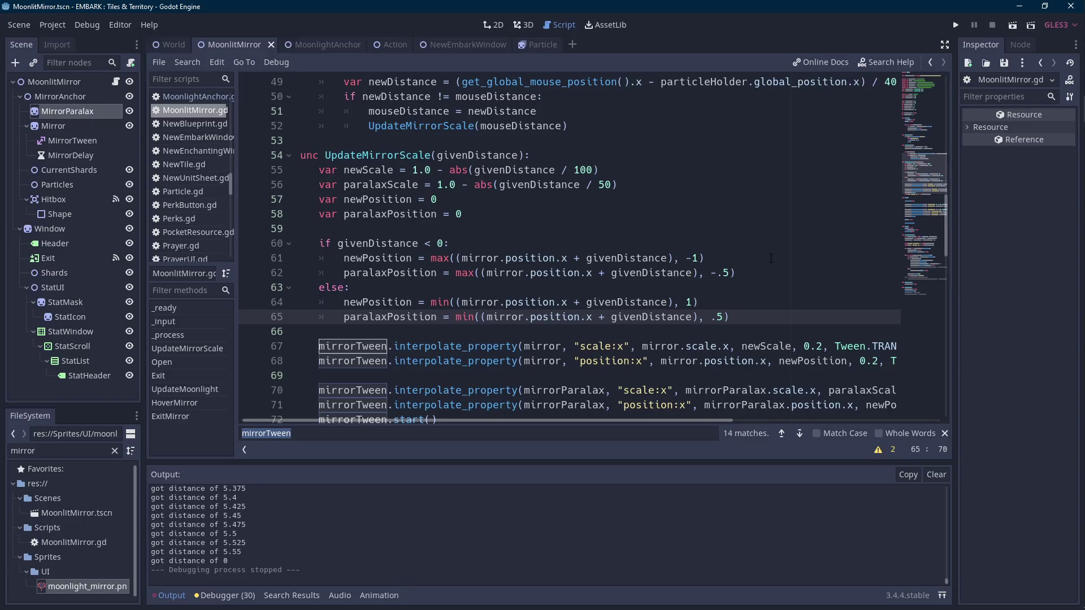
{"action": "key", "text": "ctrl+z"}
{"action": "key", "text": "ctrl+z"}
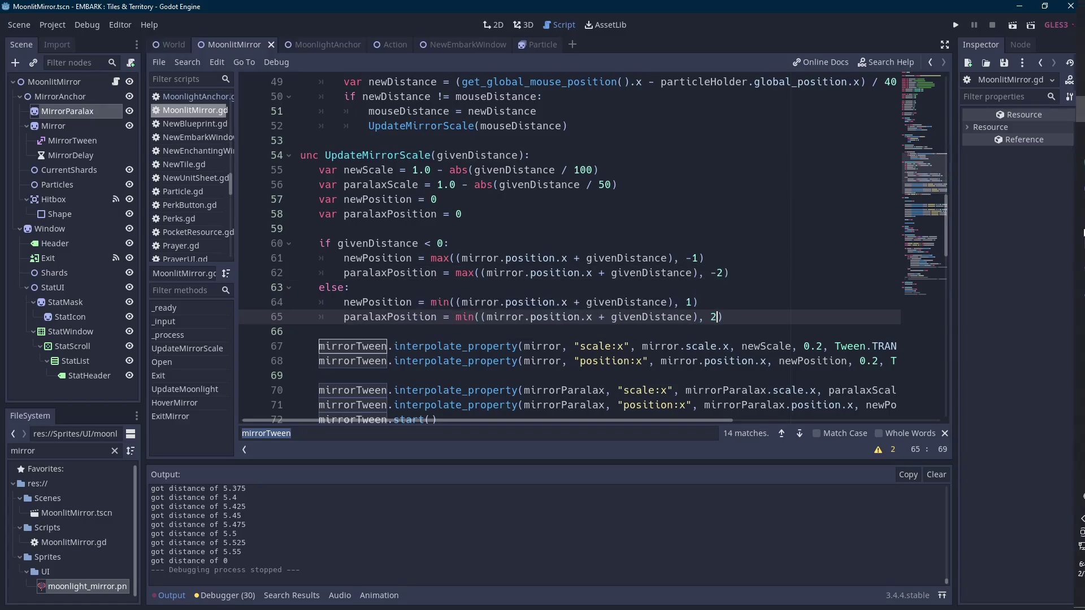
{"action": "left_click", "coordinate": [1073, 232]}
- Copy the mirror sprite and place the copy further left
{"action": "key", "text": "m"}
{"action": "mouse_move", "coordinate": [615, 101]}
{"action": "left_mouse_down"}
{"action": "mouse_move", "coordinate": [453, 395]}
{"action": "mouse_move", "coordinate": [369, 460]}
{"action": "left_mouse_up"}
{"action": "key", "text": "minus"}
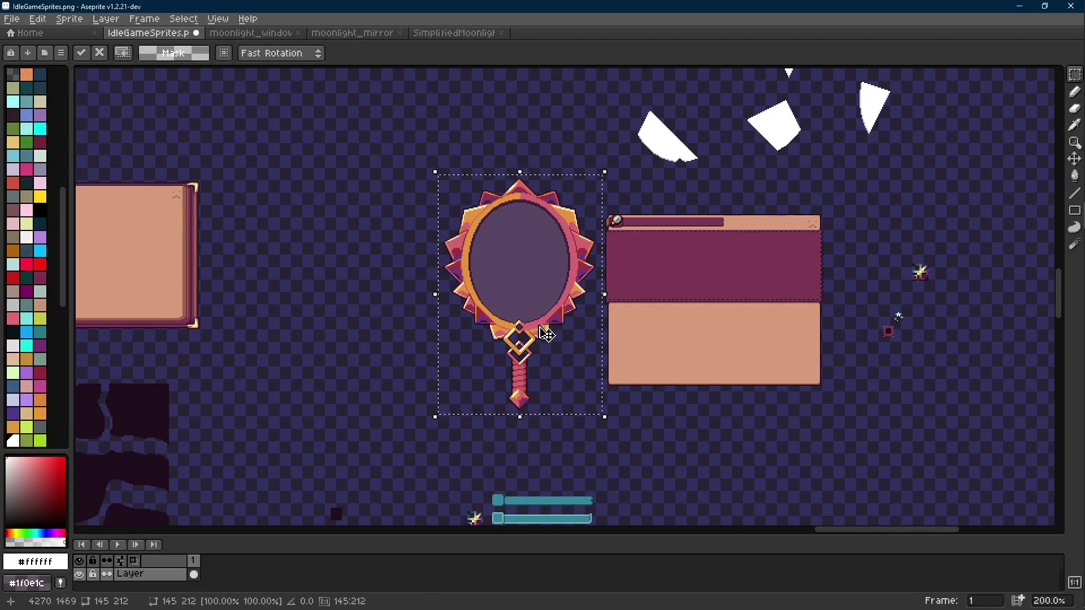
{"action": "left_click_drag", "start_coordinate": [532, 368], "coordinate": [357, 368], "text": "ctrl"}
{"action": "left_click", "coordinate": [448, 172]}
- Replace the copy's interior colour and orange frame colour #e4943a with dark
{"action": "left_click_drag", "start_coordinate": [436, 163], "coordinate": [252, 426]}
{"action": "scroll", "coordinate": [363, 251], "scroll_direction": "up", "scroll_amount": 4}
{"action": "scroll", "coordinate": [364, 251], "scroll_direction": "up", "scroll_amount": 3}
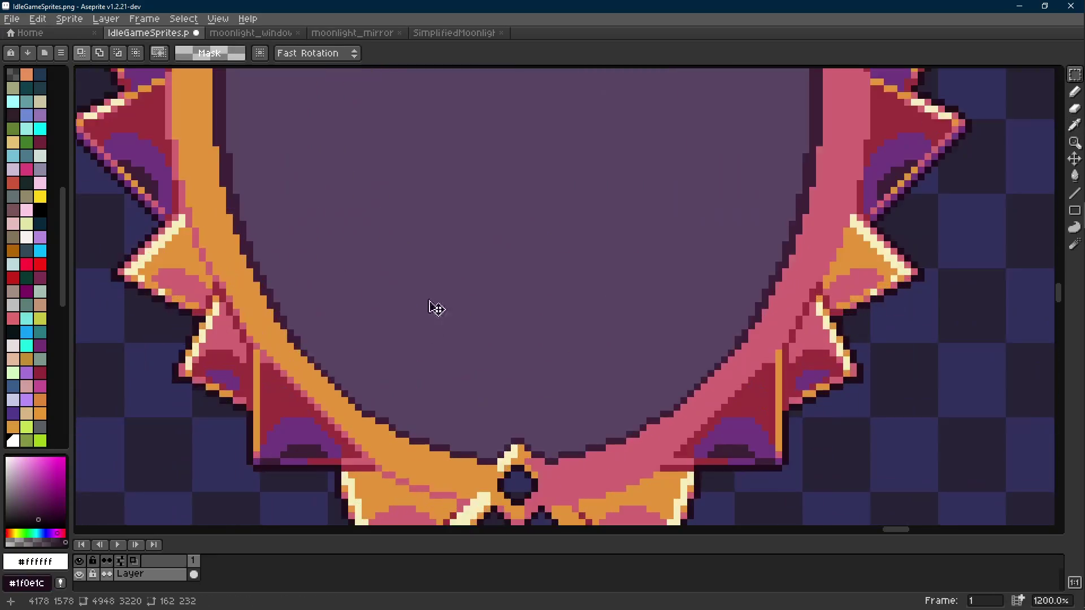
{"action": "key", "text": "i"}
{"action": "left_click", "coordinate": [364, 291]}
{"action": "key", "text": "shift+r"}
{"action": "key", "text": "Return"}
{"action": "key", "text": "shift+r"}
{"action": "key", "text": "Escape"}
{"action": "left_click", "coordinate": [235, 215]}
{"action": "key", "text": "shift+r"}
{"action": "key", "text": "Return"}
- Turn the copy's pink #d26471, red crescent, purple #70377f and cream #f5edba colours dark
{"action": "scroll", "coordinate": [241, 253], "scroll_direction": "up", "scroll_amount": 3}
{"action": "left_click", "coordinate": [395, 184], "text": "alt"}
{"action": "key", "text": "shift+r"}
{"action": "key", "text": "Return"}
{"action": "left_click", "coordinate": [376, 141], "text": "alt"}
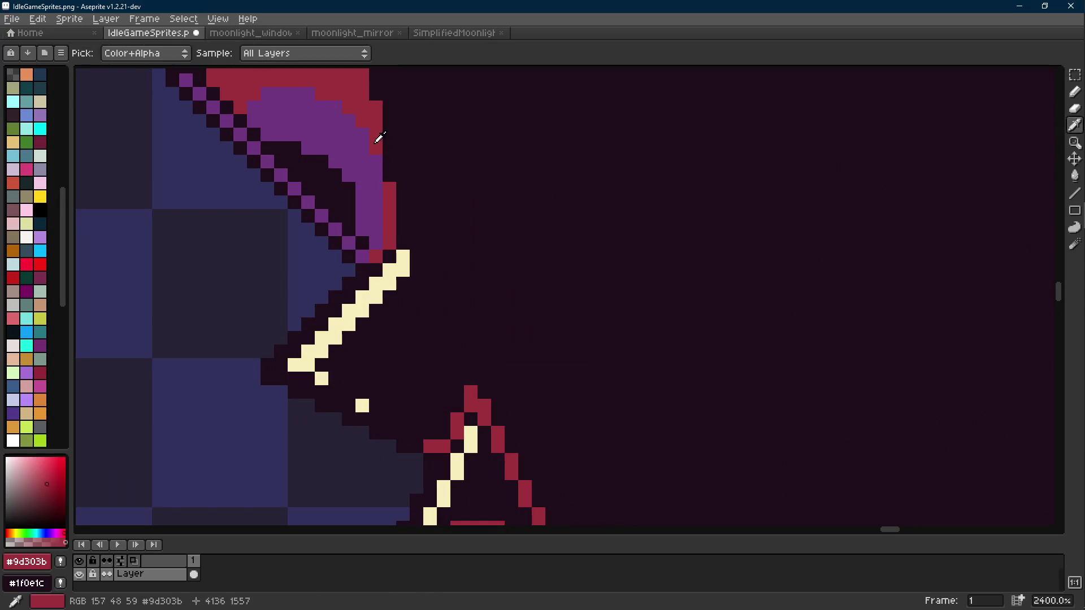
{"action": "key", "text": "shift+r"}
{"action": "left_click", "coordinate": [446, 207]}
{"action": "left_click", "coordinate": [371, 169], "text": "alt"}
{"action": "key", "text": "shift+r"}
{"action": "left_click", "coordinate": [452, 207]}
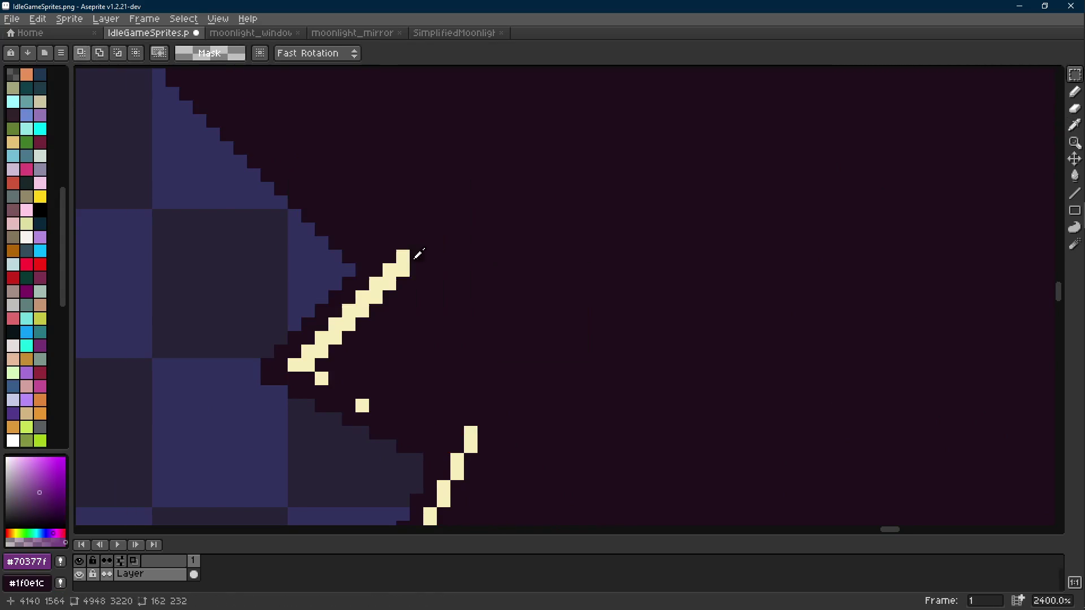
{"action": "left_click", "coordinate": [378, 303], "text": "alt"}
{"action": "key", "text": "shift+r"}
{"action": "left_click", "coordinate": [432, 208]}
- Deselect and save IdleGameSprites.png
{"action": "scroll", "coordinate": [437, 307], "scroll_direction": "down", "scroll_amount": 1}
{"action": "scroll", "coordinate": [437, 307], "scroll_direction": "down", "scroll_amount": 6}
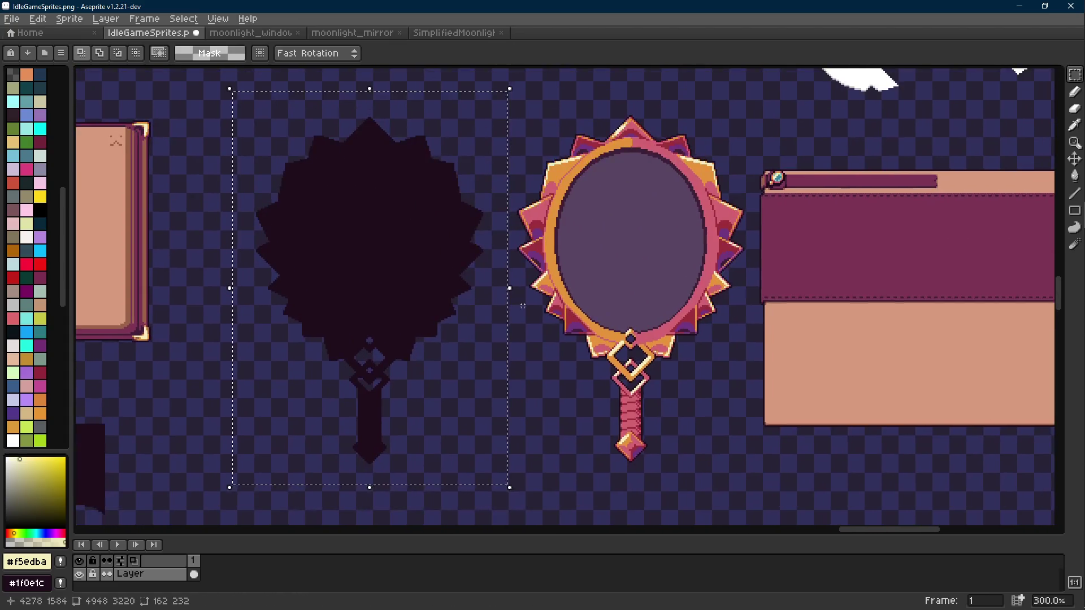
{"action": "key", "text": "ctrl+d"}
{"action": "key", "text": "ctrl+s"}
{"action": "key", "text": "Return"}
- Trial-move the original mirror over the silhouette, undo it, and save again
{"action": "mouse_move", "coordinate": [514, 102]}
{"action": "left_mouse_down"}
{"action": "mouse_move", "coordinate": [655, 374]}
{"action": "mouse_move", "coordinate": [748, 475]}
{"action": "left_mouse_up"}
{"action": "mouse_move", "coordinate": [698, 426]}
{"action": "left_mouse_down"}
{"action": "mouse_move", "coordinate": [516, 404]}
{"action": "mouse_move", "coordinate": [431, 424]}
{"action": "left_mouse_up"}
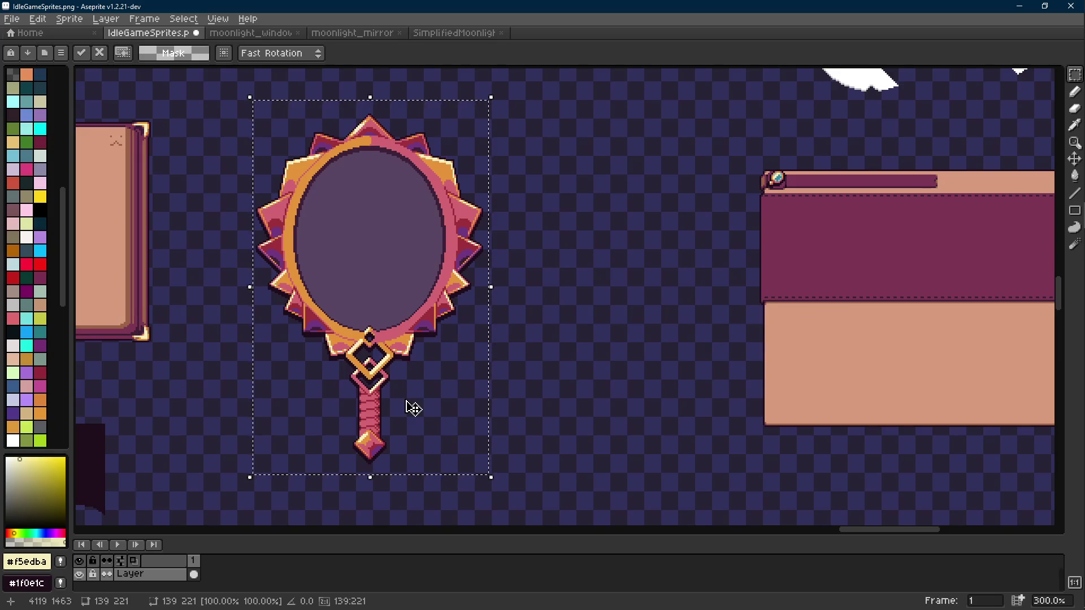
{"action": "left_click_drag", "start_coordinate": [250, 287], "coordinate": [269, 299]}
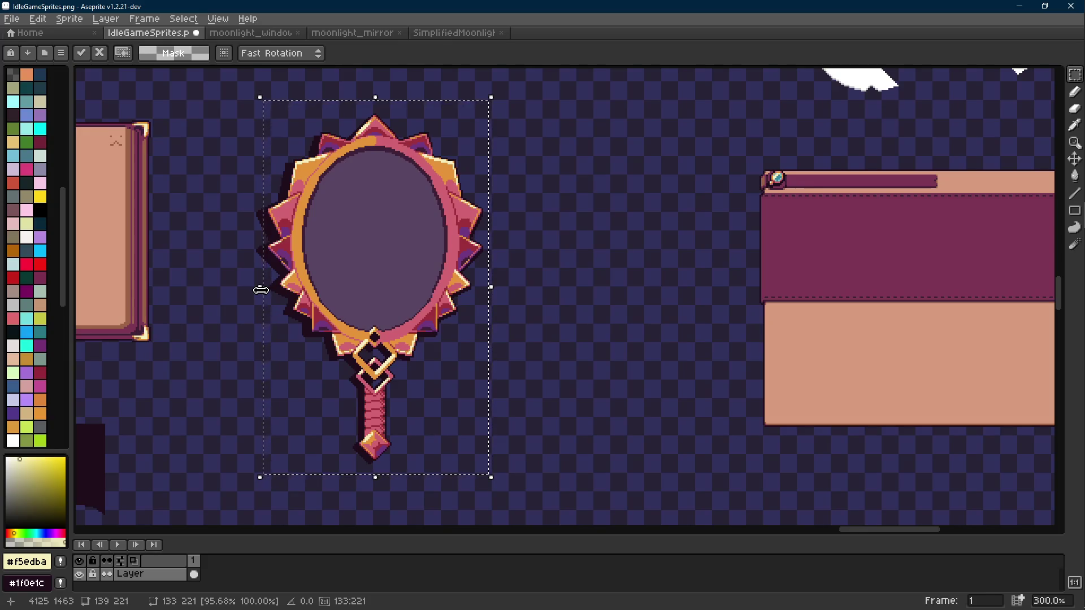
{"action": "key", "text": "ctrl+z"}
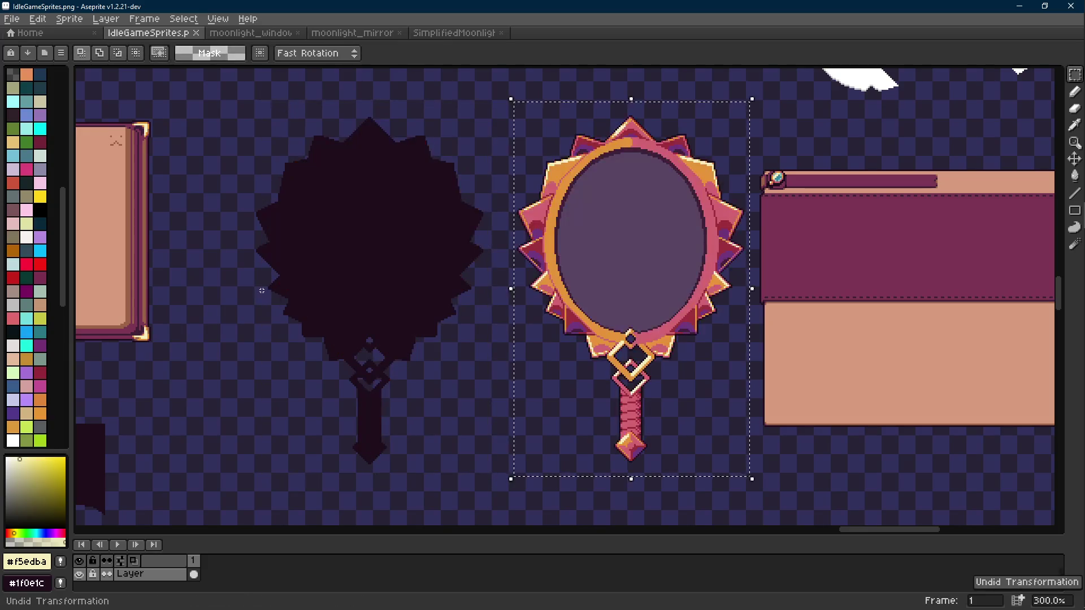
{"action": "key", "text": "ctrl+d"}
{"action": "key", "text": "ctrl+s"}
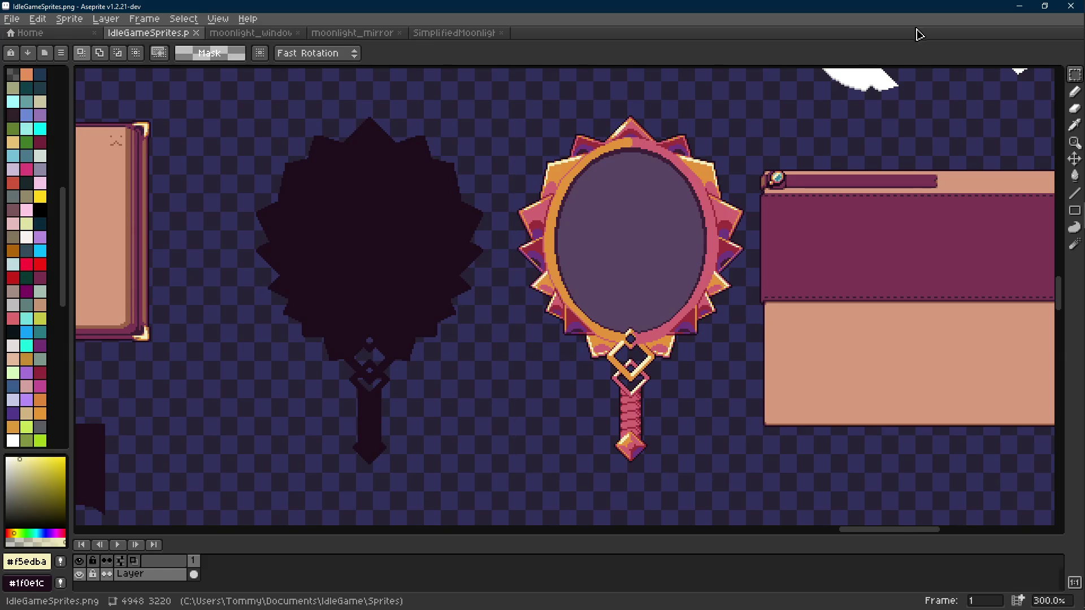
{"action": "left_click", "coordinate": [1014, 6]}
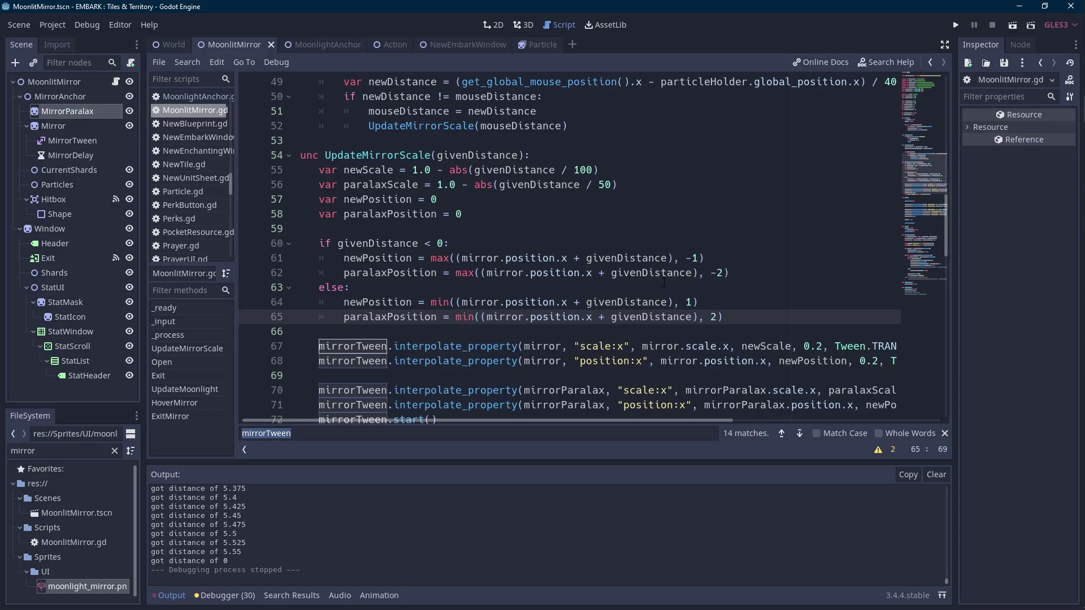
- Comment out the parallax scale tween on line 70
{"action": "scroll", "coordinate": [378, 198], "scroll_direction": "down", "scroll_amount": 2}
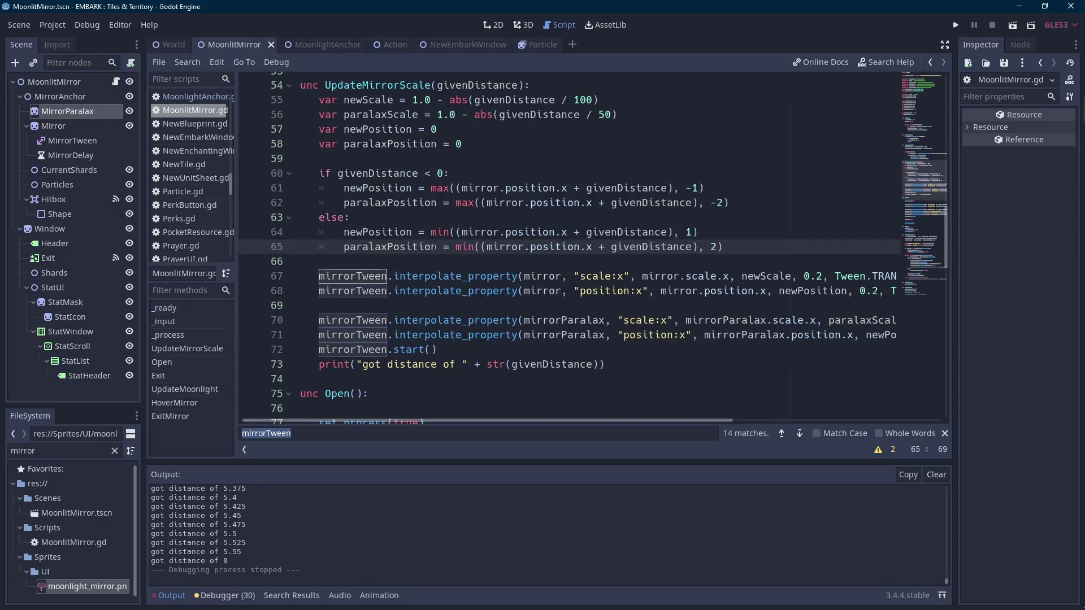
{"action": "left_click", "coordinate": [315, 322]}
{"action": "type", "text": "#"}
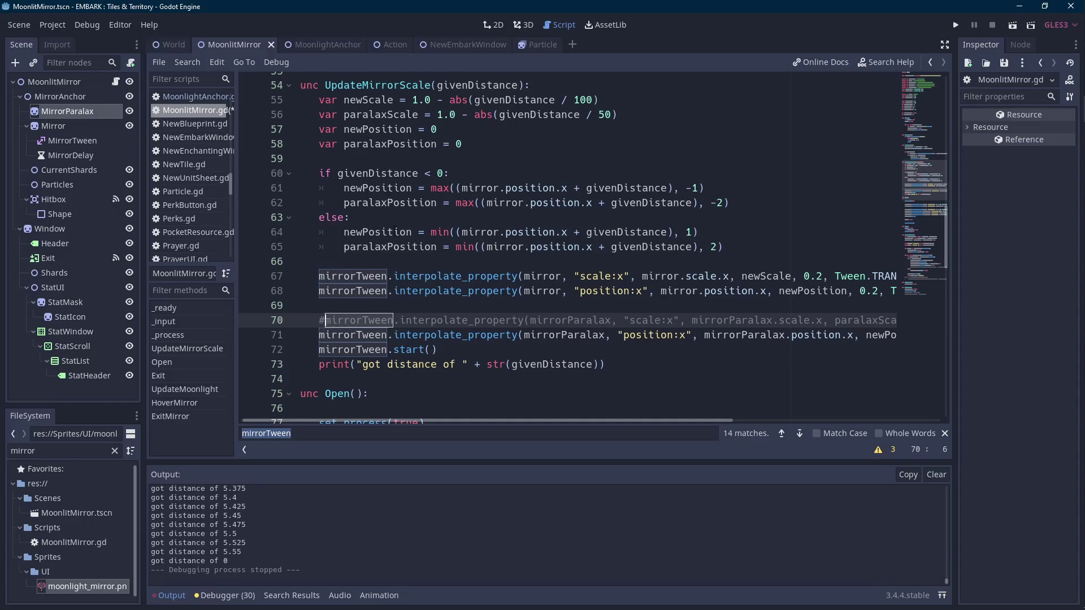
- Make line 71's parallax position tween target -newPosition and test-run the scene
{"action": "double_click", "coordinate": [378, 232]}
{"action": "scroll", "coordinate": [694, 418], "scroll_direction": "right", "scroll_amount": 6}
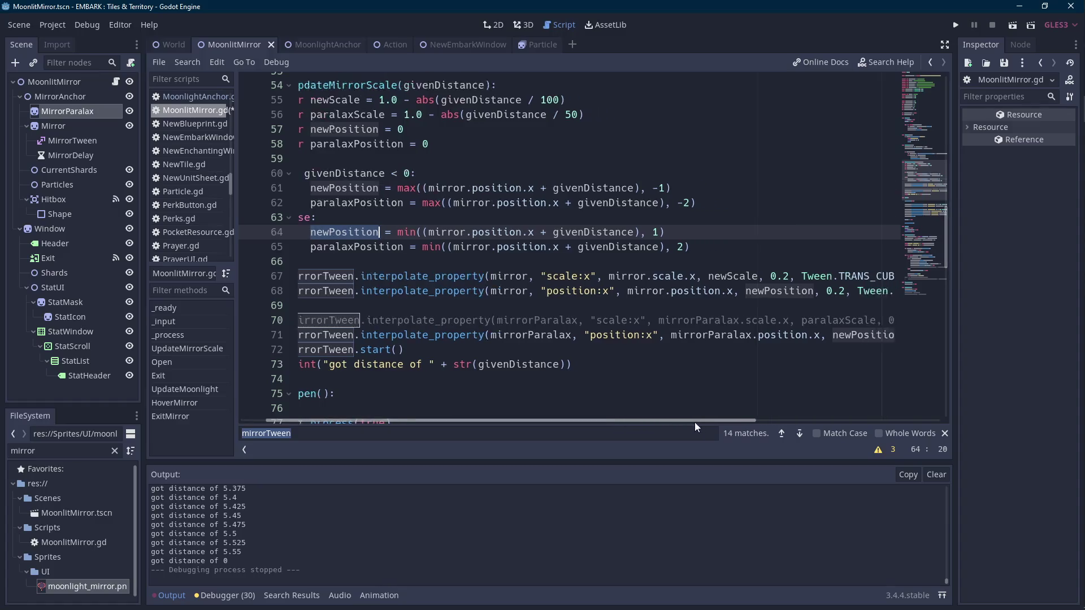
{"action": "left_click", "coordinate": [685, 336]}
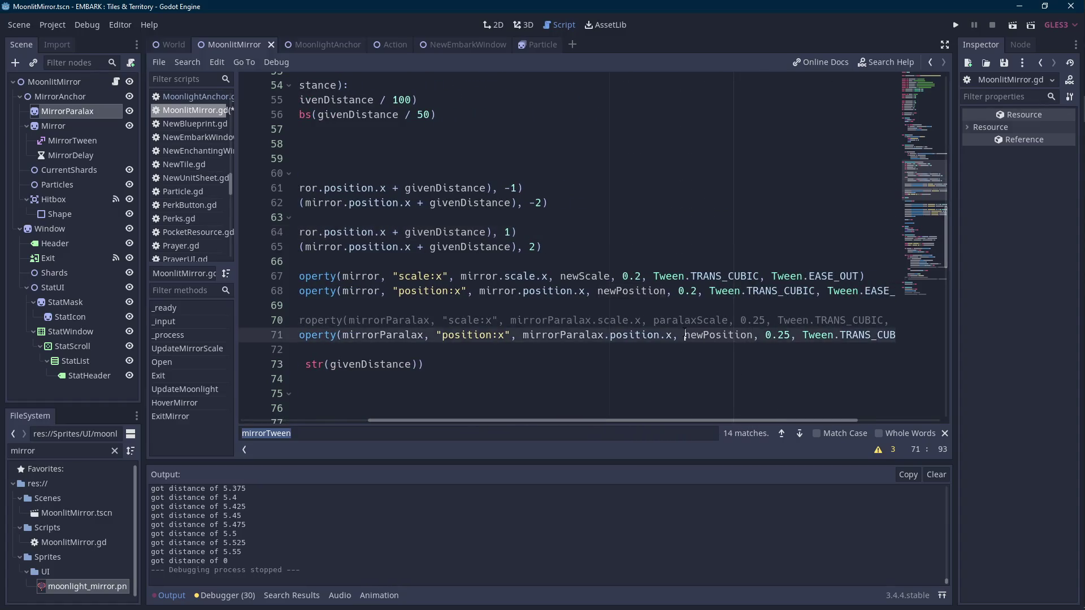
{"action": "type", "text": "-"}
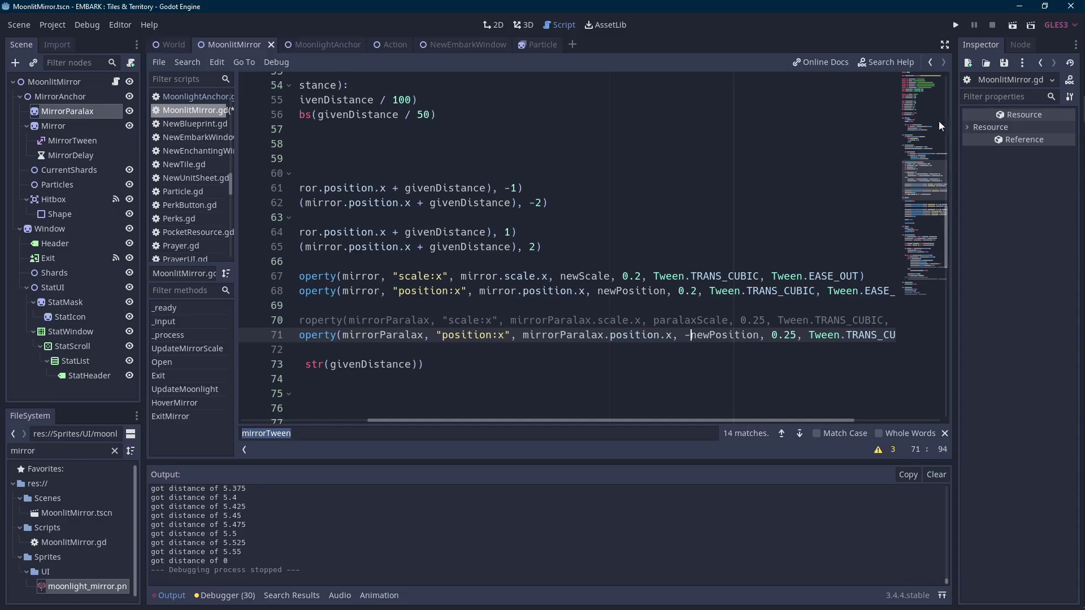
{"action": "left_click", "coordinate": [1015, 25]}
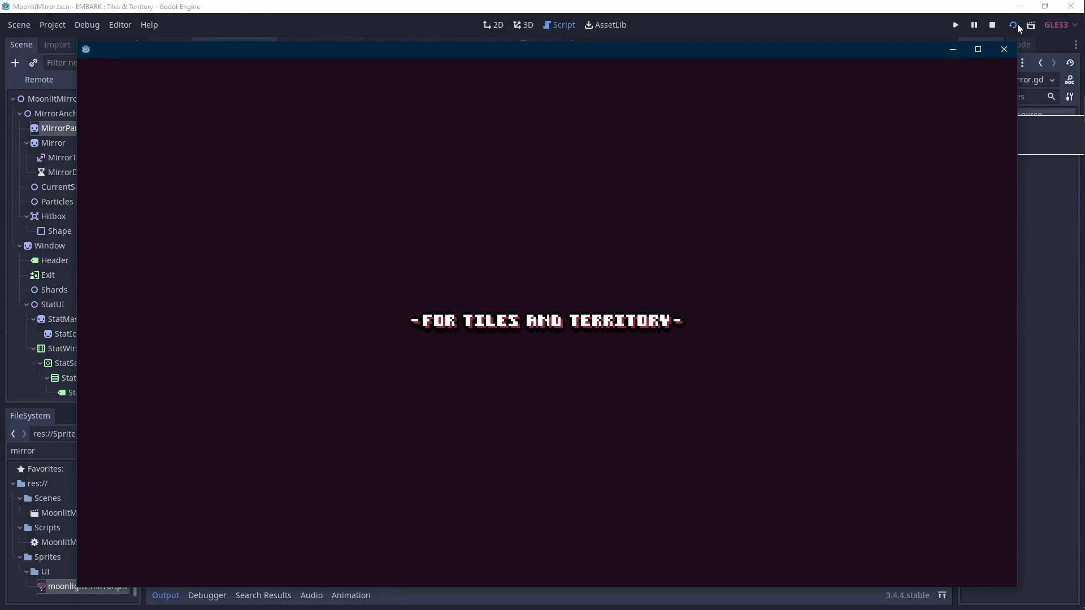
{"action": "left_click", "coordinate": [993, 25]}
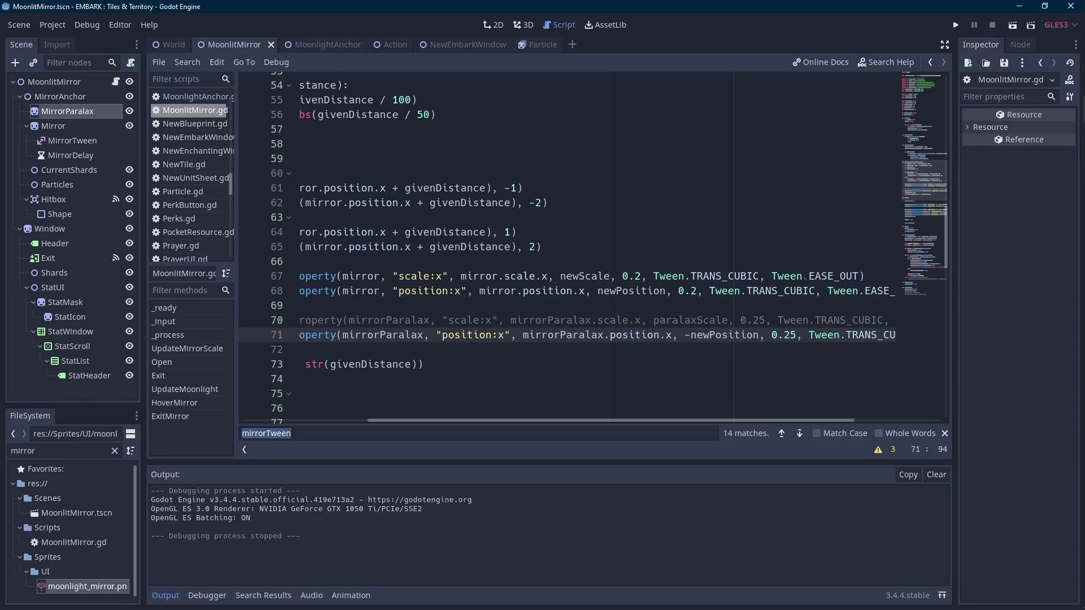
- Run the scene once to test it, then close the game window
{"action": "left_click", "coordinate": [1019, 19]}
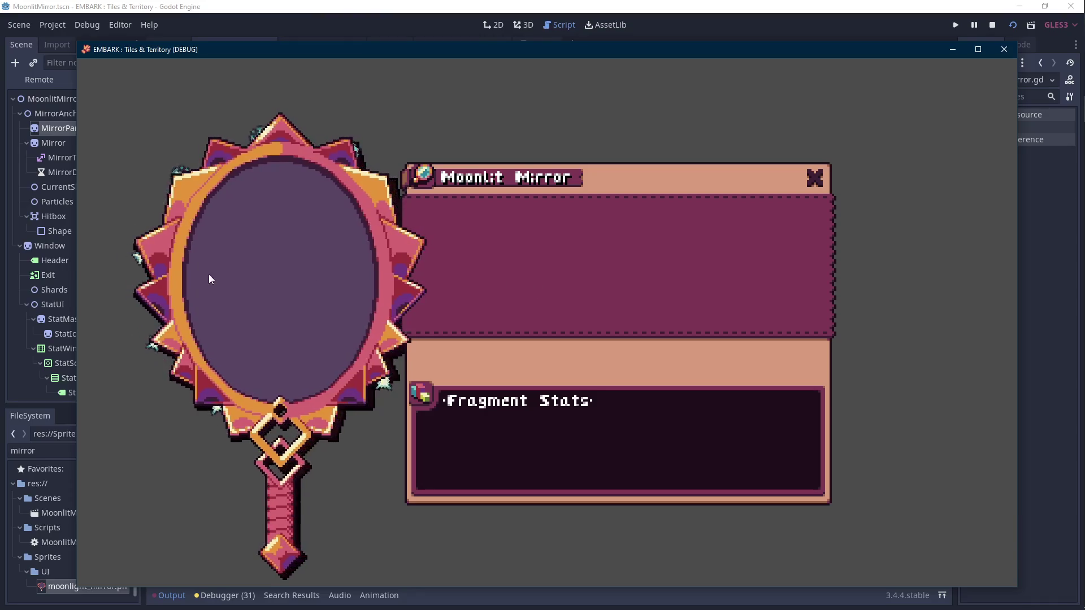
{"action": "left_click", "coordinate": [992, 25]}
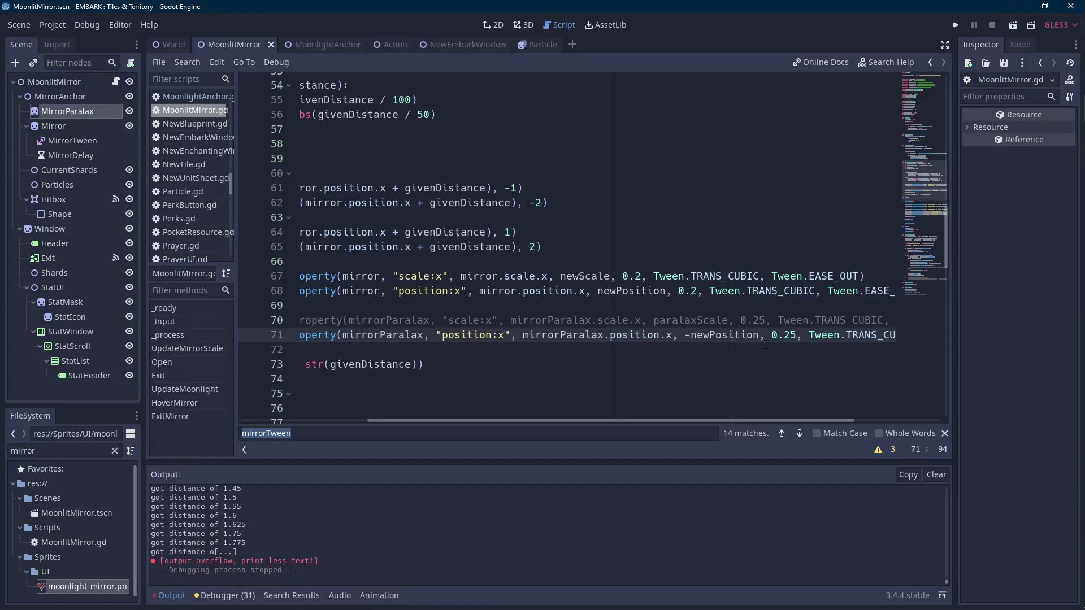
{"action": "mouse_move", "coordinate": [653, 420]}
{"action": "left_mouse_down"}
{"action": "mouse_move", "coordinate": [549, 420]}
{"action": "mouse_move", "coordinate": [665, 429]}
{"action": "mouse_move", "coordinate": [510, 417]}
{"action": "left_mouse_up"}
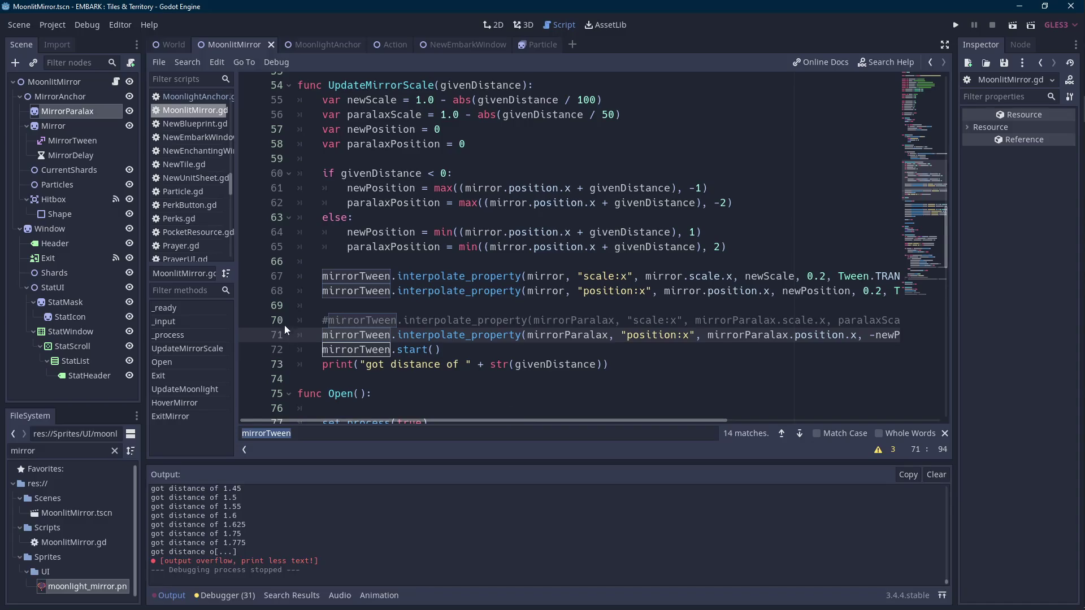
- Undo the comment on line 70 to reactivate the parallax scale tween, then replay the scene
{"action": "key", "text": "ctrl+z"}
{"action": "key", "text": "ctrl+z"}
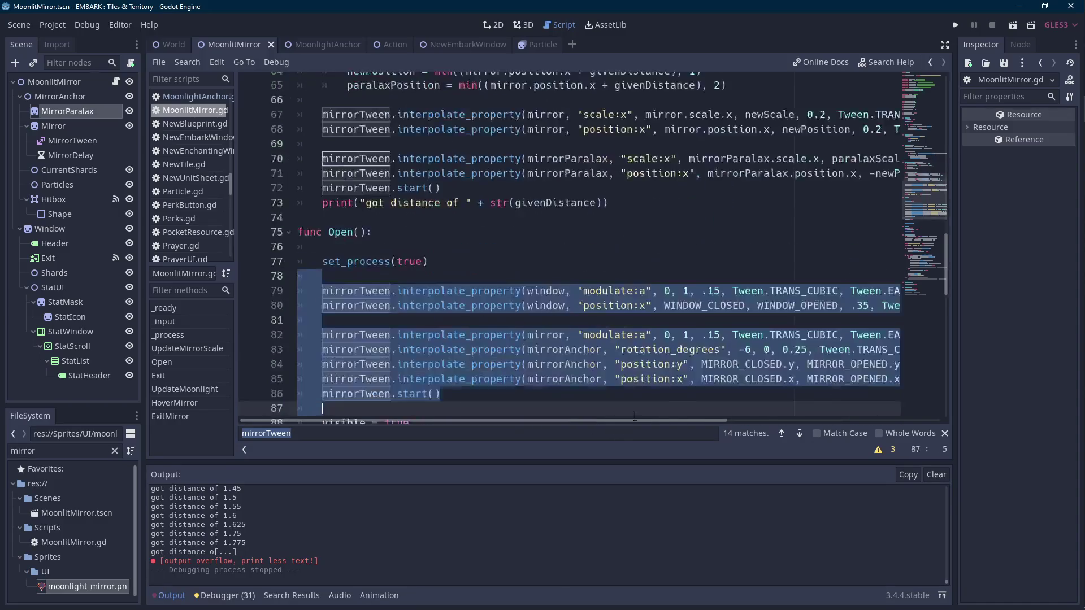
{"action": "key", "text": "ctrl+z"}
{"action": "mouse_move", "coordinate": [629, 421]}
{"action": "left_mouse_down"}
{"action": "mouse_move", "coordinate": [708, 418]}
{"action": "mouse_move", "coordinate": [623, 421]}
{"action": "left_mouse_up"}
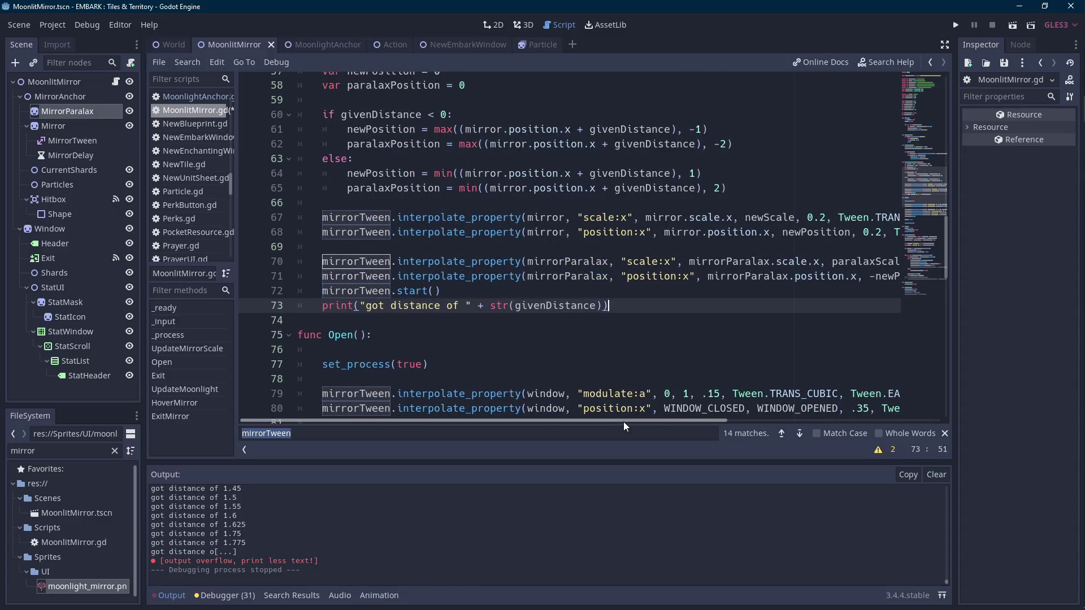
{"action": "left_click", "coordinate": [1012, 26]}
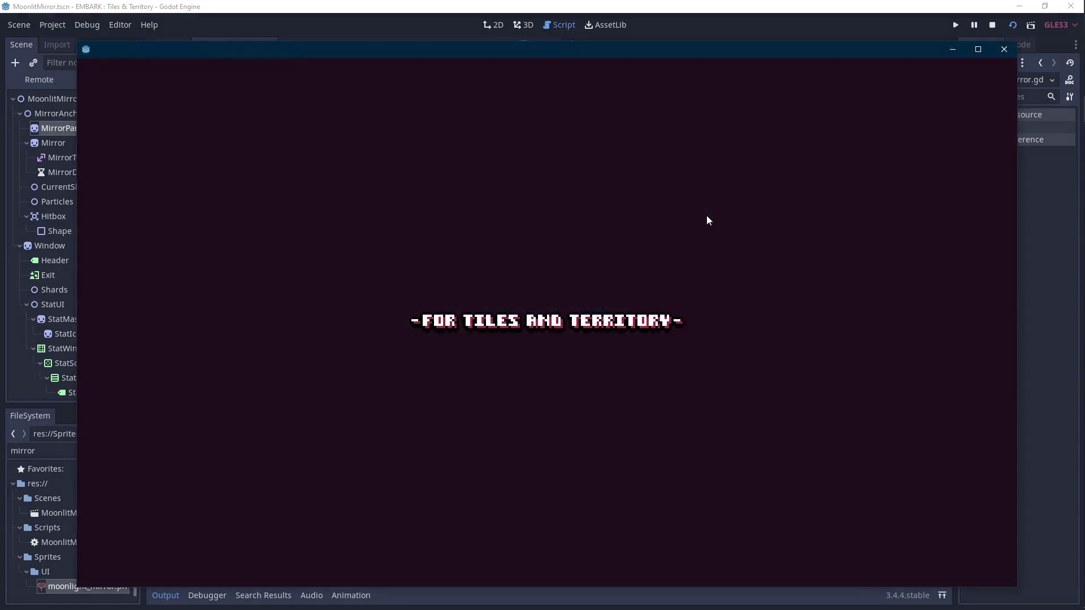
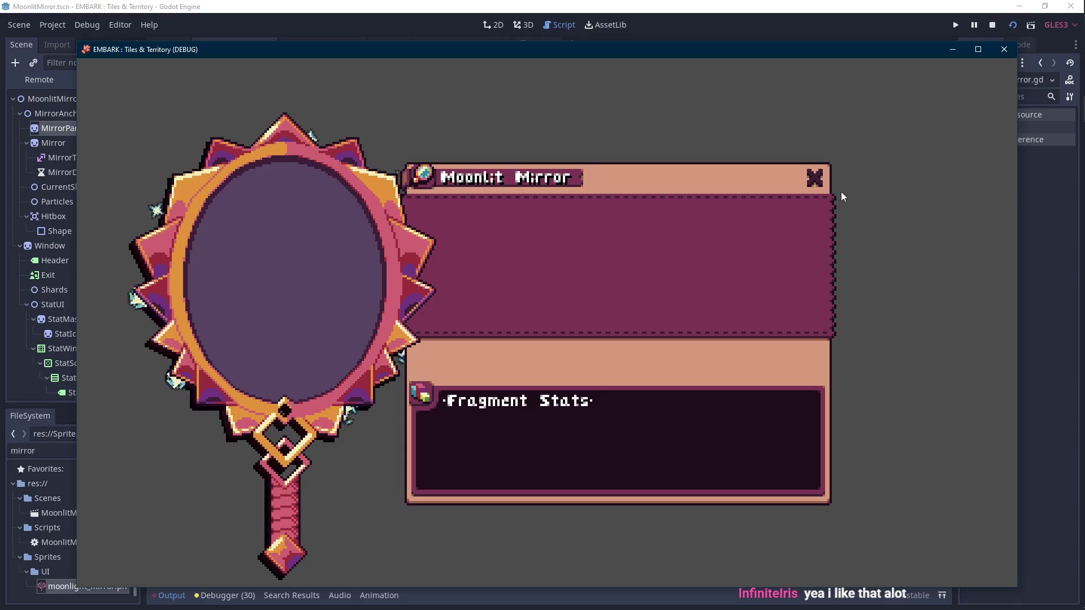
- Raise the Particles node's Z Index to 2, test-running the scene to check the layering
{"action": "left_click", "coordinate": [992, 29]}
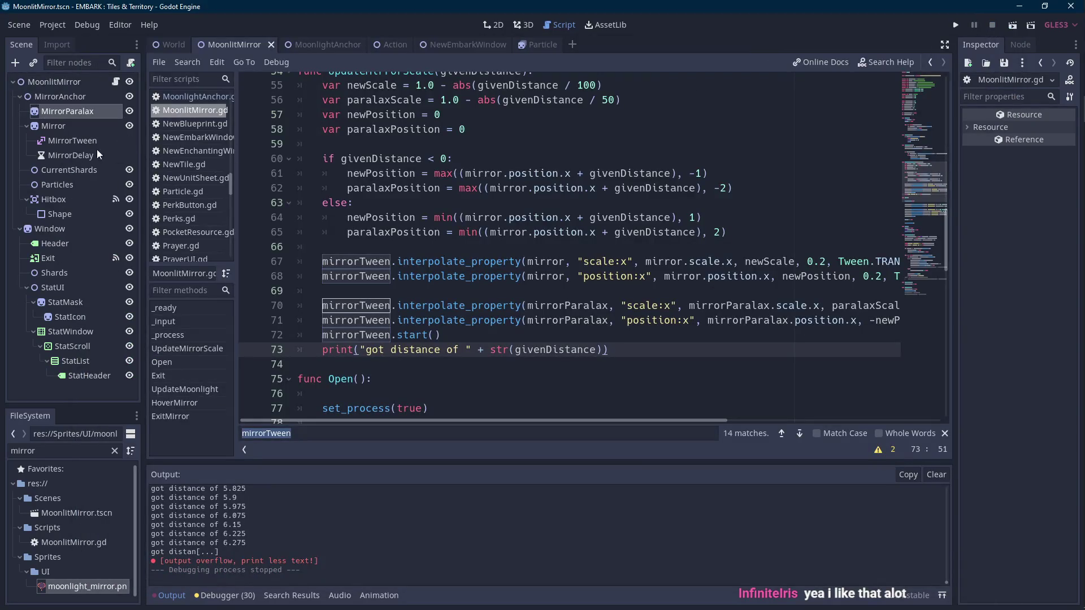
{"action": "left_click", "coordinate": [68, 185]}
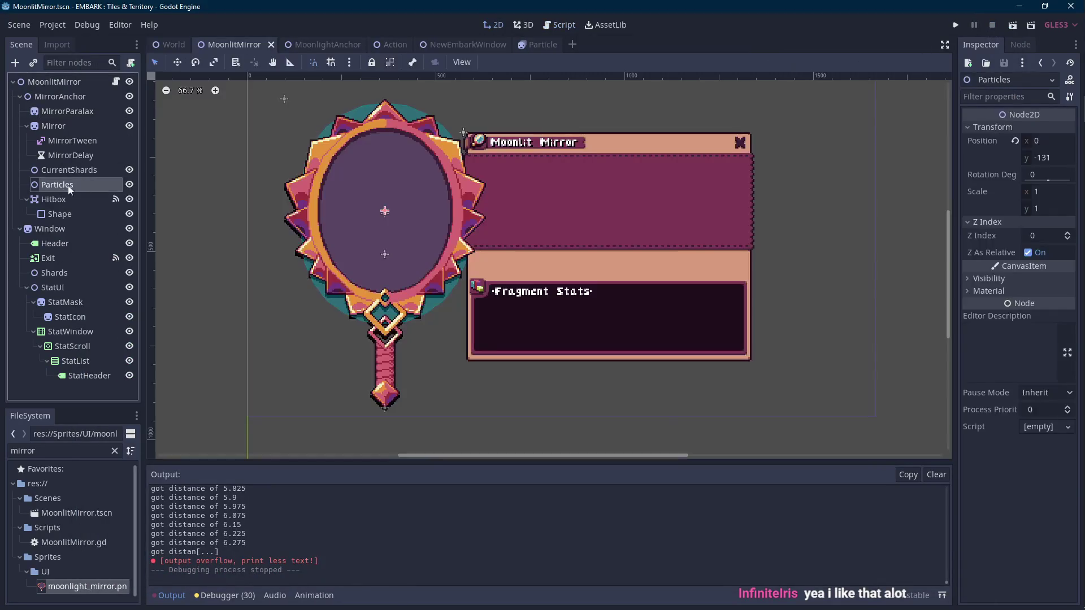
{"action": "left_click", "coordinate": [1067, 234]}
{"action": "left_click", "coordinate": [1012, 25]}
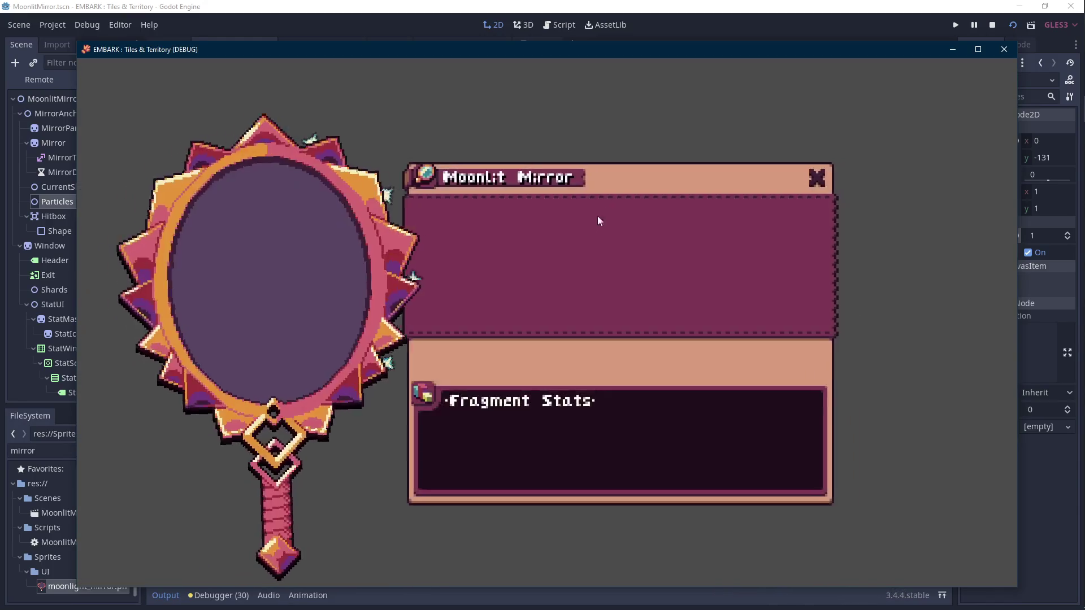
{"action": "left_click", "coordinate": [992, 25]}
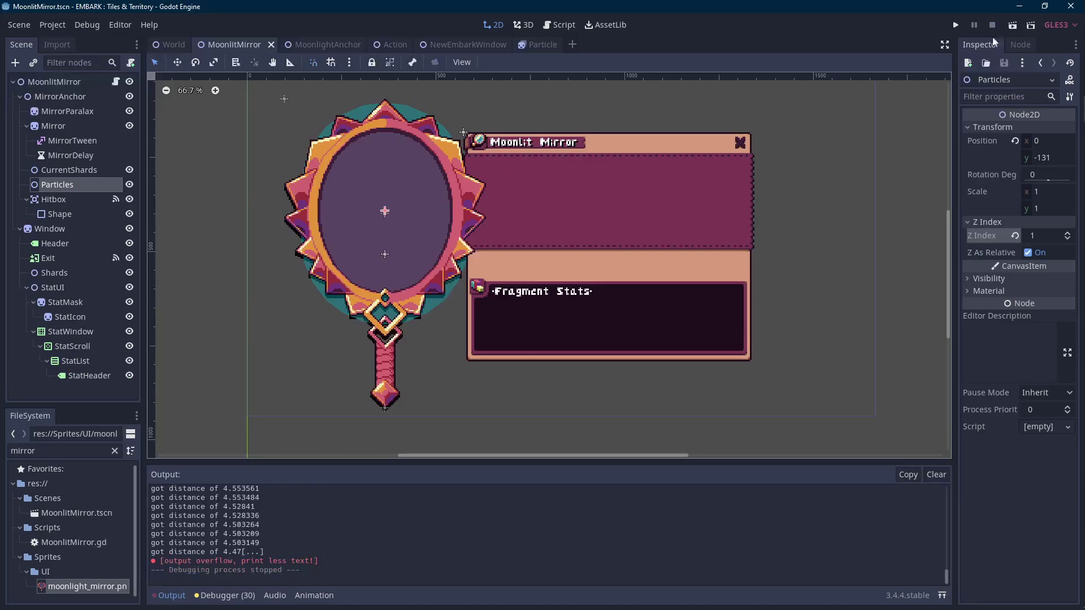
{"action": "left_click", "coordinate": [1070, 237]}
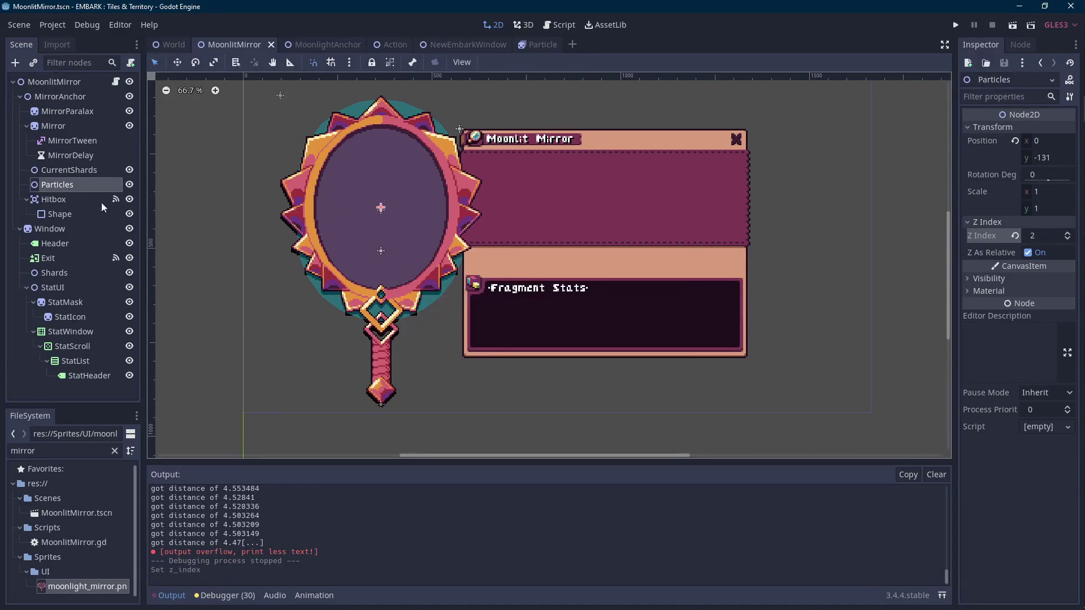
- Move the Hitbox off collision layer/mask 1 onto the UI layer, then save and run MoonlitMirror
{"action": "left_click", "coordinate": [55, 200]}
{"action": "left_click", "coordinate": [1008, 213]}
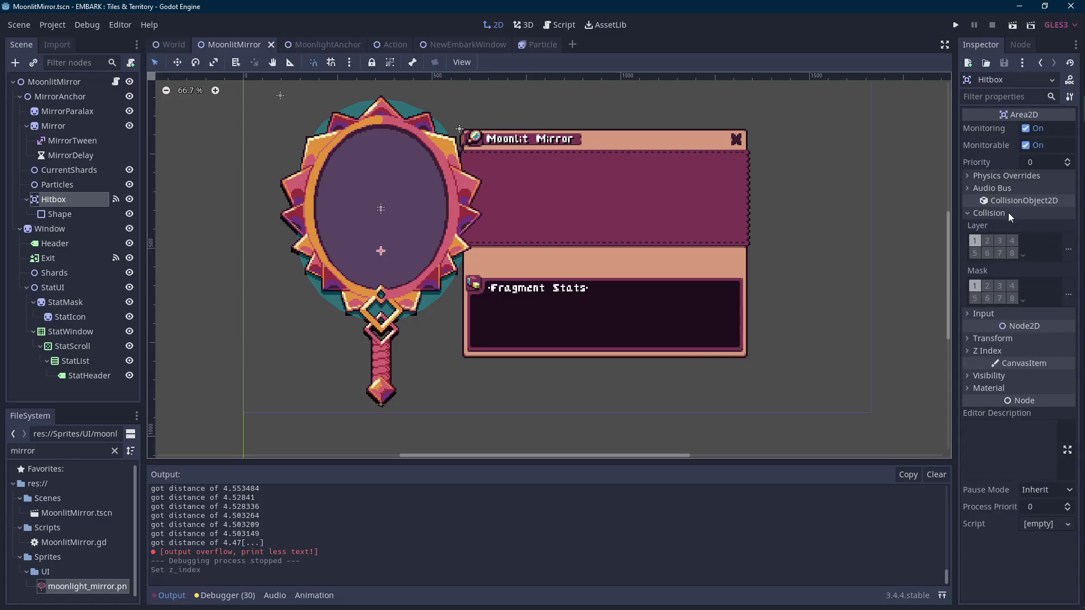
{"action": "left_click", "coordinate": [974, 241]}
{"action": "left_click", "coordinate": [975, 286]}
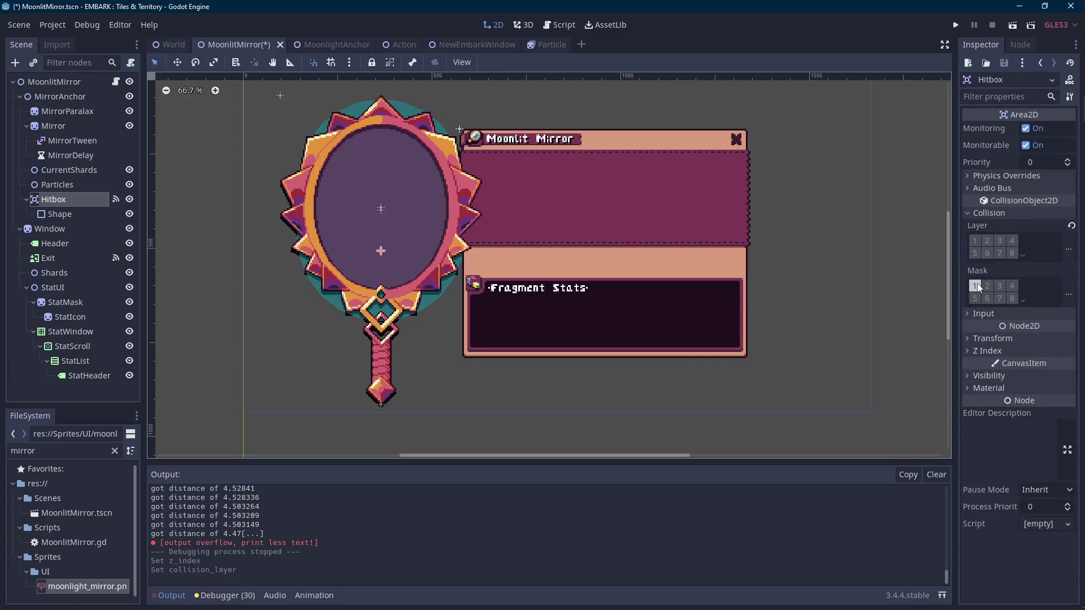
{"action": "left_click", "coordinate": [1067, 249]}
{"action": "left_click", "coordinate": [1023, 134]}
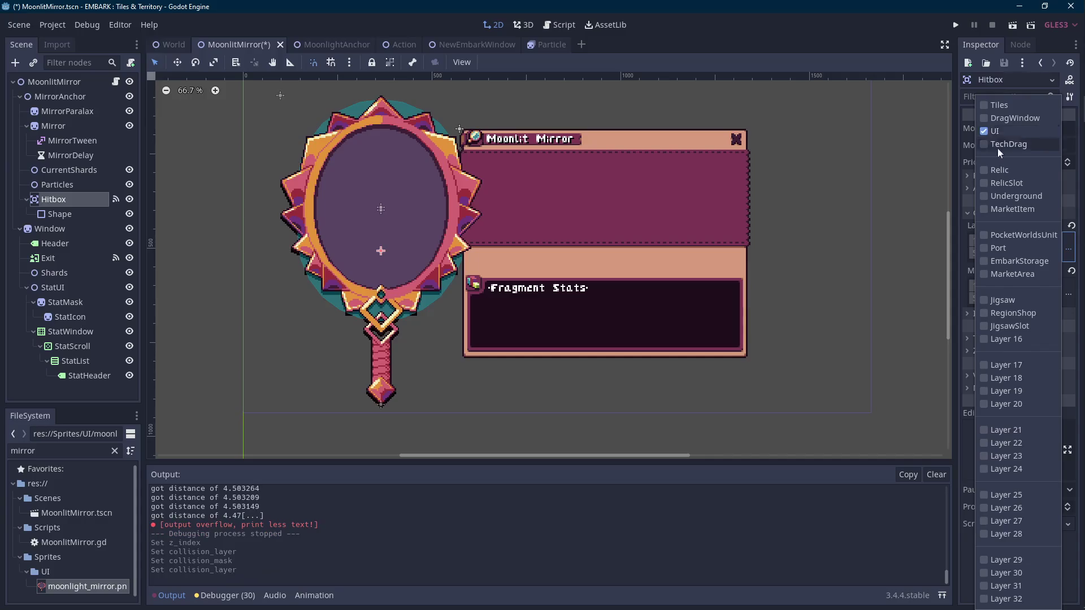
{"action": "left_click", "coordinate": [851, 246]}
{"action": "left_click", "coordinate": [851, 246]}
{"action": "key", "text": "ctrl+s"}
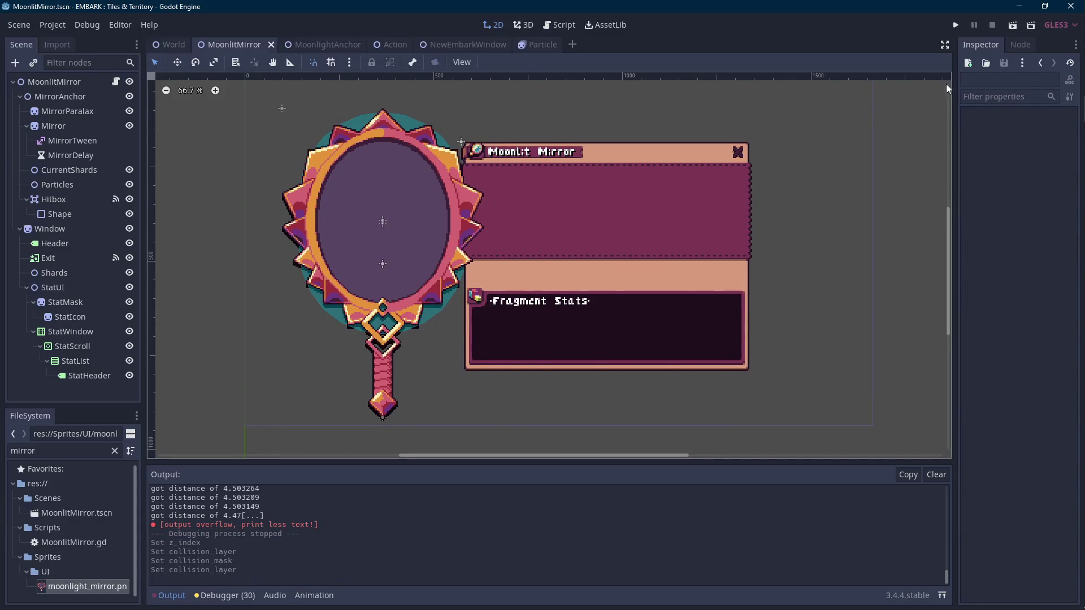
{"action": "left_click", "coordinate": [1012, 27]}
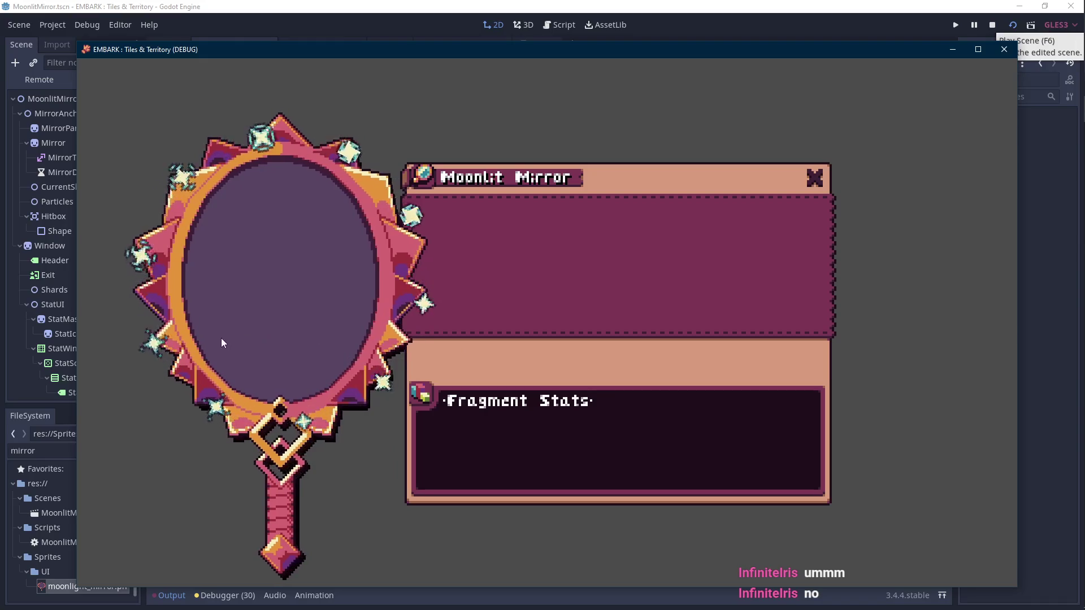
{"action": "left_click", "coordinate": [992, 24]}
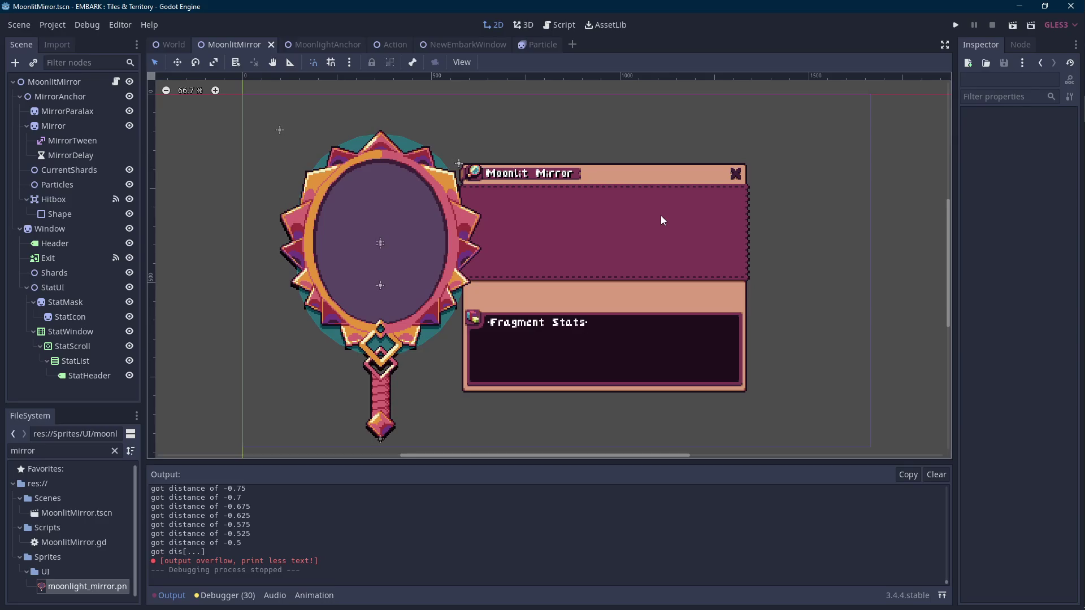
- Hide the Output panel and open MoonlitMirror.gd in the script editor
{"action": "left_click", "coordinate": [171, 596]}
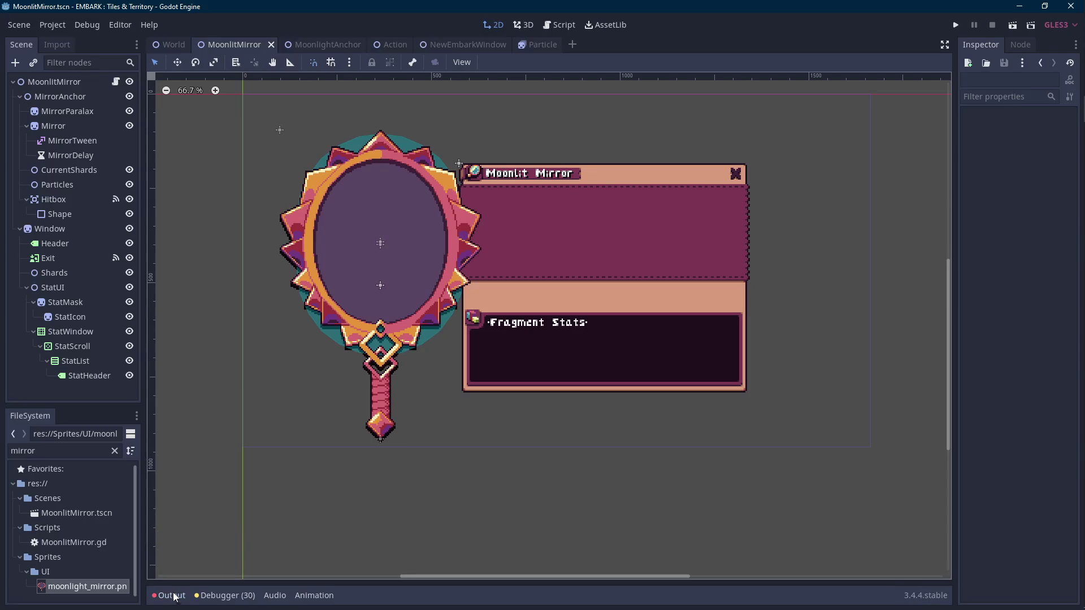
{"action": "left_click", "coordinate": [116, 82]}
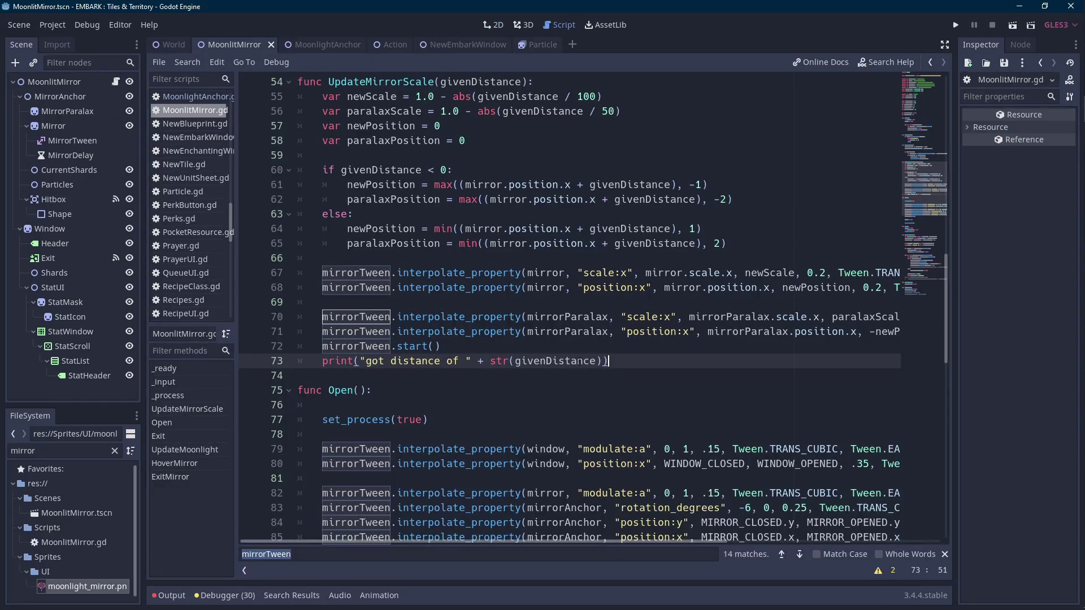
{"action": "mouse_move", "coordinate": [1068, 162]}
- Delete the 'got distance of' debug print line from UpdateMirrorScale
{"action": "left_click", "coordinate": [478, 348]}
{"action": "left_click", "coordinate": [690, 358]}
{"action": "key", "text": "shift+Up"}
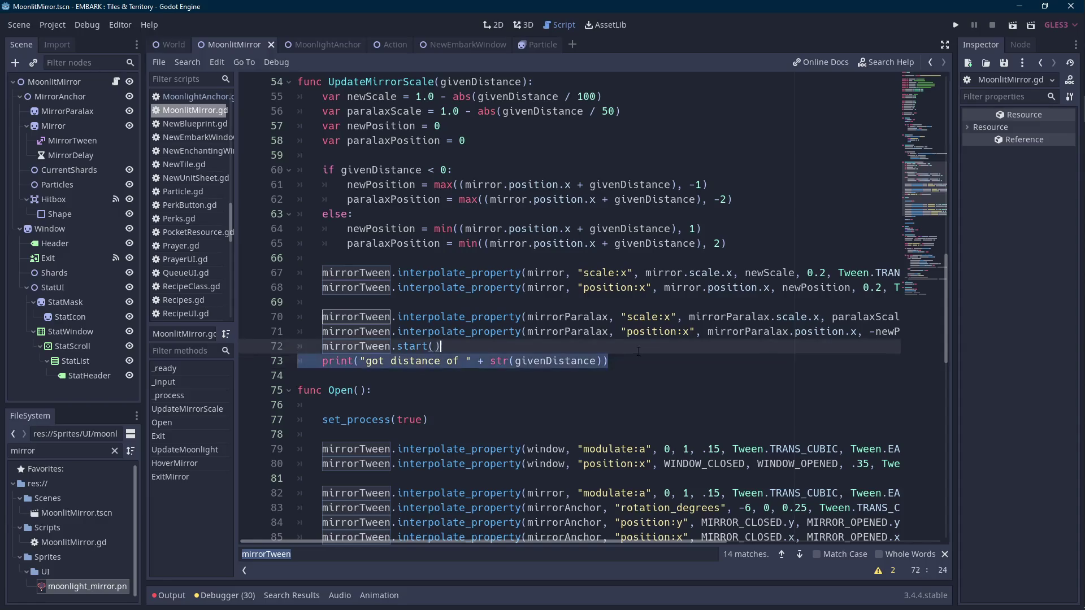
{"action": "key", "text": "BackSpace"}
{"action": "scroll", "coordinate": [636, 355], "scroll_direction": "up", "scroll_amount": 7}
{"action": "scroll", "coordinate": [639, 351], "scroll_direction": "up", "scroll_amount": 5}
{"action": "scroll", "coordinate": [639, 351], "scroll_direction": "down", "scroll_amount": 20}
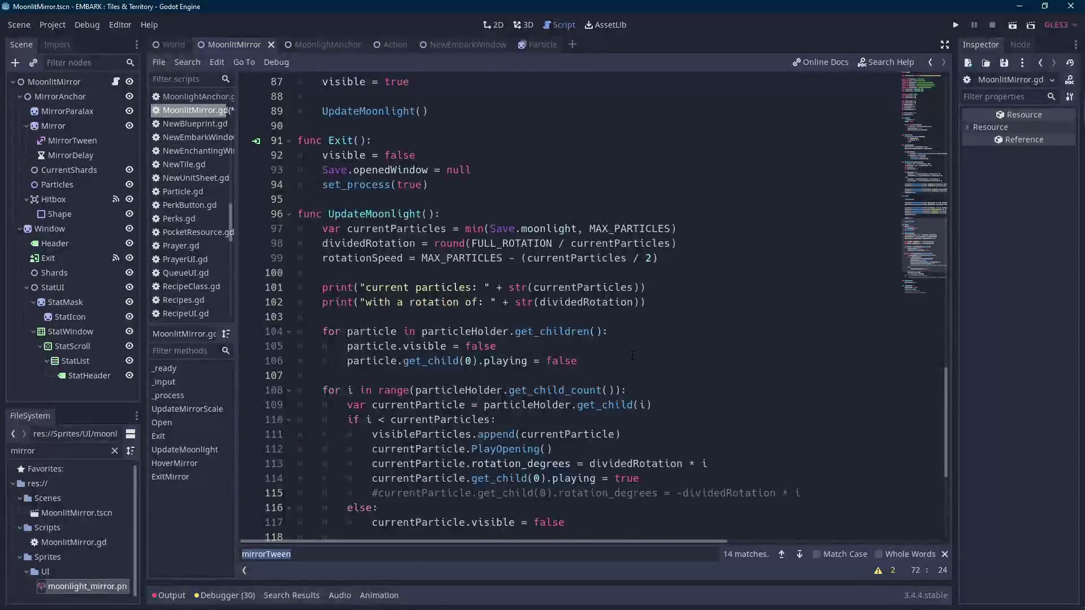
{"action": "scroll", "coordinate": [632, 355], "scroll_direction": "down", "scroll_amount": 6}
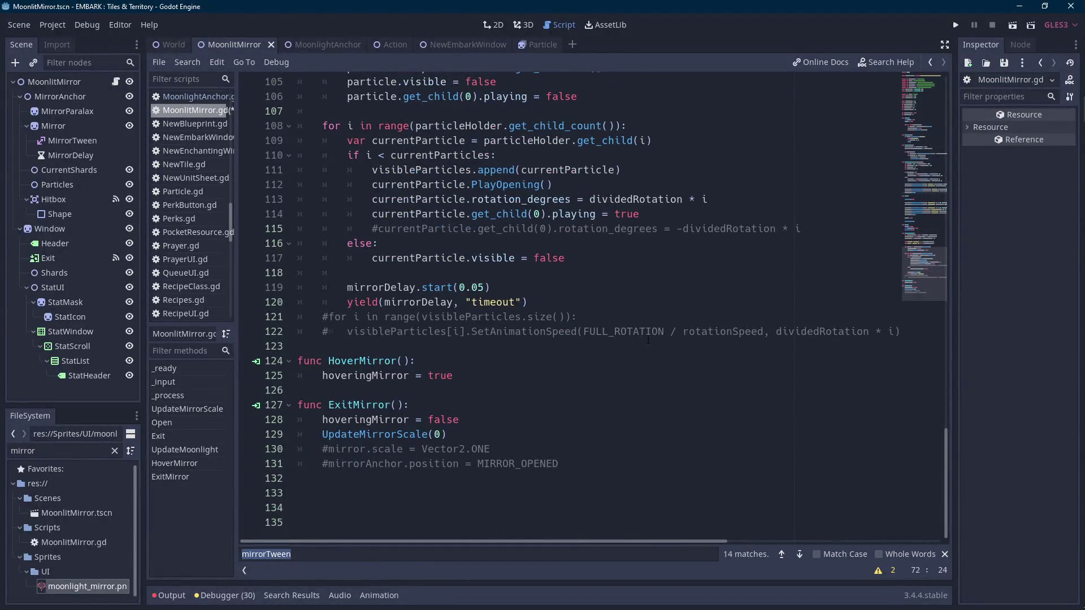
{"action": "left_click", "coordinate": [722, 294]}
{"action": "scroll", "coordinate": [709, 328], "scroll_direction": "up", "scroll_amount": 20}
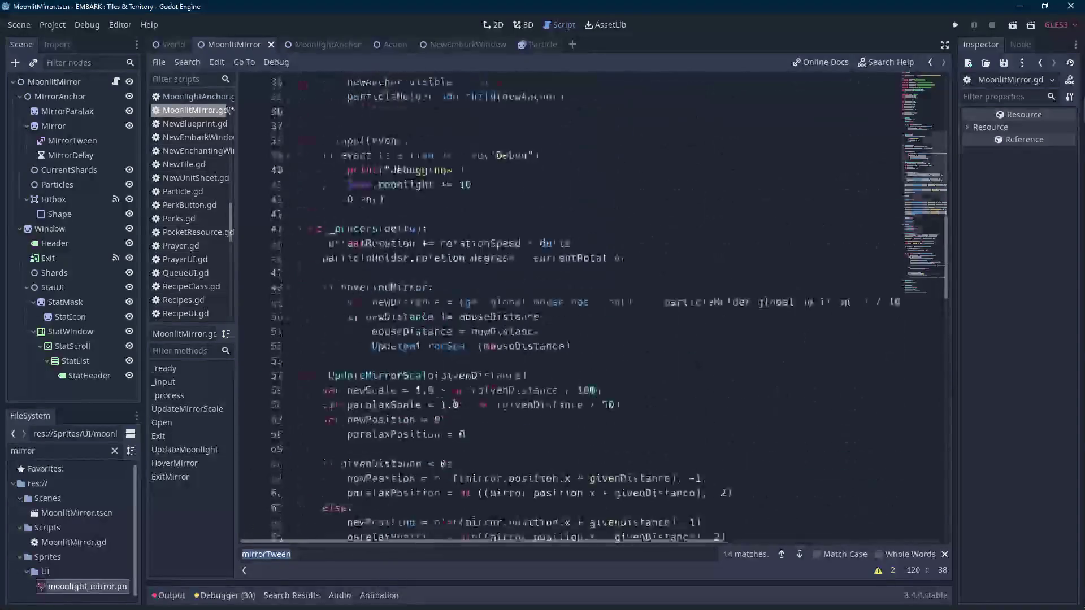
{"action": "scroll", "coordinate": [696, 362], "scroll_direction": "down", "scroll_amount": 16}
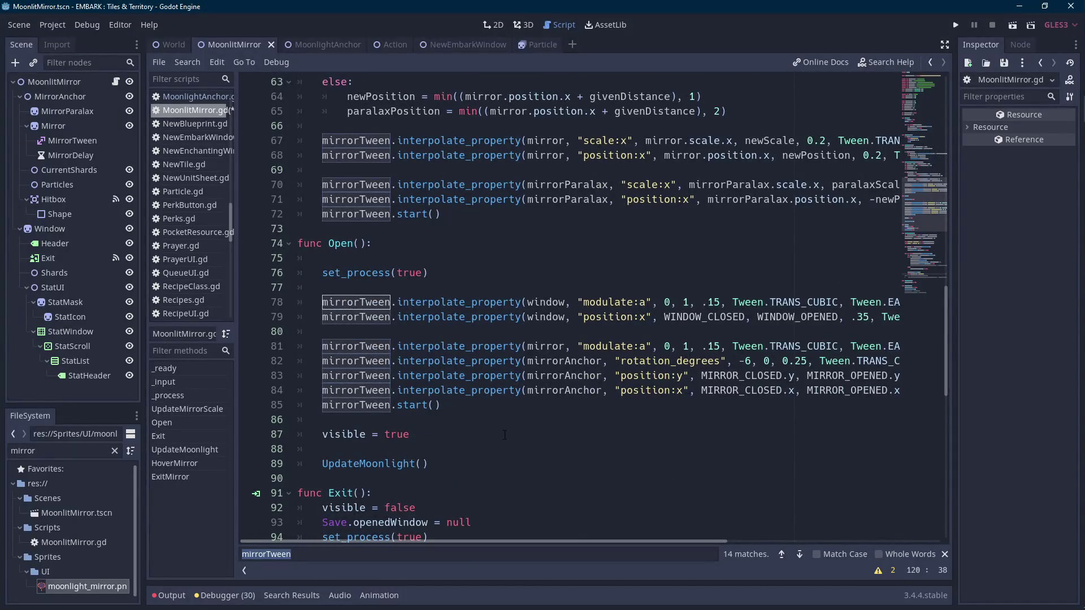
- Create a new 2D scene whose root node is named MirrorShard
{"action": "left_click", "coordinate": [573, 45]}
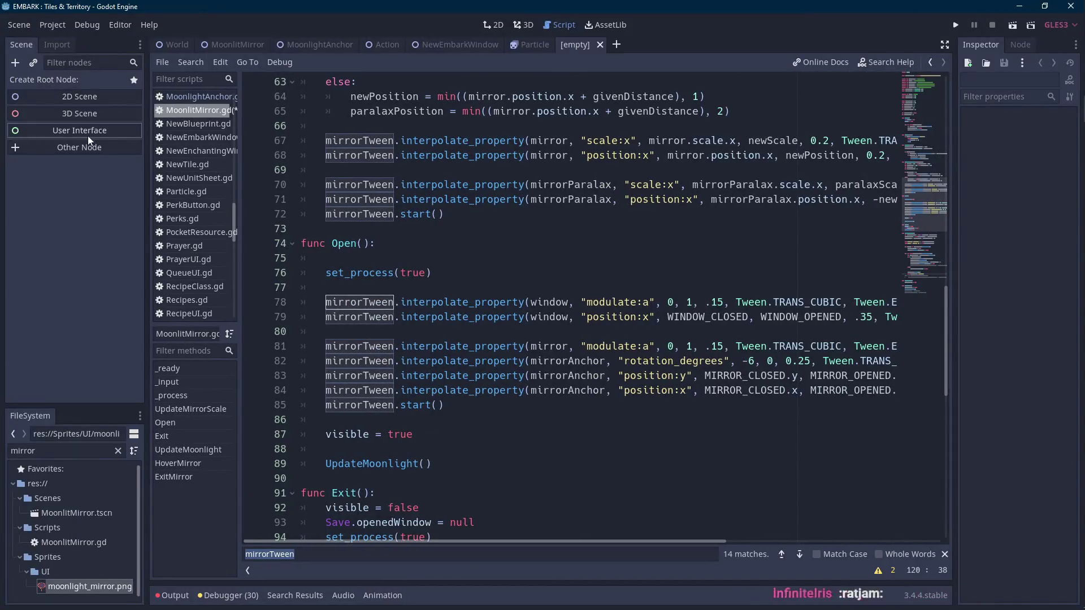
{"action": "left_click", "coordinate": [66, 99]}
{"action": "left_click", "coordinate": [71, 83]}
{"action": "type", "text": "MirrorShar"}
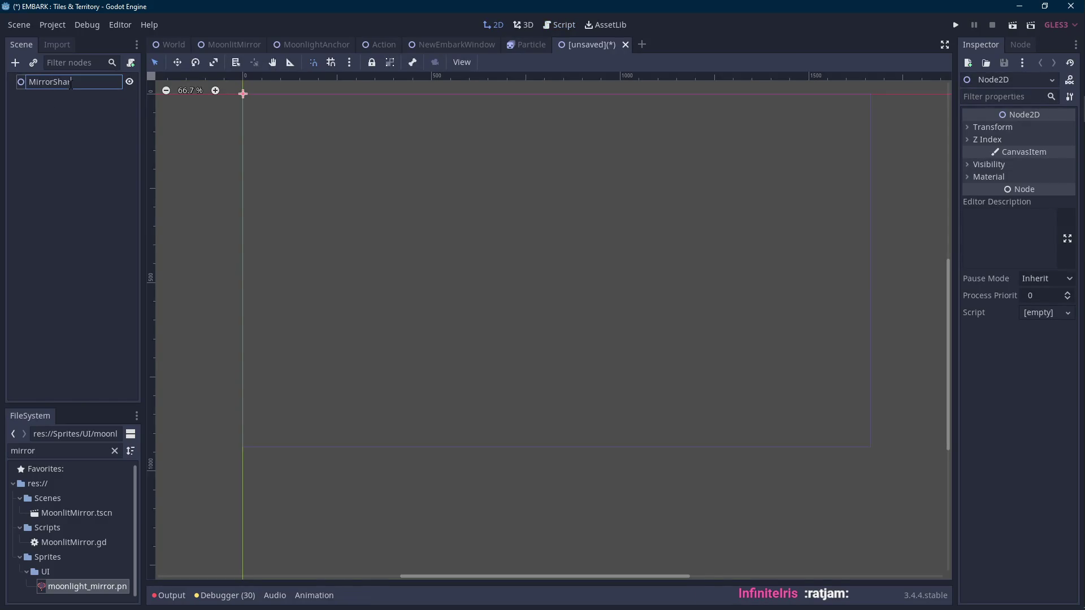
{"action": "type", "text": "d"}
{"action": "key", "text": "Return"}
- Add a Sprite child named Shard under MirrorShard, then switch over to Aseprite
{"action": "right_click", "coordinate": [71, 83]}
{"action": "left_click", "coordinate": [99, 90]}
{"action": "type", "text": "sprite"}
{"action": "key", "text": "Return"}
{"action": "left_click", "coordinate": [113, 99]}
{"action": "type", "text": "S"}
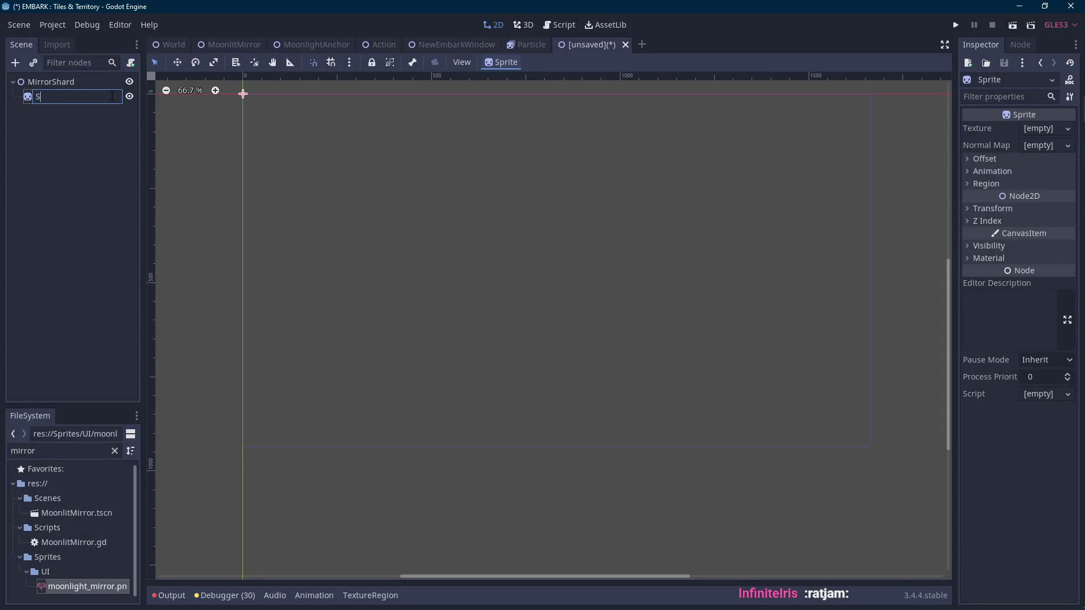
{"action": "key", "text": "Return"}
{"action": "double_click", "coordinate": [53, 452]}
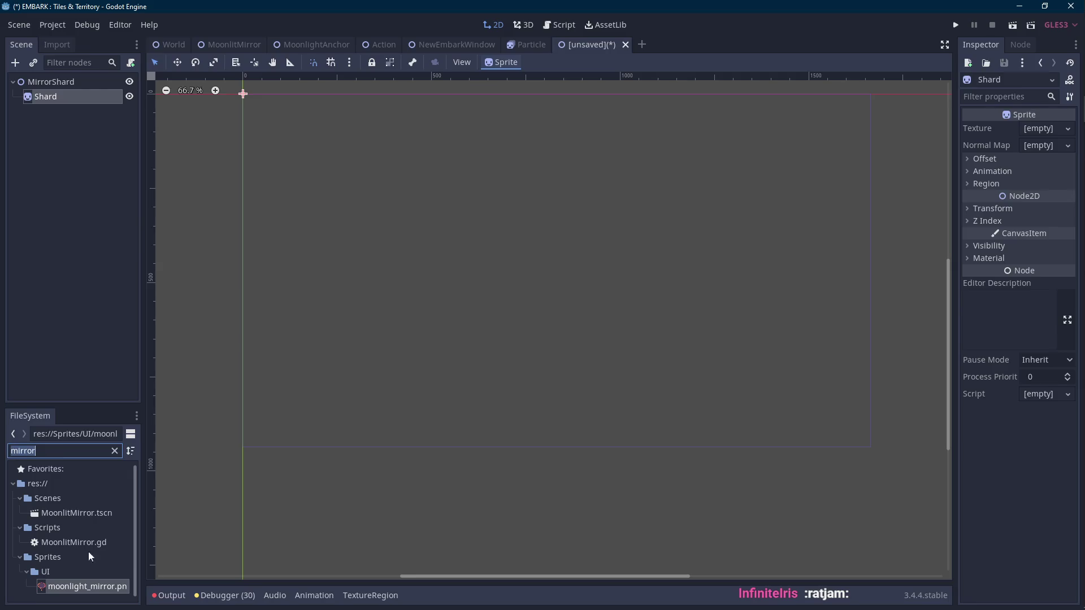
{"action": "left_click", "coordinate": [1067, 242]}
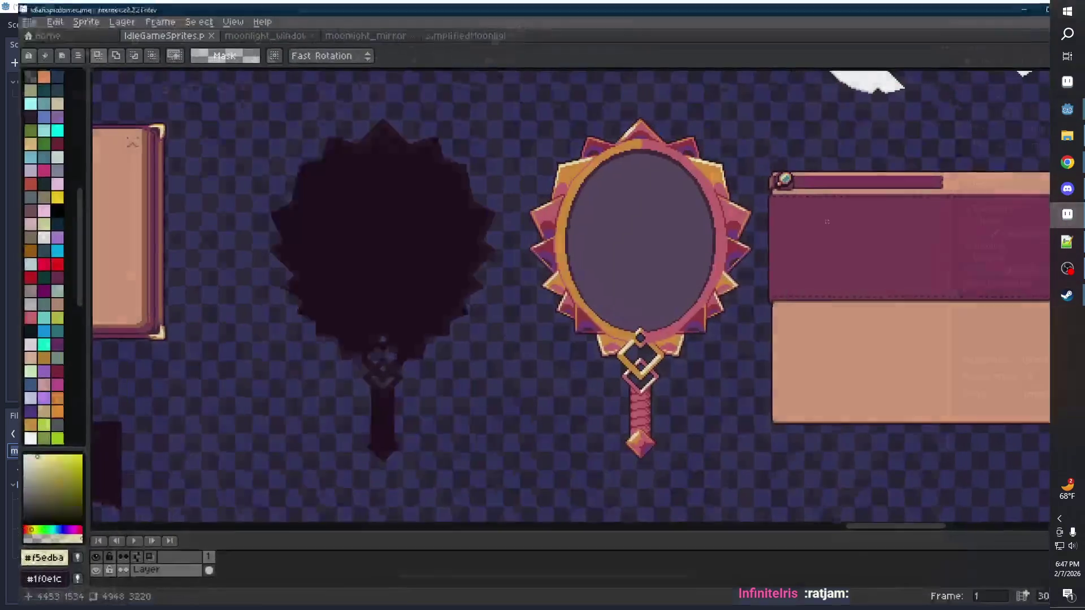
- Copy the bottom-left shard into a new 53x45 sprite and save it as moonlight_shard1
{"action": "scroll", "coordinate": [275, 290], "scroll_direction": "up", "scroll_amount": 5}
{"action": "scroll", "coordinate": [447, 406], "scroll_direction": "up", "scroll_amount": 8}
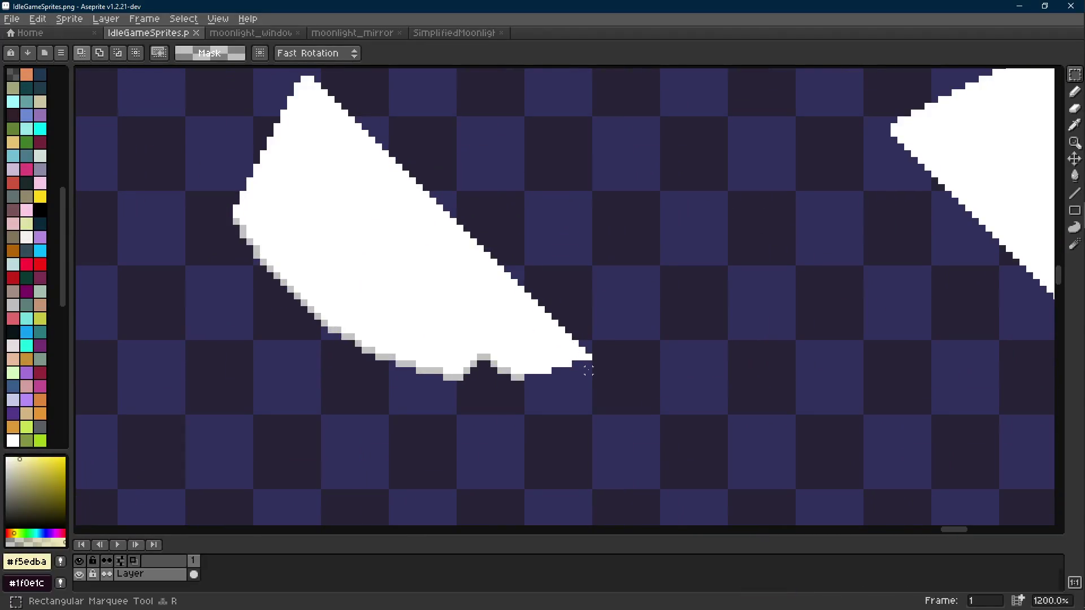
{"action": "mouse_move", "coordinate": [588, 371]}
{"action": "left_mouse_down"}
{"action": "mouse_move", "coordinate": [241, 175]}
{"action": "mouse_move", "coordinate": [234, 75]}
{"action": "left_mouse_up"}
{"action": "left_click_drag", "start_coordinate": [561, 322], "coordinate": [368, 382], "text": "shift"}
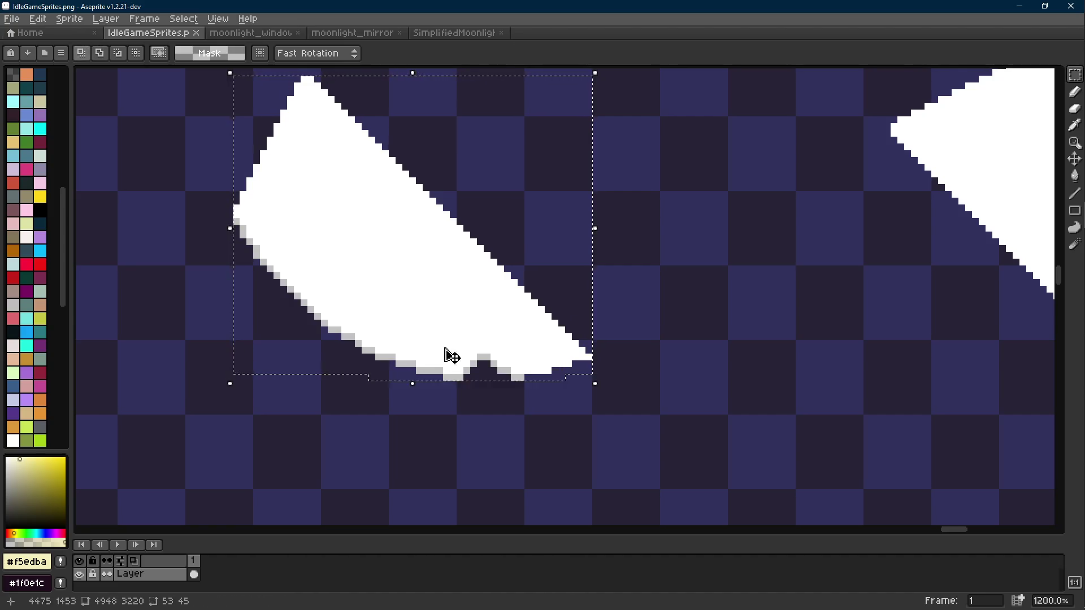
{"action": "scroll", "coordinate": [452, 356], "scroll_direction": "down", "scroll_amount": 8}
{"action": "key", "text": "ctrl+c"}
{"action": "key", "text": "ctrl+n"}
{"action": "key", "text": "Return"}
{"action": "key", "text": "ctrl+v"}
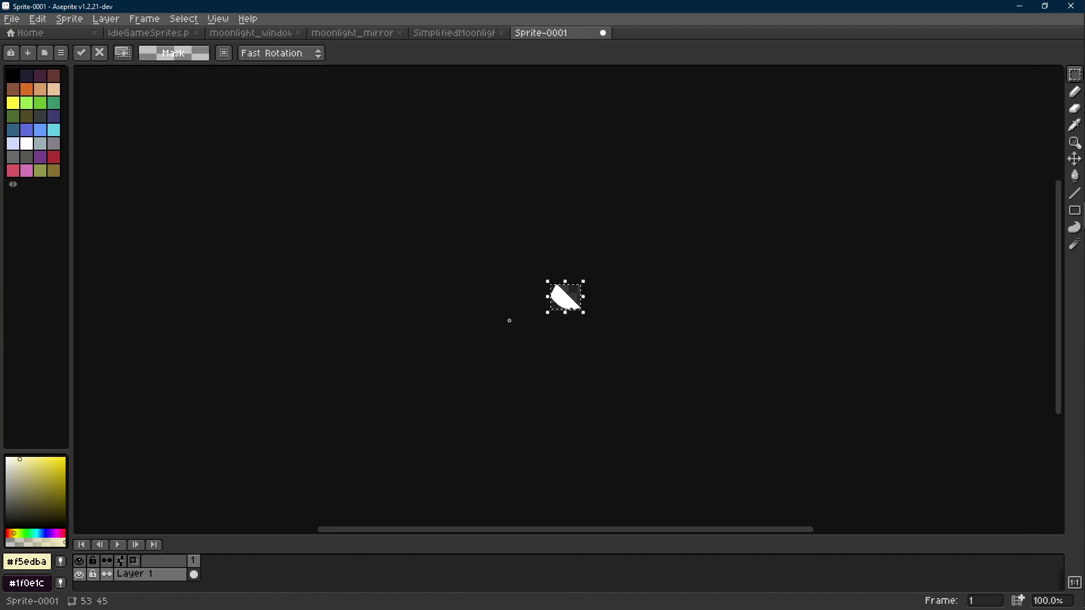
{"action": "key", "text": "ctrl+s"}
{"action": "type", "text": "mirror"}
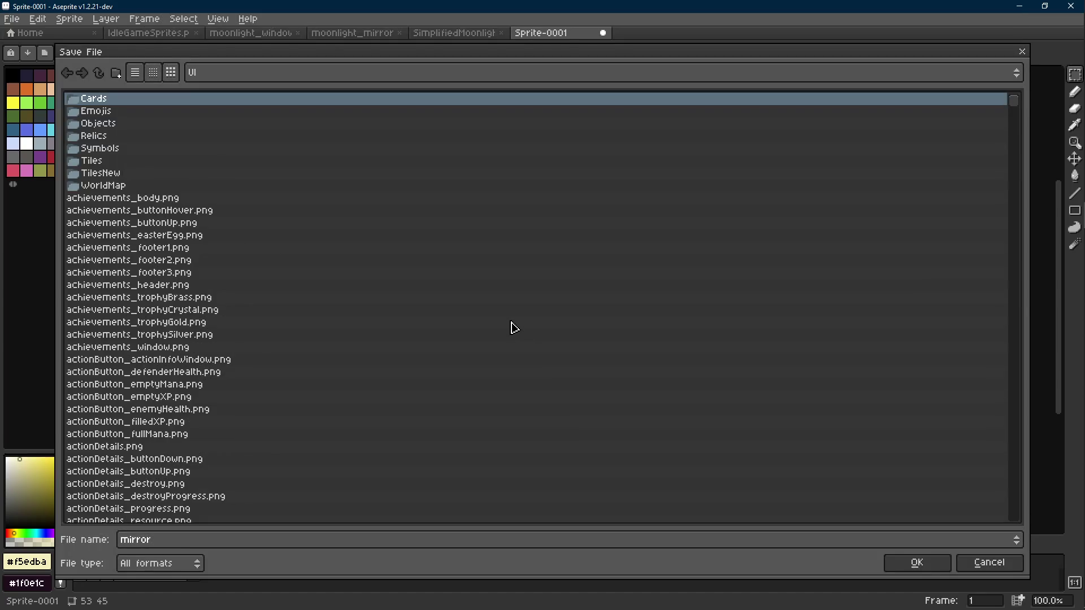
{"action": "type", "text": "moonlight_"}
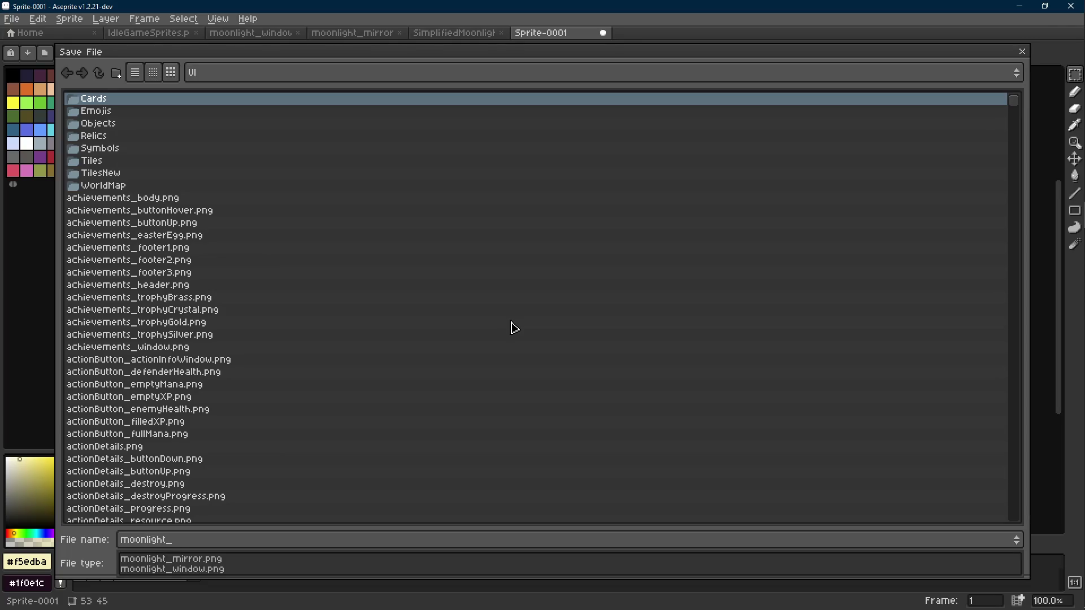
{"action": "type", "text": "shar"}
{"action": "type", "text": "ng"}
{"action": "key", "text": "Return"}
- On the sprite sheet, move the half-moon shard aside and select the square shard
{"action": "left_click", "coordinate": [148, 33]}
{"action": "scroll", "coordinate": [538, 270], "scroll_direction": "down", "scroll_amount": 2}
{"action": "left_click_drag", "start_coordinate": [543, 305], "coordinate": [184, 282]}
{"action": "left_click", "coordinate": [685, 279]}
{"action": "scroll", "coordinate": [754, 281], "scroll_direction": "up", "scroll_amount": 3}
{"action": "key", "text": "w"}
{"action": "left_click", "coordinate": [688, 305]}
{"action": "scroll", "coordinate": [625, 315], "scroll_direction": "down", "scroll_amount": 2}
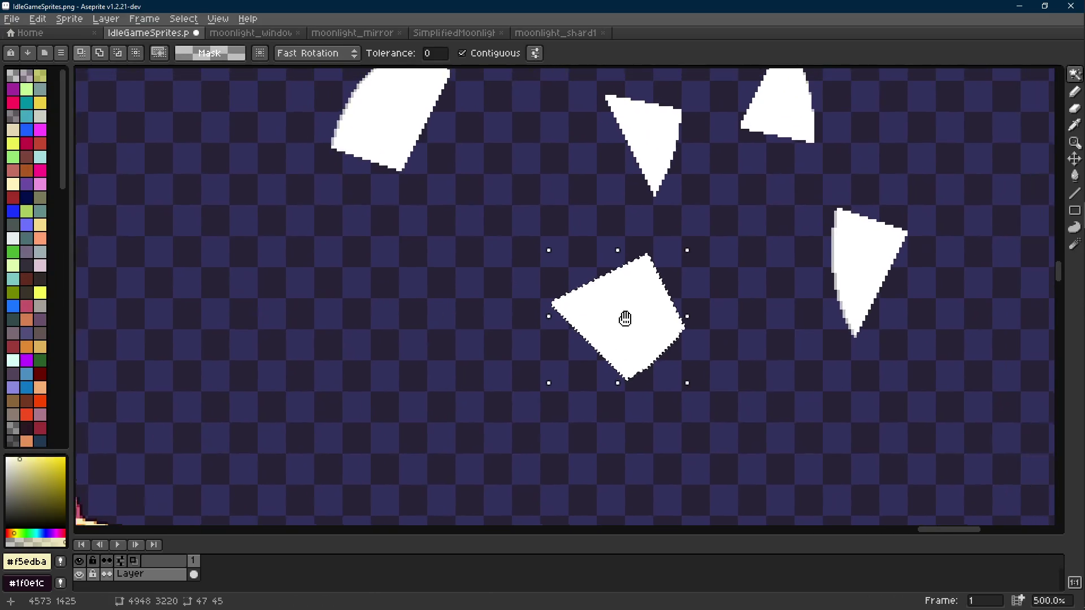
- Paste the square shard into a new 47x45 sprite and save it as moonlight_shard2
{"action": "key", "text": "ctrl+c"}
{"action": "key", "text": "ctrl+n"}
{"action": "key", "text": "Return"}
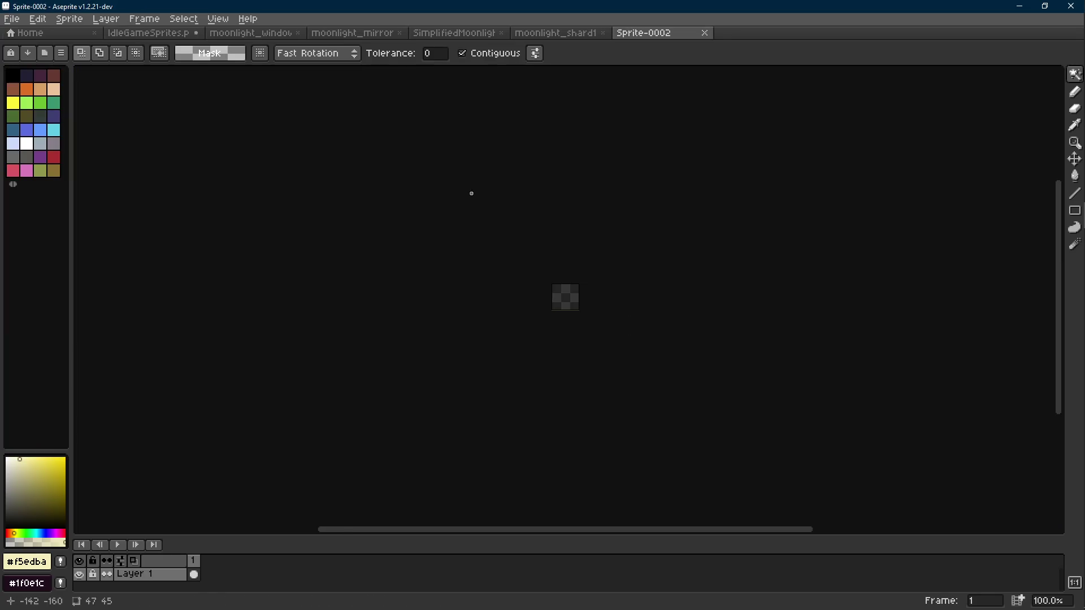
{"action": "key", "text": "ctrl+v"}
{"action": "scroll", "coordinate": [707, 310], "scroll_direction": "up", "scroll_amount": 4}
{"action": "left_click", "coordinate": [148, 32]}
{"action": "scroll", "coordinate": [683, 337], "scroll_direction": "up", "scroll_amount": 3}
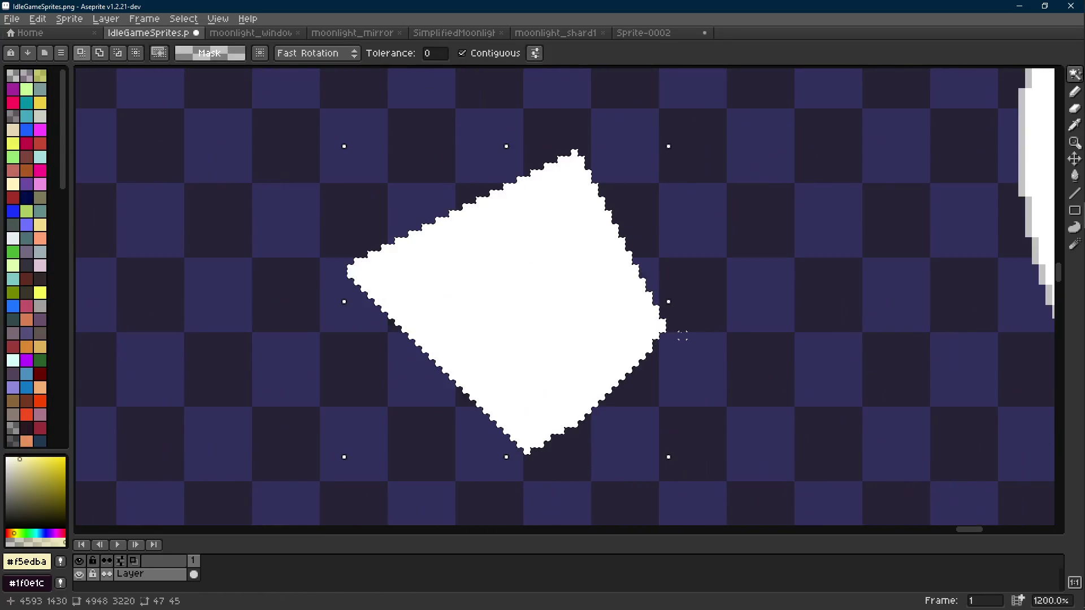
{"action": "left_click", "coordinate": [644, 33]}
{"action": "key", "text": "ctrl+s"}
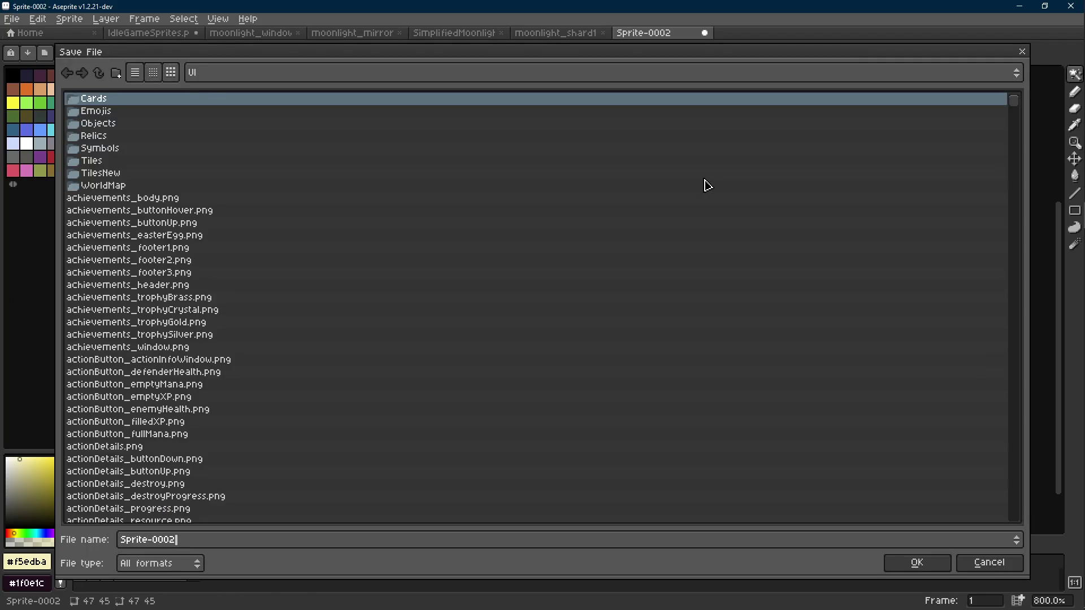
{"action": "type", "text": "moonlight_s"}
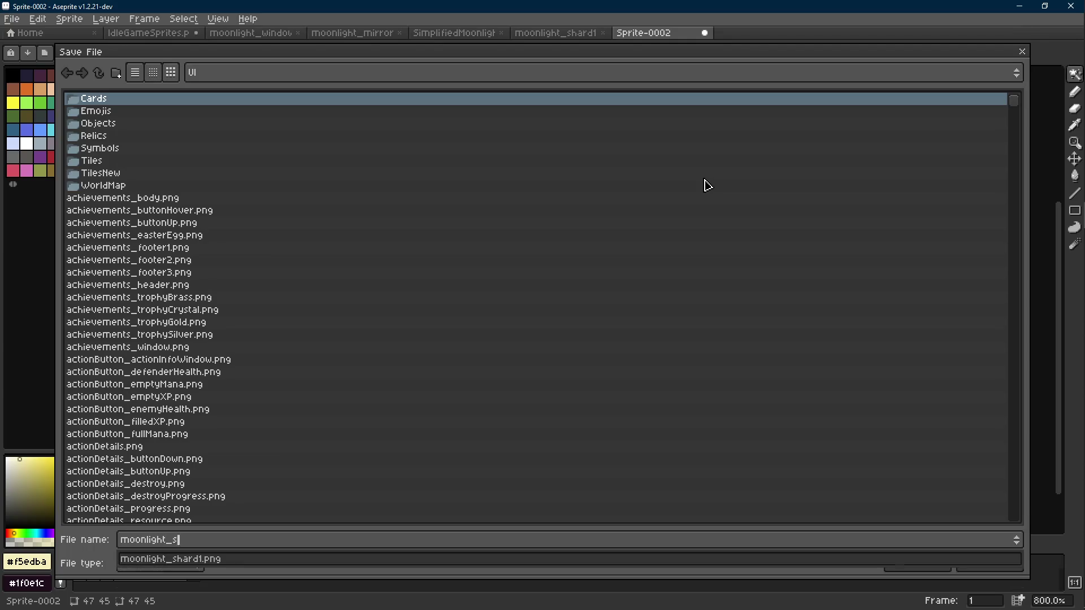
{"action": "type", "text": "2.p"}
{"action": "key", "text": "Return"}
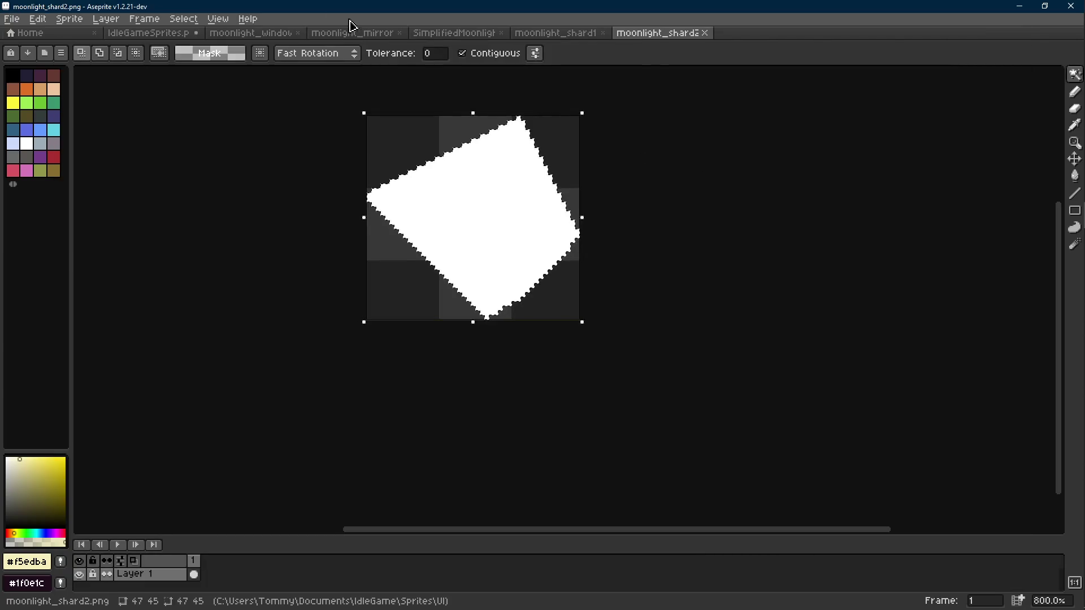
- Reposition the pasted shard on the sheet and select the right-hand triangle shard
{"action": "left_click", "coordinate": [149, 39]}
{"action": "key", "text": "ctrl+v"}
{"action": "mouse_move", "coordinate": [424, 218]}
{"action": "left_mouse_down"}
{"action": "mouse_move", "coordinate": [630, 332]}
{"action": "mouse_move", "coordinate": [211, 247]}
{"action": "mouse_move", "coordinate": [212, 229]}
{"action": "left_mouse_up"}
{"action": "left_click_drag", "start_coordinate": [735, 323], "coordinate": [633, 320]}
{"action": "key", "text": "w"}
{"action": "left_click", "coordinate": [707, 293]}
{"action": "scroll", "coordinate": [701, 292], "scroll_direction": "up", "scroll_amount": 3}
{"action": "key", "text": "m"}
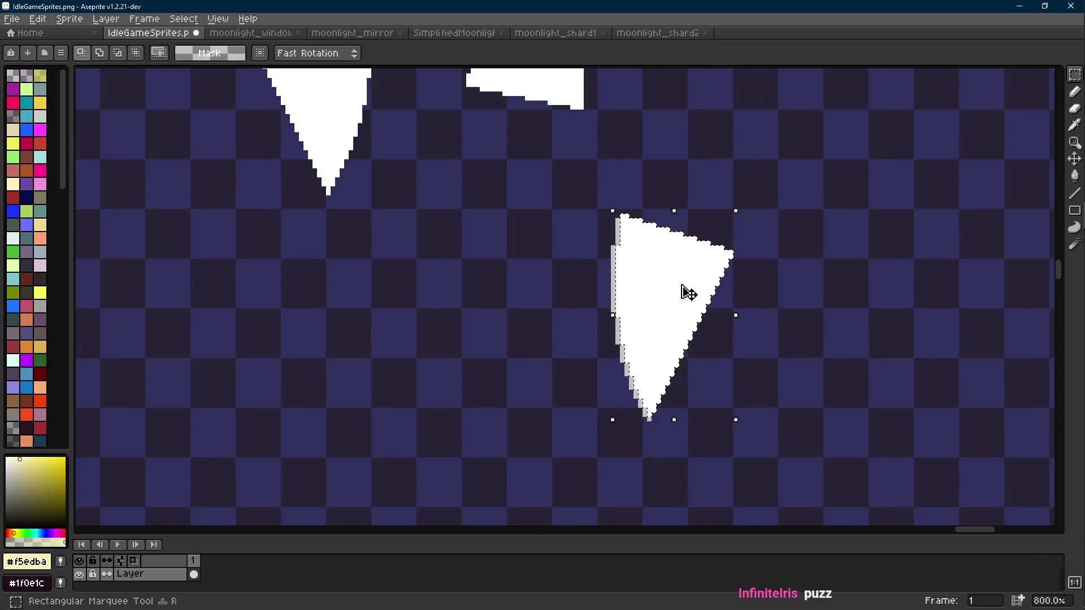
{"action": "left_click_drag", "start_coordinate": [626, 215], "coordinate": [648, 423]}
{"action": "scroll", "coordinate": [649, 339], "scroll_direction": "up", "scroll_amount": 2}
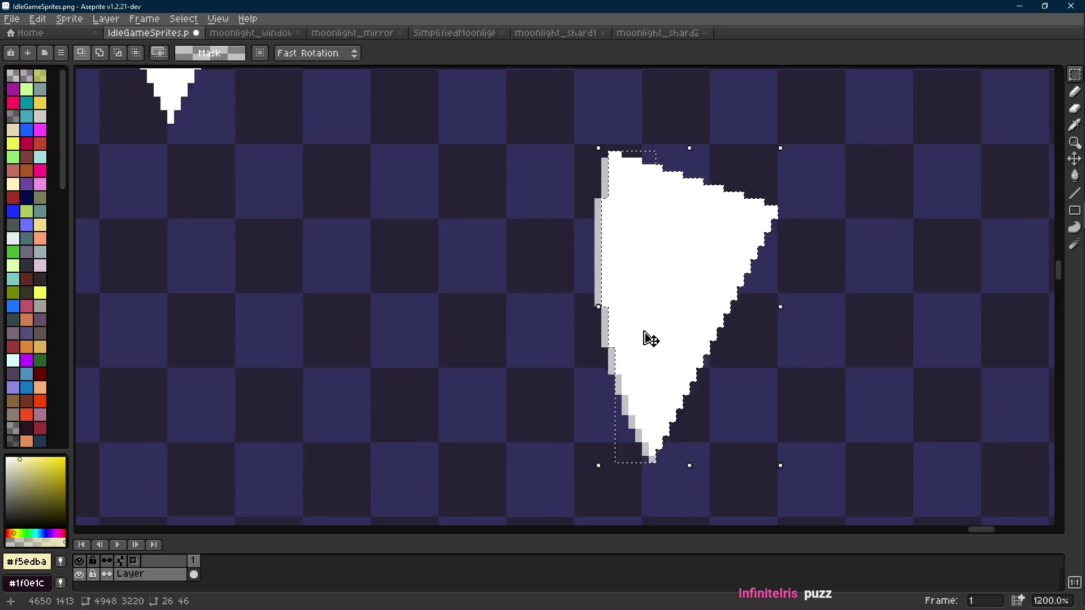
{"action": "left_click_drag", "start_coordinate": [610, 104], "coordinate": [588, 450]}
{"action": "scroll", "coordinate": [588, 450], "scroll_direction": "down", "scroll_amount": 4}
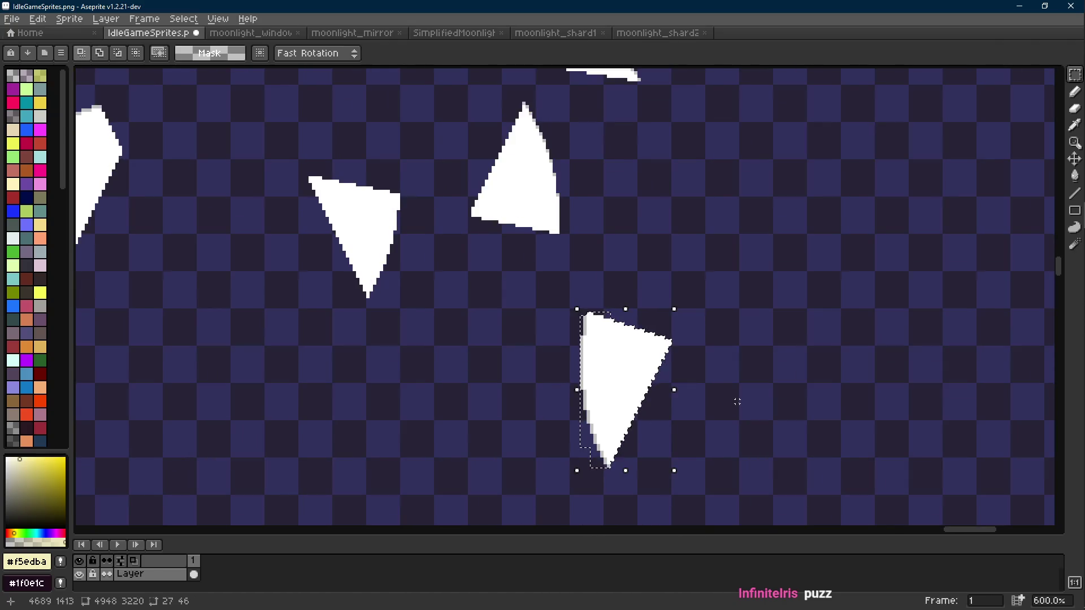
- Copy the triangle into a new sprite and save it as moonlight_shard3
{"action": "key", "text": "ctrl+alt+n"}
{"action": "key", "text": "ctrl+s"}
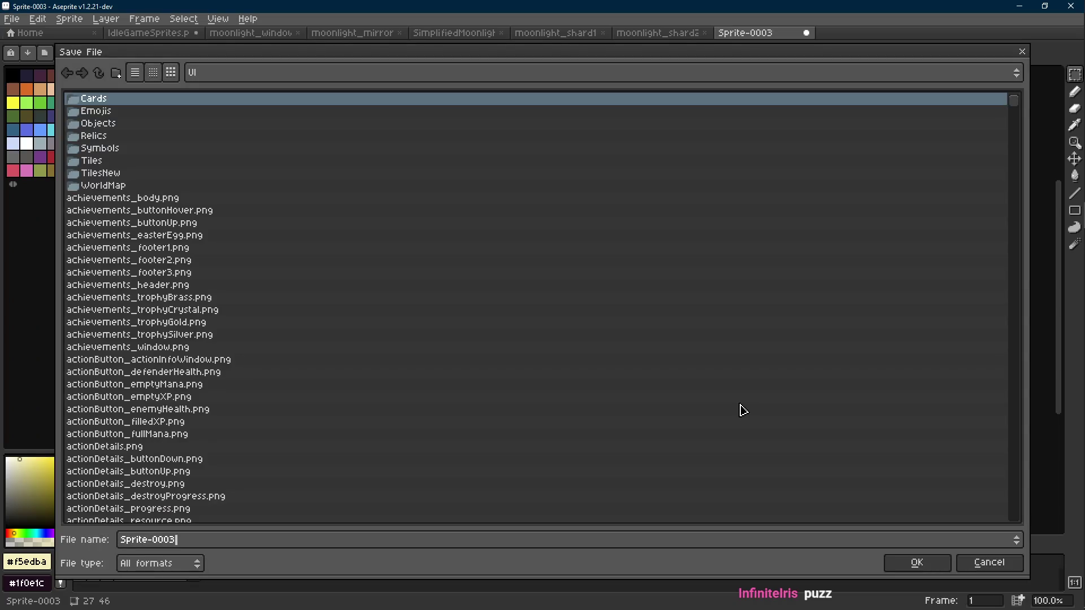
{"action": "type", "text": "moonligh"}
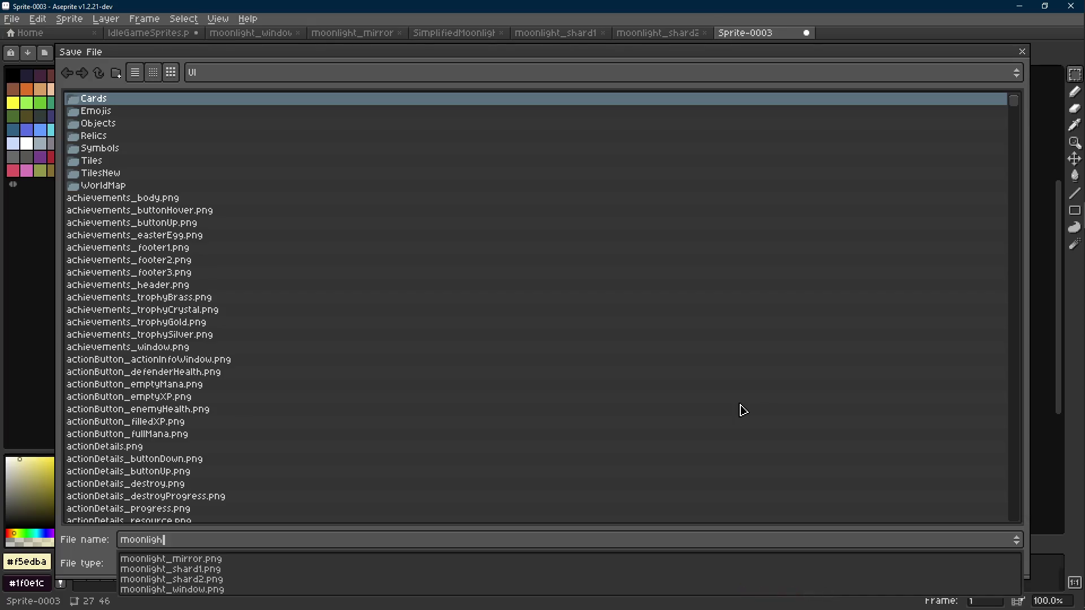
{"action": "type", "text": "t_shard3.pn"}
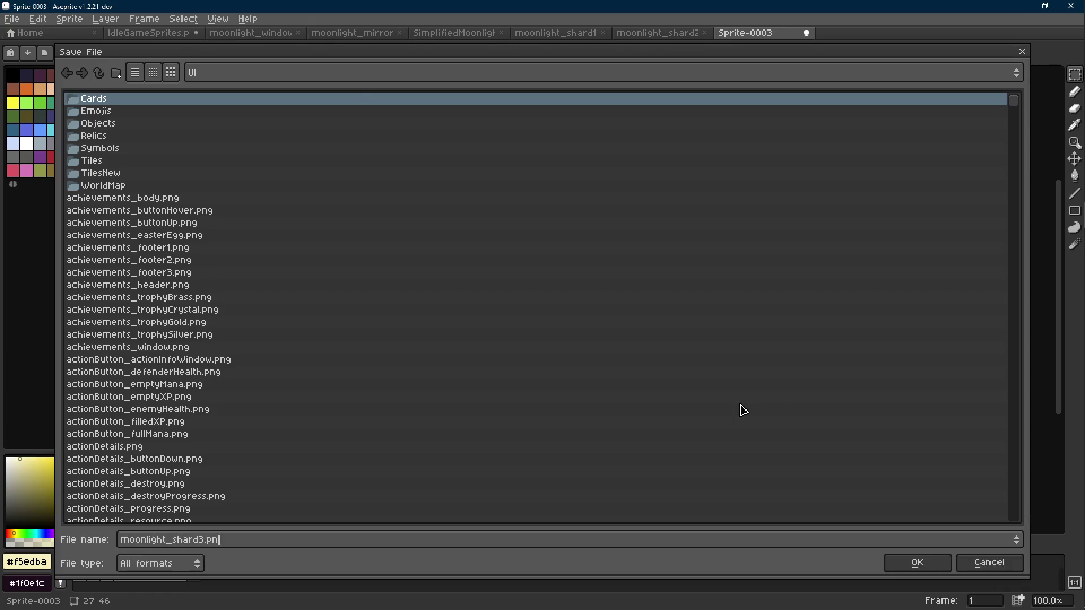
{"action": "key", "text": "Return"}
- Save the sprite sheet and move the upper-left triangle shard to the left
{"action": "left_click", "coordinate": [148, 32]}
{"action": "key", "text": "ctrl+s"}
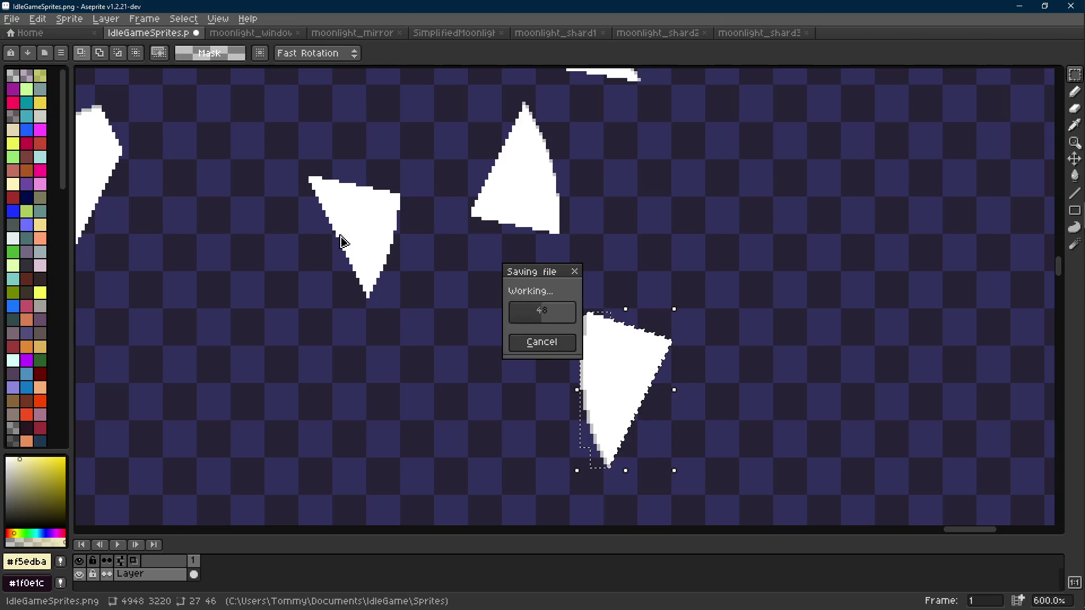
{"action": "key", "text": "w"}
{"action": "left_click", "coordinate": [361, 232]}
{"action": "key", "text": "m"}
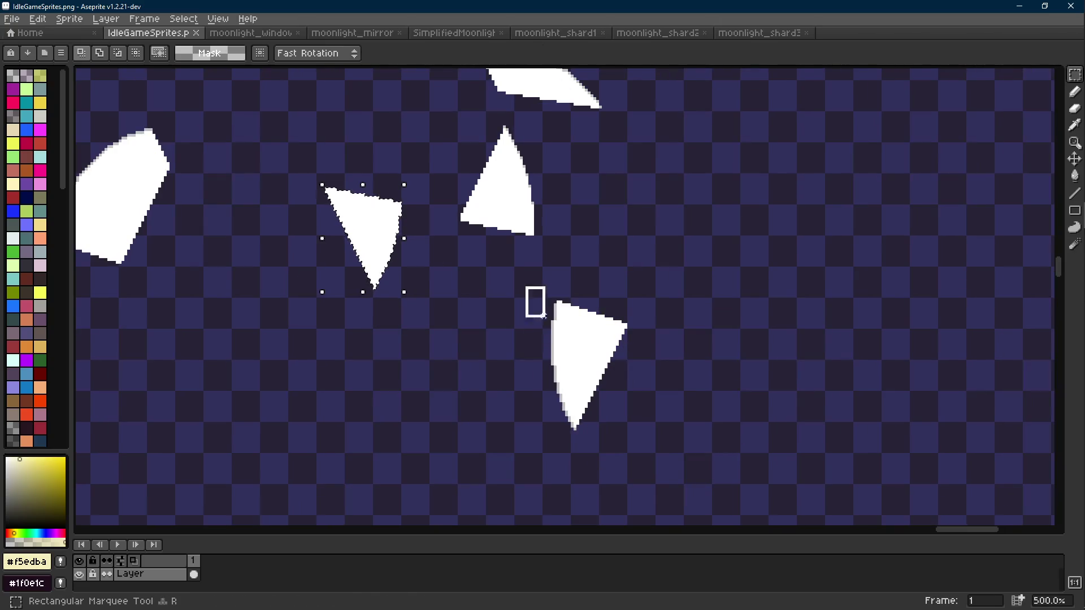
{"action": "scroll", "coordinate": [630, 436], "scroll_direction": "down", "scroll_amount": 3}
{"action": "mouse_move", "coordinate": [735, 391]}
{"action": "left_mouse_down"}
{"action": "mouse_move", "coordinate": [197, 302]}
{"action": "mouse_move", "coordinate": [187, 289]}
{"action": "left_mouse_up"}
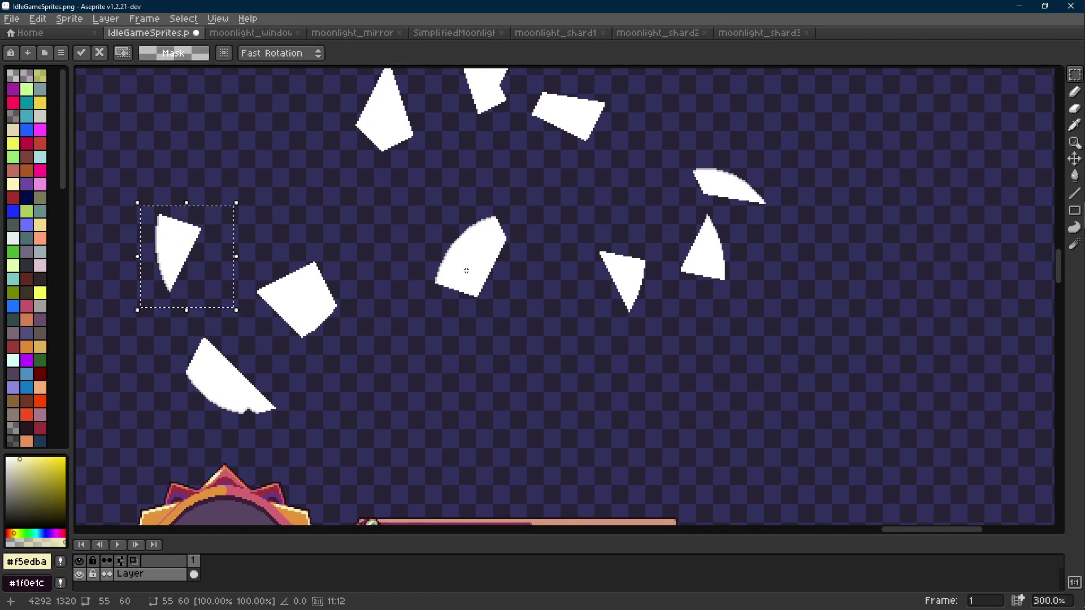
- Box-select the whole bullet-shaped centre shard
{"action": "key", "text": "w"}
{"action": "left_click", "coordinate": [480, 246]}
{"action": "scroll", "coordinate": [480, 246], "scroll_direction": "up", "scroll_amount": 2}
{"action": "key", "text": "m"}
{"action": "scroll", "coordinate": [511, 209], "scroll_direction": "up", "scroll_amount": 1}
{"action": "left_click_drag", "start_coordinate": [520, 181], "coordinate": [281, 438]}
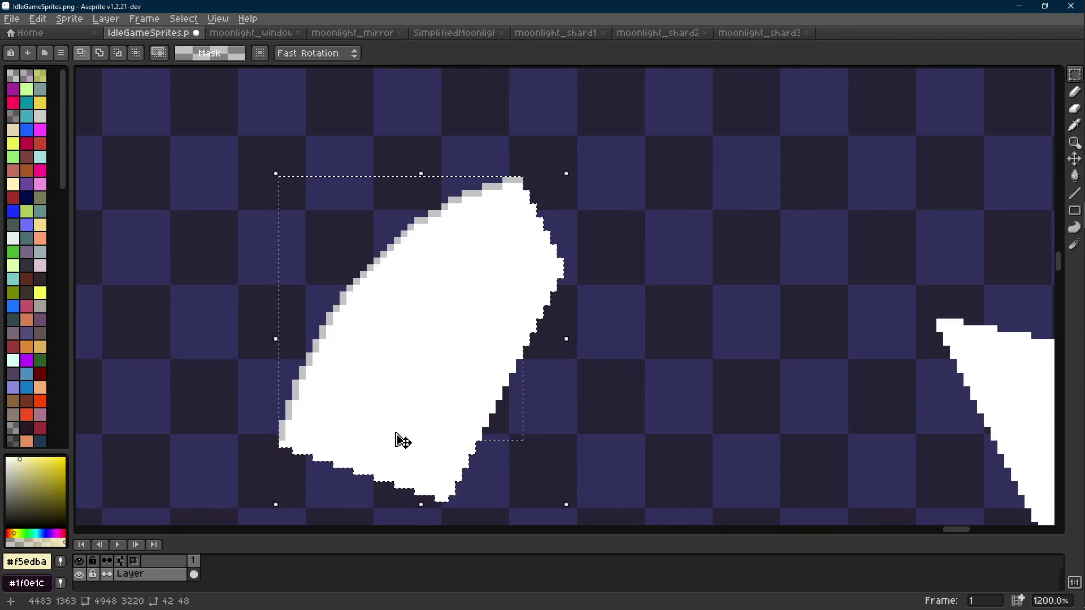
{"action": "scroll", "coordinate": [403, 442], "scroll_direction": "down", "scroll_amount": 2}
- Paste the bullet shard into a new 42x48 sprite and save it as moonlight_shard4
{"action": "key", "text": "ctrl+c"}
{"action": "key", "text": "ctrl+n"}
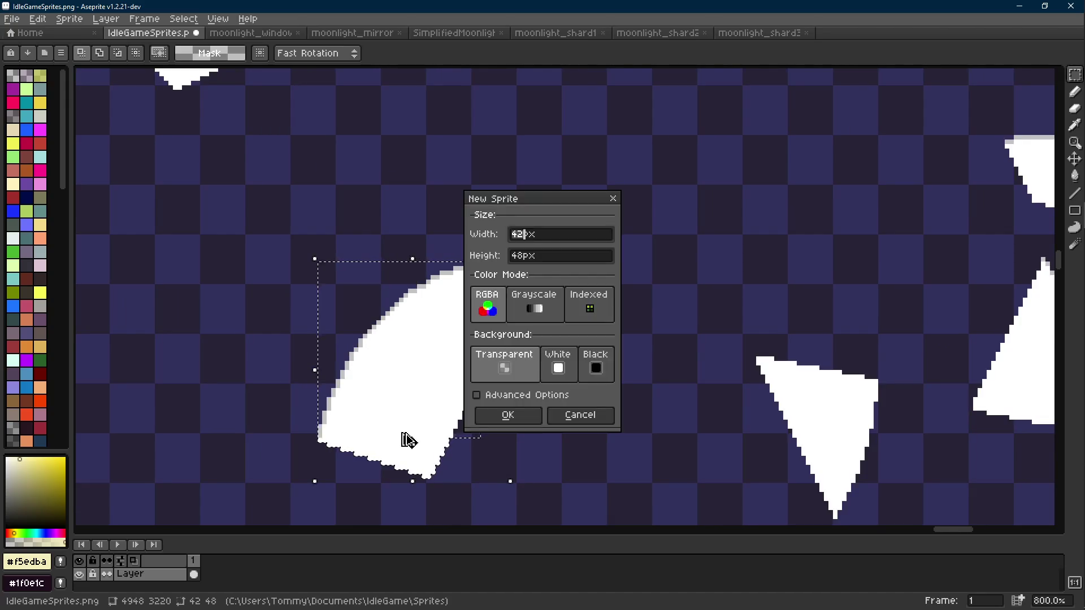
{"action": "key", "text": "Return"}
{"action": "key", "text": "ctrl+v"}
{"action": "scroll", "coordinate": [540, 387], "scroll_direction": "up", "scroll_amount": 5}
{"action": "key", "text": "ctrl+s"}
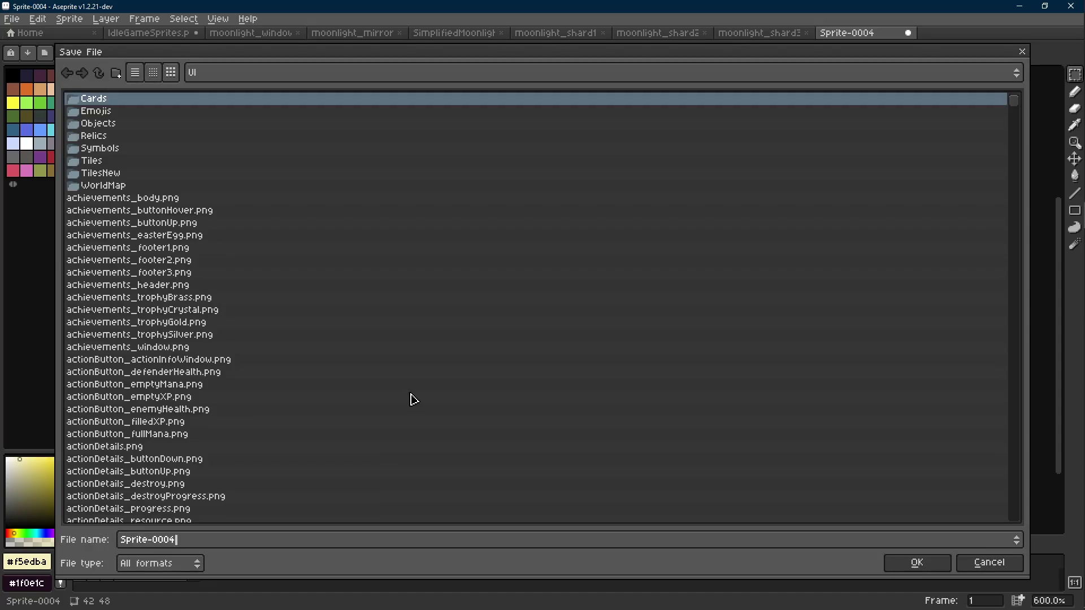
{"action": "type", "text": "onlight_sh"}
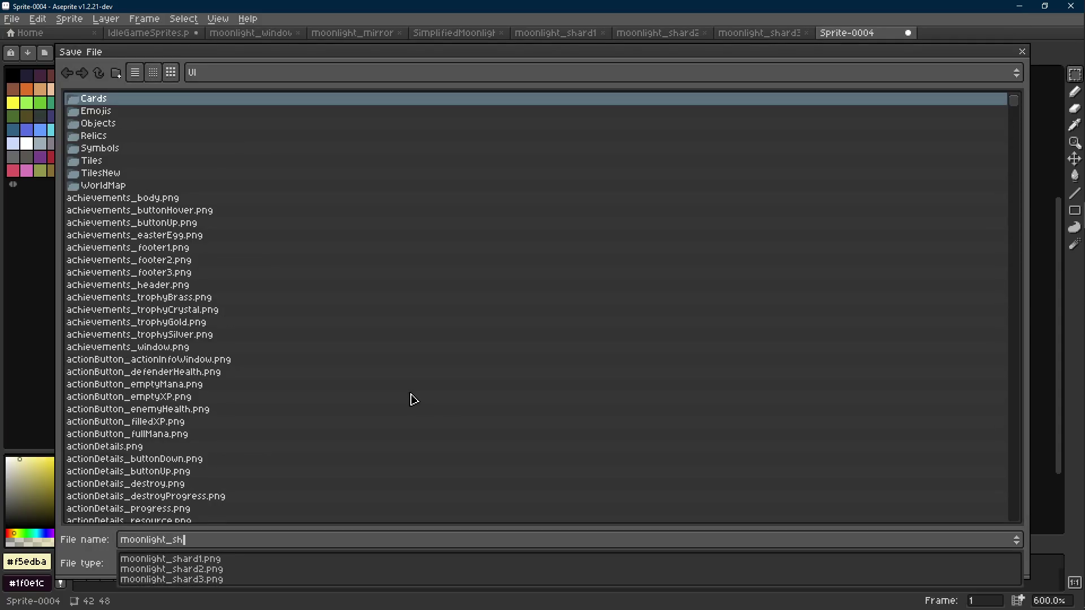
{"action": "type", "text": "4.pn"}
{"action": "key", "text": "Return"}
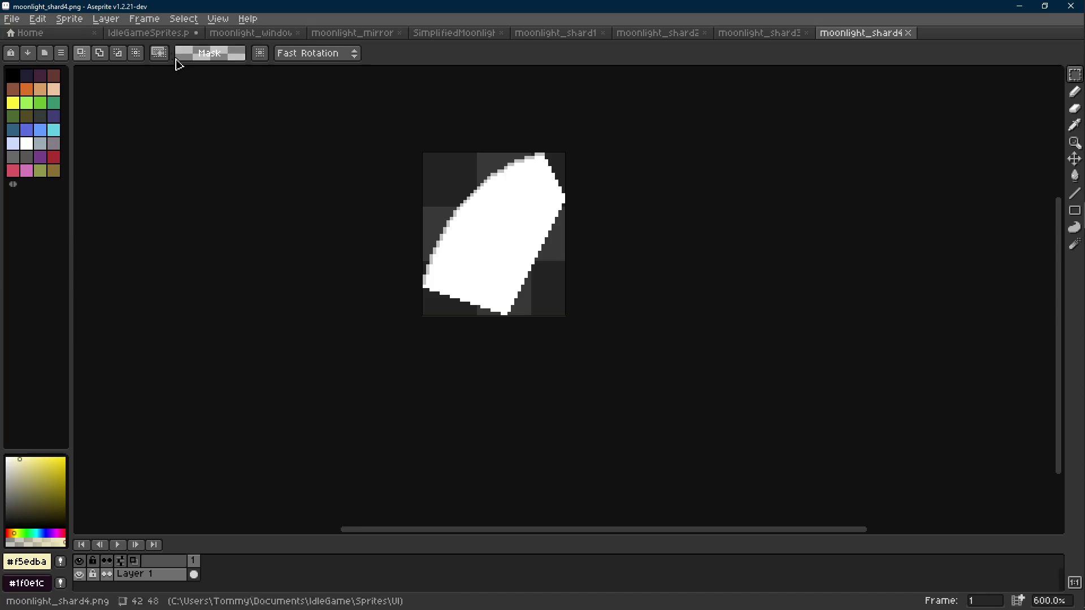
- Save the sheet, then copy the small triangle into a new sprite saved as moonlight_shard5
{"action": "left_click", "coordinate": [148, 33]}
{"action": "key", "text": "ctrl+s"}
{"action": "key", "text": "Return"}
{"action": "key", "text": "w"}
{"action": "left_click", "coordinate": [557, 362]}
{"action": "key", "text": "ctrl+c"}
{"action": "key", "text": "ctrl+n"}
{"action": "key", "text": "Return"}
{"action": "key", "text": "ctrl+v"}
{"action": "key", "text": "ctrl+s"}
{"action": "type", "text": "moon"}
{"action": "type", "text": "_sh"}
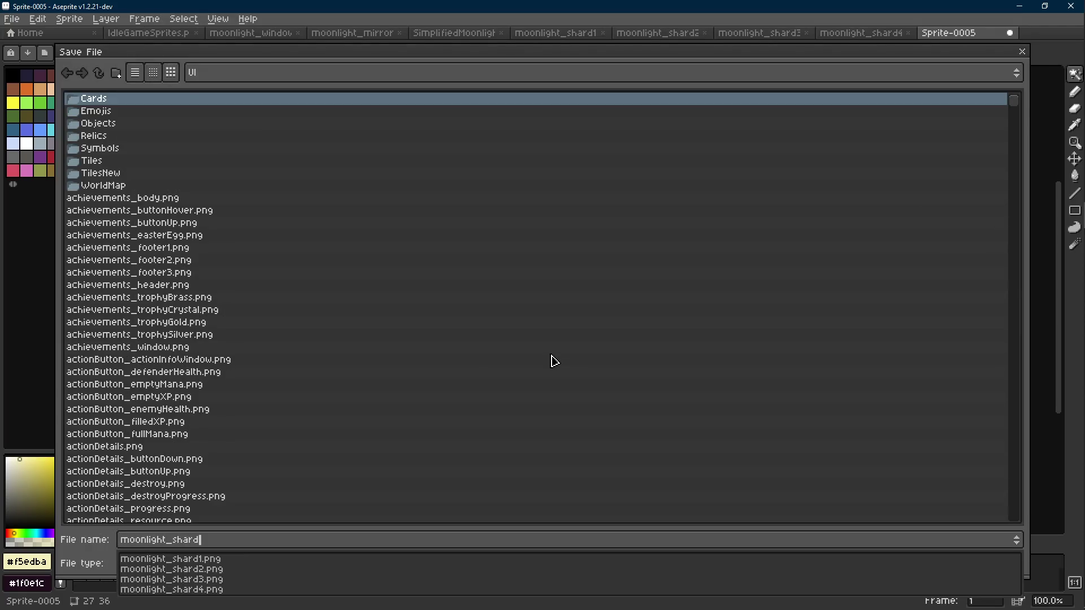
{"action": "type", "text": "5.png"}
{"action": "key", "text": "Return"}
- Move the bullet shard and small triangle down and left on the sprite sheet
{"action": "left_click", "coordinate": [148, 33]}
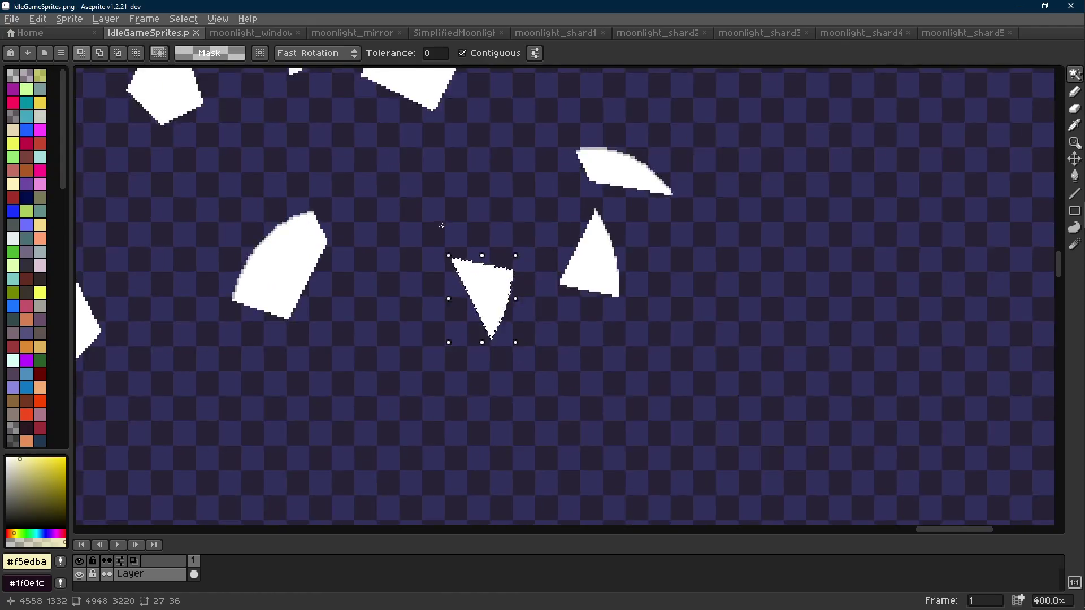
{"action": "scroll", "coordinate": [442, 226], "scroll_direction": "left", "scroll_amount": 3}
{"action": "key", "text": "m"}
{"action": "left_click_drag", "start_coordinate": [334, 140], "coordinate": [492, 327]}
{"action": "scroll", "coordinate": [492, 326], "scroll_direction": "down", "scroll_amount": 1}
{"action": "left_click_drag", "start_coordinate": [501, 284], "coordinate": [438, 395]}
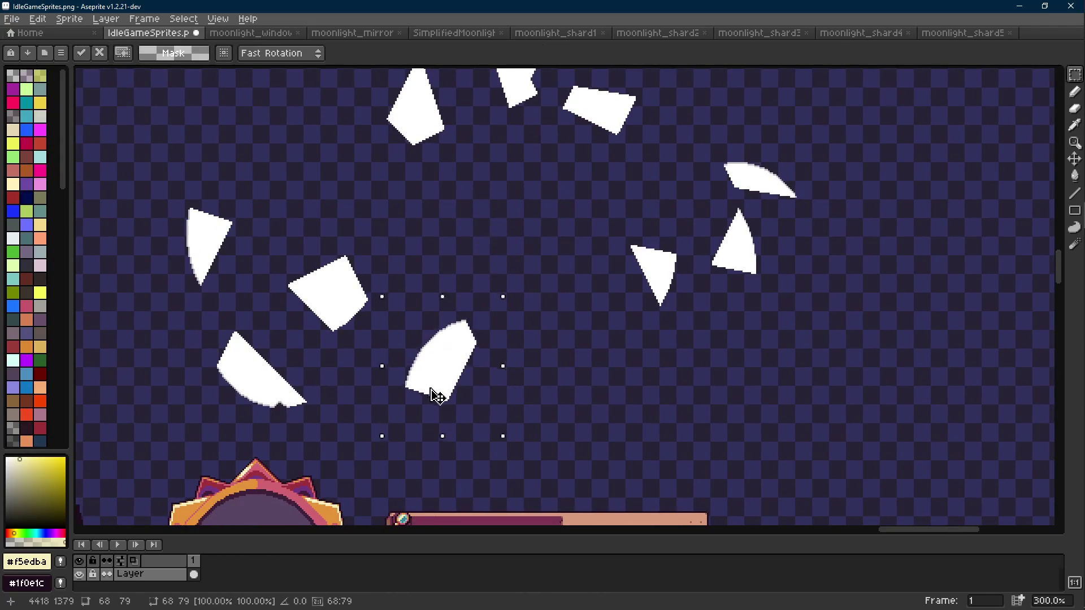
{"action": "mouse_move", "coordinate": [608, 223]}
{"action": "left_mouse_down"}
{"action": "mouse_move", "coordinate": [700, 327]}
{"action": "mouse_move", "coordinate": [537, 405]}
{"action": "left_mouse_up"}
{"action": "scroll", "coordinate": [638, 287], "scroll_direction": "up", "scroll_amount": 1}
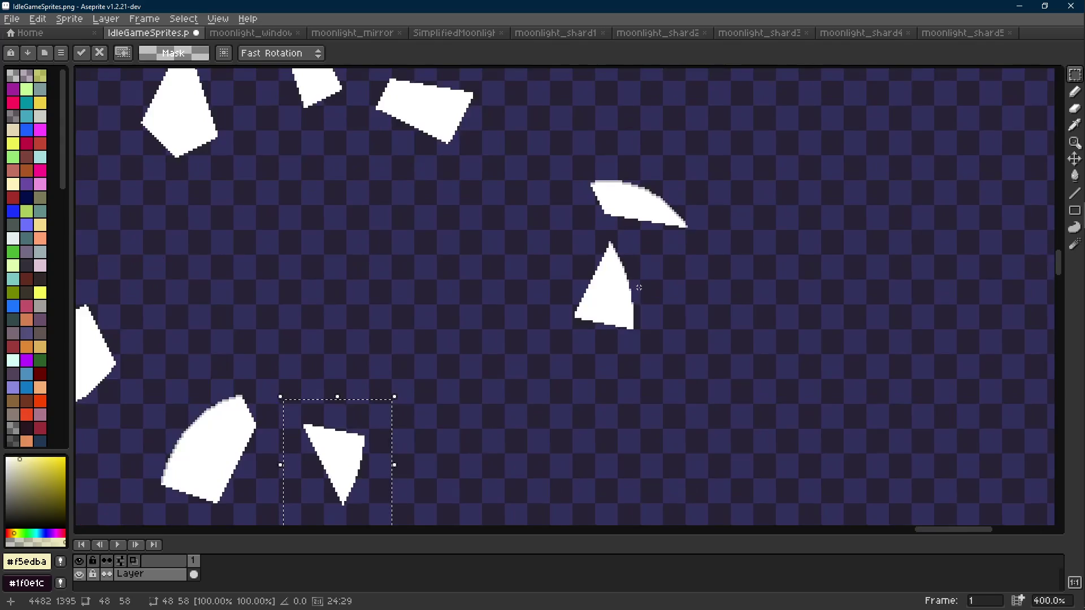
- Select the upper triangle shard, paste it as a new sprite, and save as moonlight_shard6
{"action": "key", "text": "w"}
{"action": "left_click", "coordinate": [625, 296]}
{"action": "scroll", "coordinate": [625, 296], "scroll_direction": "up", "scroll_amount": 5}
{"action": "key", "text": "m"}
{"action": "left_click_drag", "start_coordinate": [589, 146], "coordinate": [663, 361]}
{"action": "scroll", "coordinate": [552, 364], "scroll_direction": "down", "scroll_amount": 2}
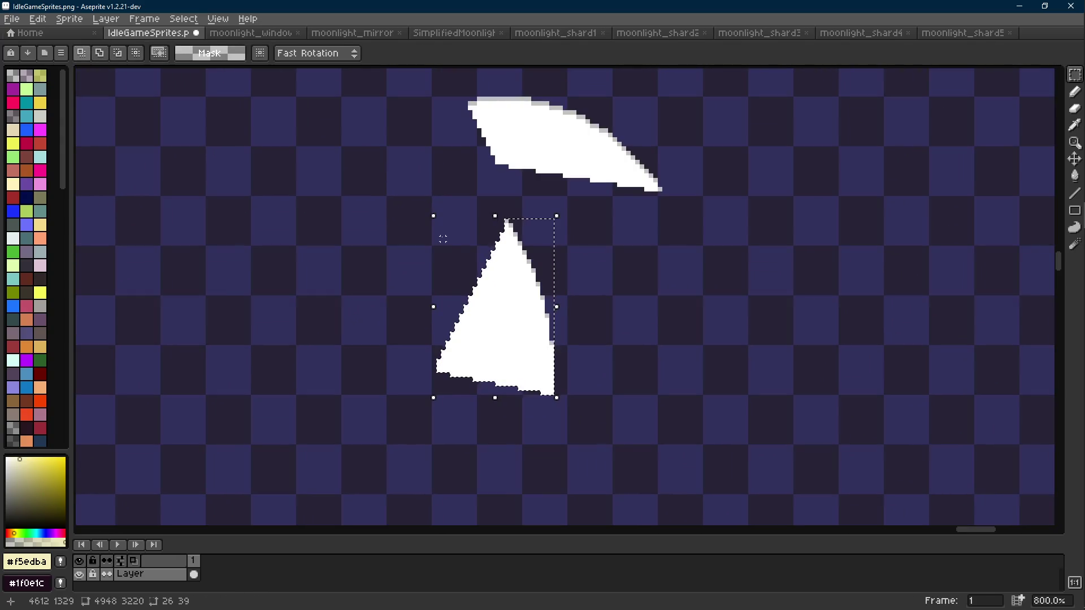
{"action": "key", "text": "ctrl+c"}
{"action": "key", "text": "ctrl+alt+v"}
{"action": "key", "text": "ctrl+s"}
{"action": "type", "text": "mo"}
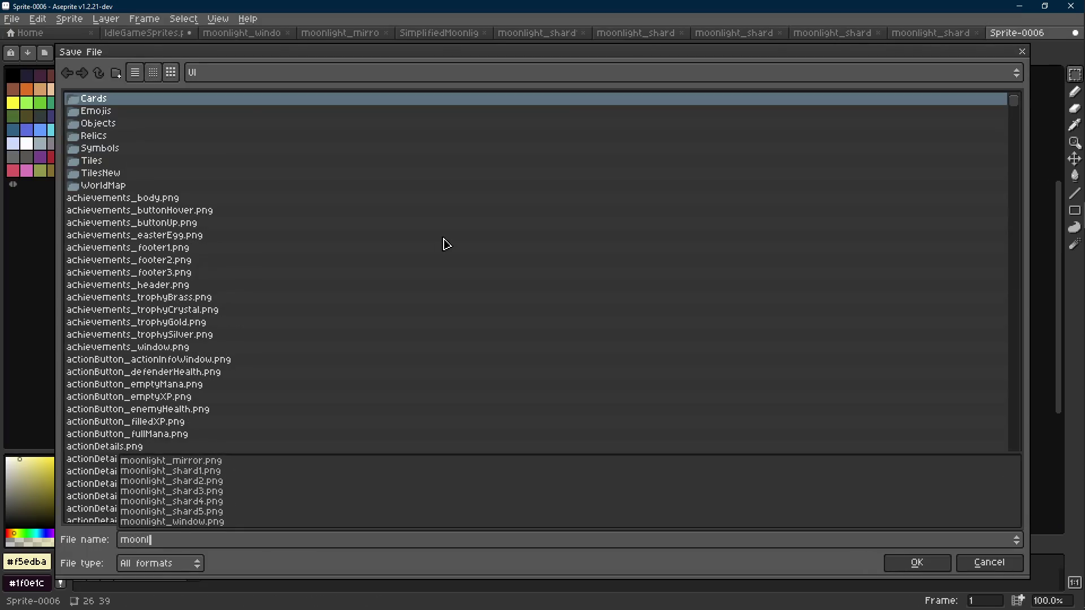
{"action": "type", "text": "shard"}
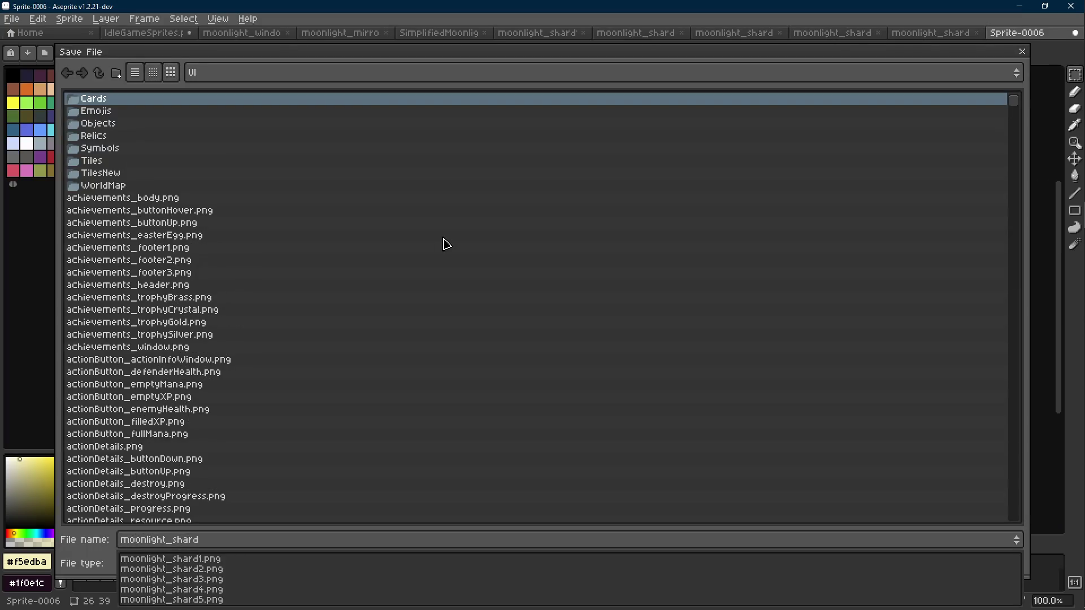
{"action": "type", "text": "6."}
{"action": "key", "text": "Return"}
- Review the saved shard sprites, close moonlight_shard4 through 6, and save the sprite sheet
{"action": "left_click", "coordinate": [563, 37]}
{"action": "left_click", "coordinate": [590, 37]}
{"action": "left_click", "coordinate": [600, 36]}
{"action": "left_click", "coordinate": [609, 36]}
{"action": "key", "text": "ctrl+w"}
{"action": "left_click", "coordinate": [603, 33]}
{"action": "left_click", "coordinate": [603, 33]}
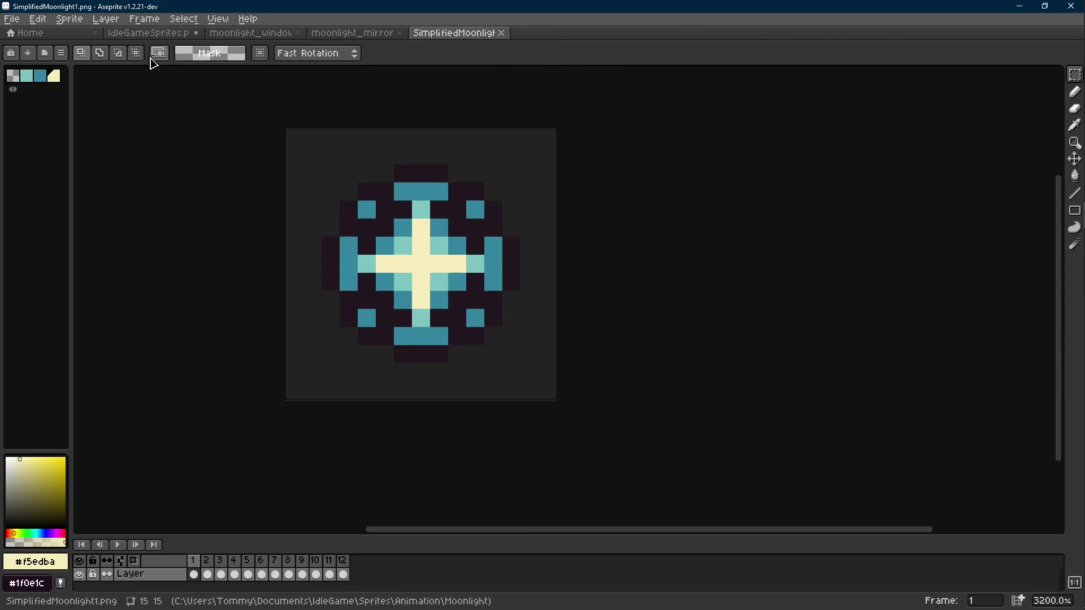
{"action": "left_click", "coordinate": [148, 33]}
{"action": "key", "text": "ctrl+s"}
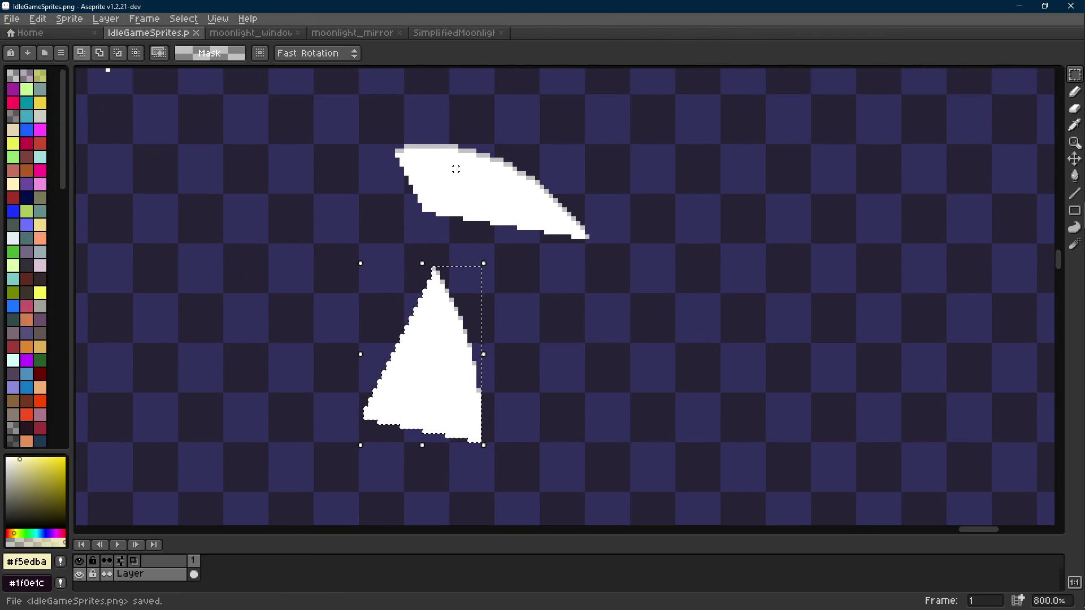
- Magic Wand select the top-left quad shard with tolerance raised to 82
{"action": "key", "text": "w"}
{"action": "left_click", "coordinate": [466, 197]}
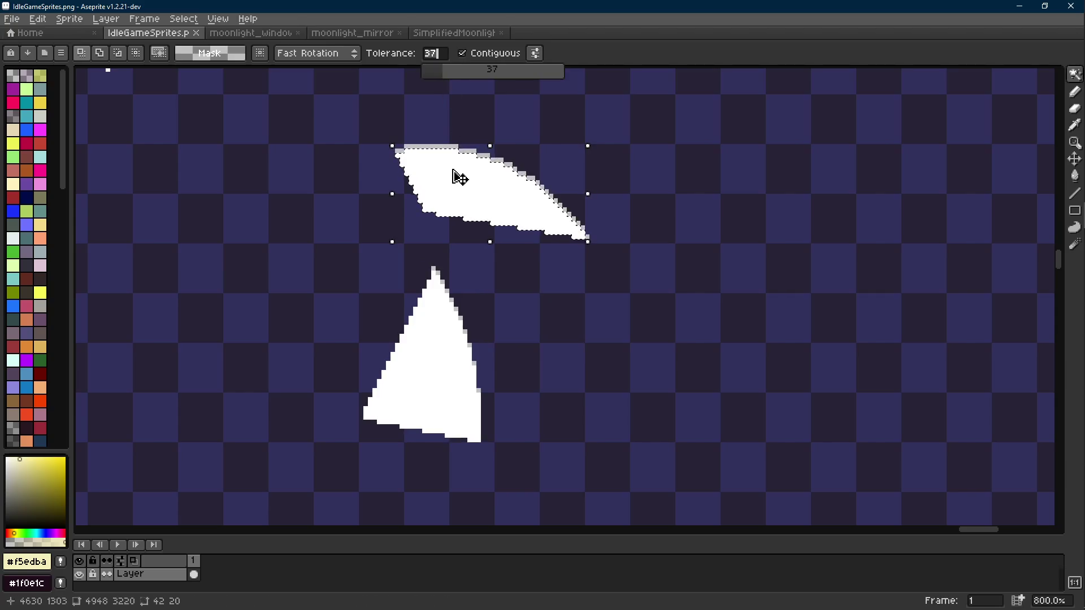
{"action": "key", "text": "ctrl+v"}
{"action": "left_click_drag", "start_coordinate": [538, 284], "coordinate": [225, 153]}
{"action": "key", "text": "Return"}
{"action": "left_click", "coordinate": [613, 354]}
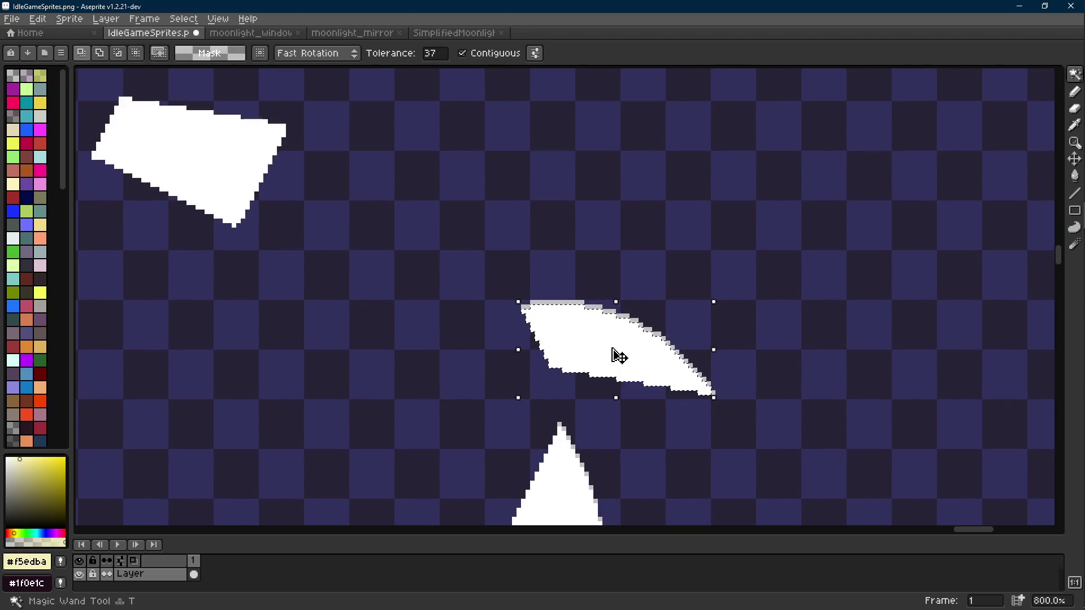
{"action": "key", "text": "ctrl+z"}
{"action": "left_click_drag", "start_coordinate": [433, 53], "coordinate": [474, 93]}
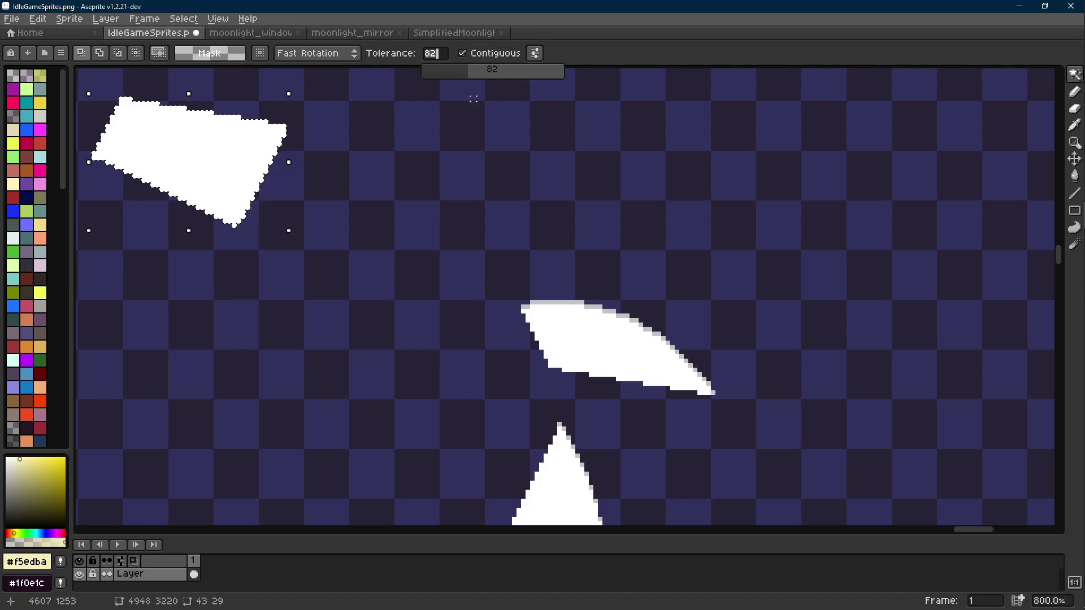
{"action": "left_click", "coordinate": [600, 329]}
- Copy the quad shard into a new sprite saved as moonlight_shard7.png
{"action": "key", "text": "ctrl+c"}
{"action": "key", "text": "ctrl+n"}
{"action": "key", "text": "Return"}
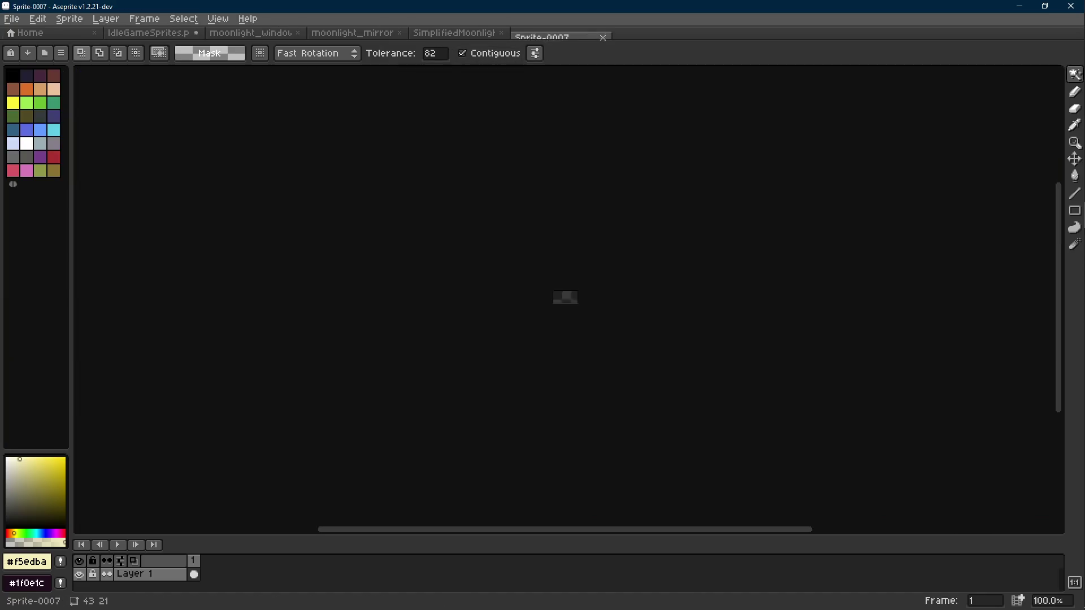
{"action": "key", "text": "ctrl+s"}
{"action": "type", "text": "moon"}
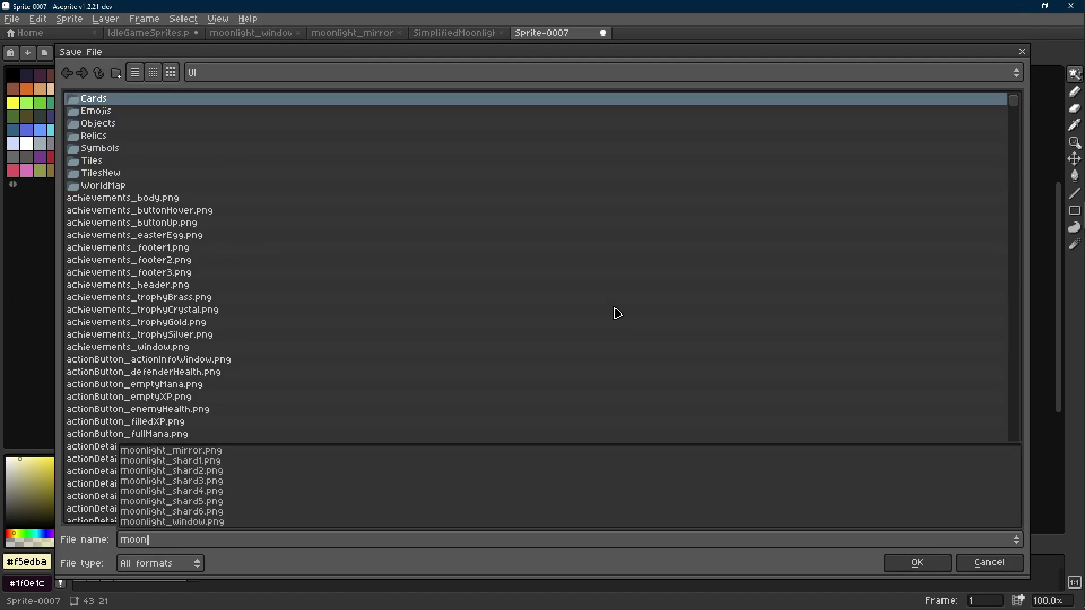
{"action": "type", "text": "light_shard"}
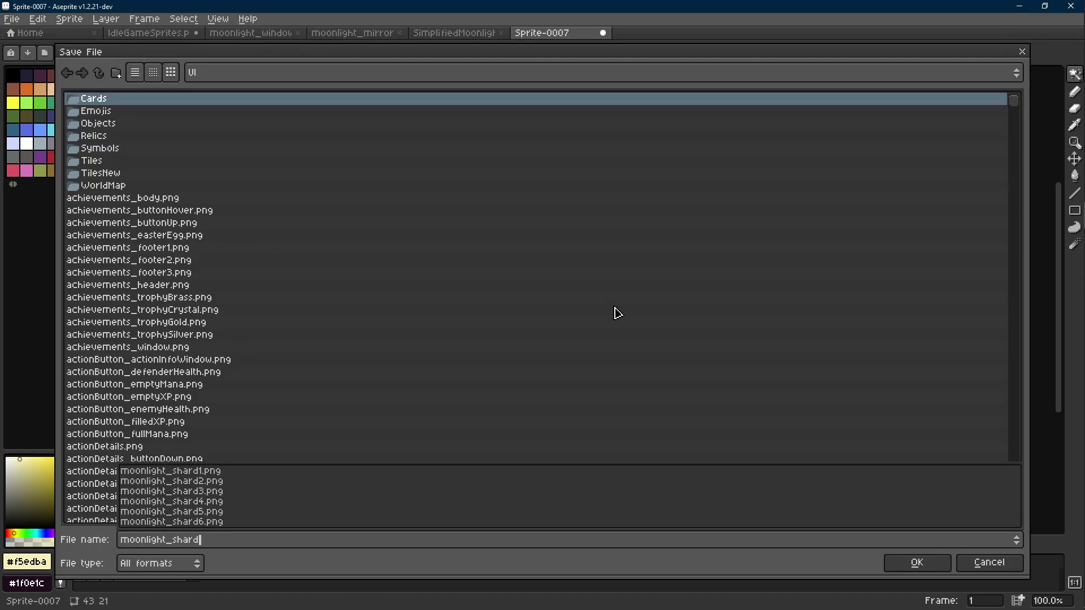
{"action": "type", "text": "7.pn"}
{"action": "key", "text": "Return"}
{"action": "key", "text": "ctrl+v"}
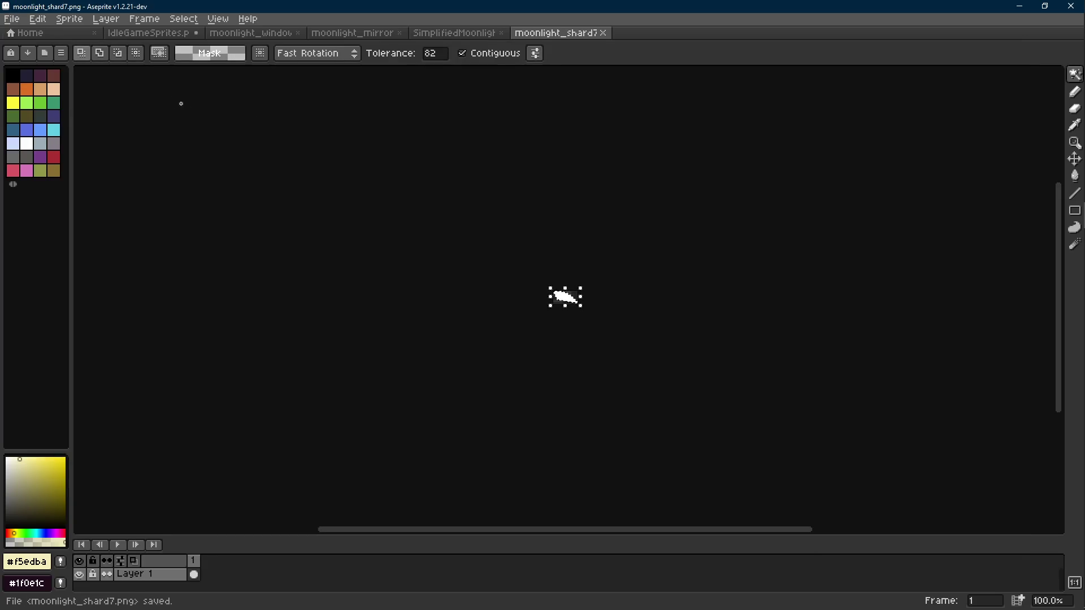
- Copy the next shard into a new sprite saved as moonlight_shard8.png
{"action": "left_click", "coordinate": [147, 33]}
{"action": "left_click", "coordinate": [528, 253]}
{"action": "key", "text": "ctrl+n"}
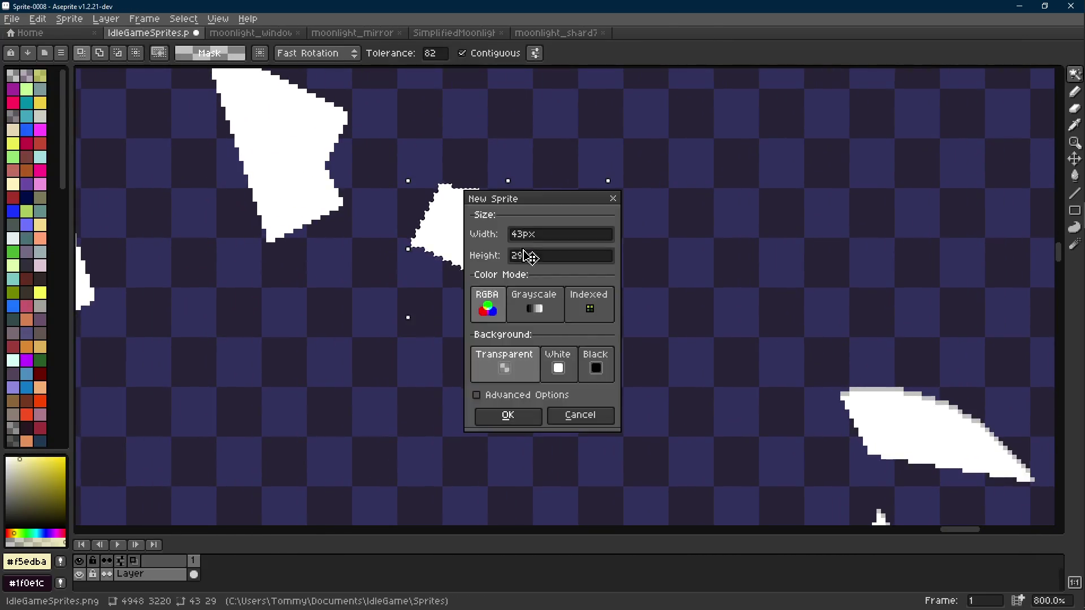
{"action": "key", "text": "Return"}
{"action": "key", "text": "ctrl+v"}
{"action": "key", "text": "ctrl+s"}
{"action": "type", "text": "moonlight"}
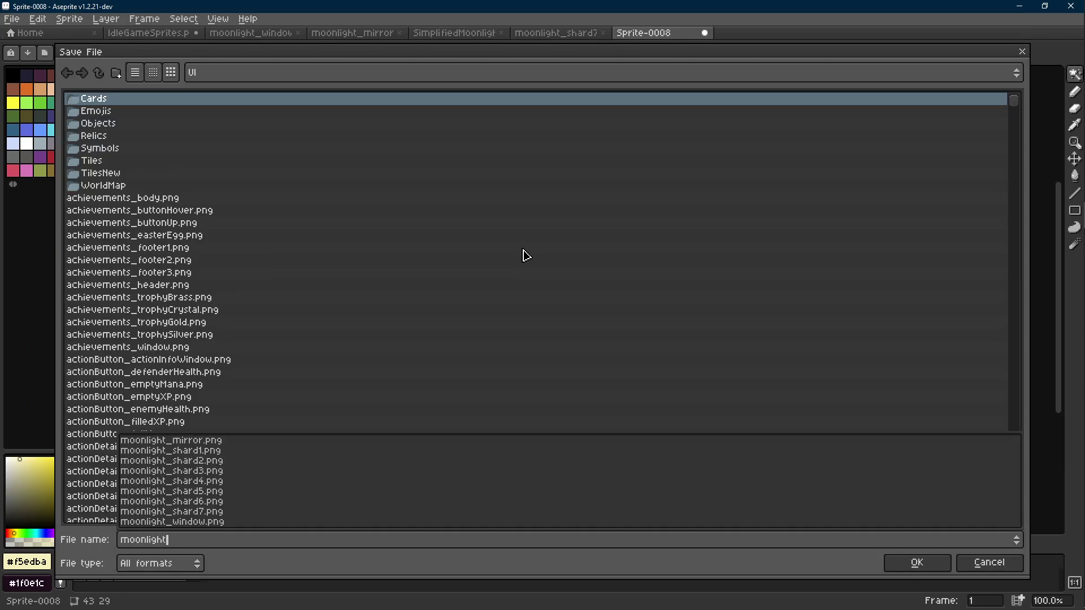
{"action": "type", "text": "_shard"}
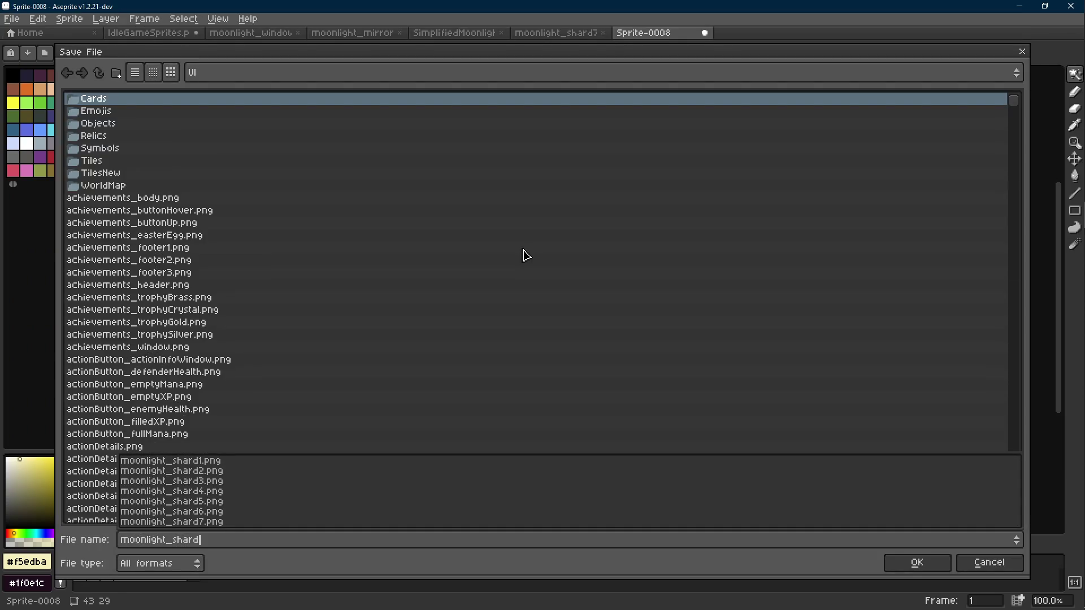
{"action": "type", "text": "8.pn"}
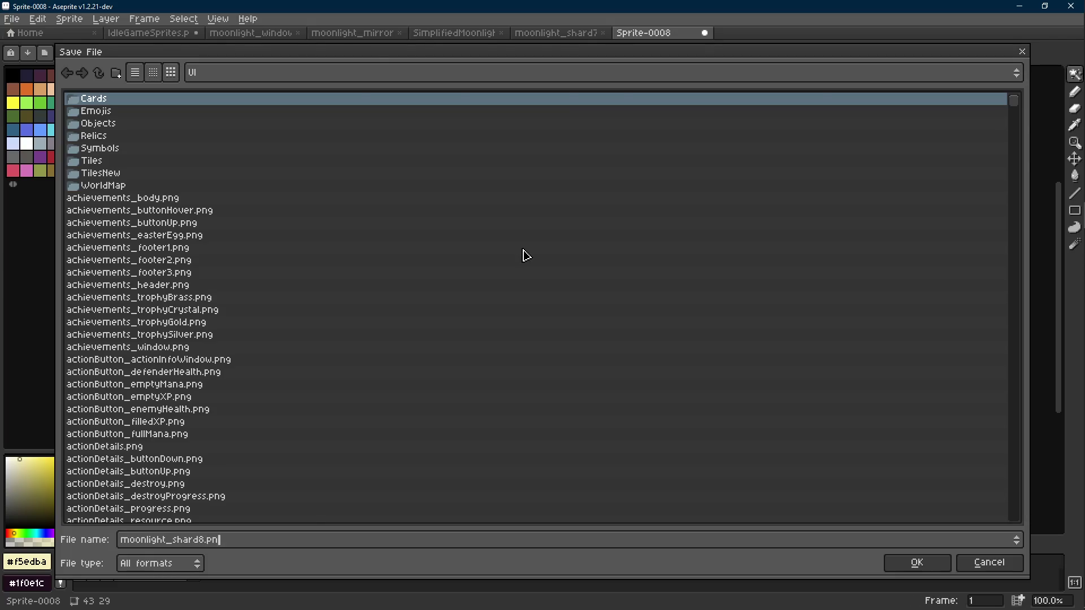
{"action": "key", "text": "Return"}
- Copy the triangle shard into a new sprite saved as moonlight_shard9.png
{"action": "left_click", "coordinate": [148, 32]}
{"action": "scroll", "coordinate": [662, 271], "scroll_direction": "down", "scroll_amount": 4}
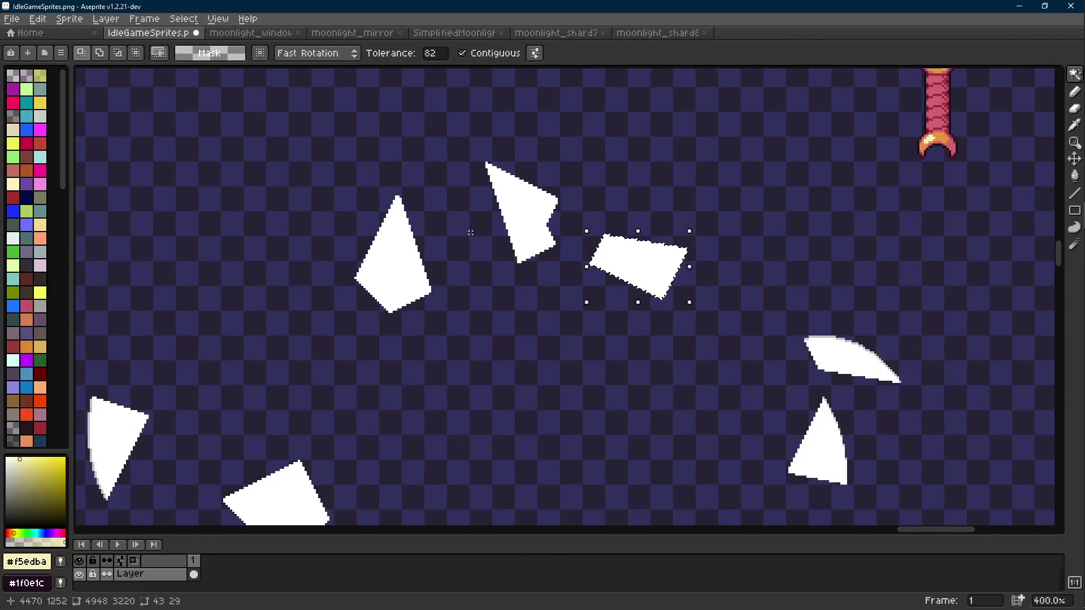
{"action": "left_click", "coordinate": [527, 237]}
{"action": "key", "text": "ctrl+c"}
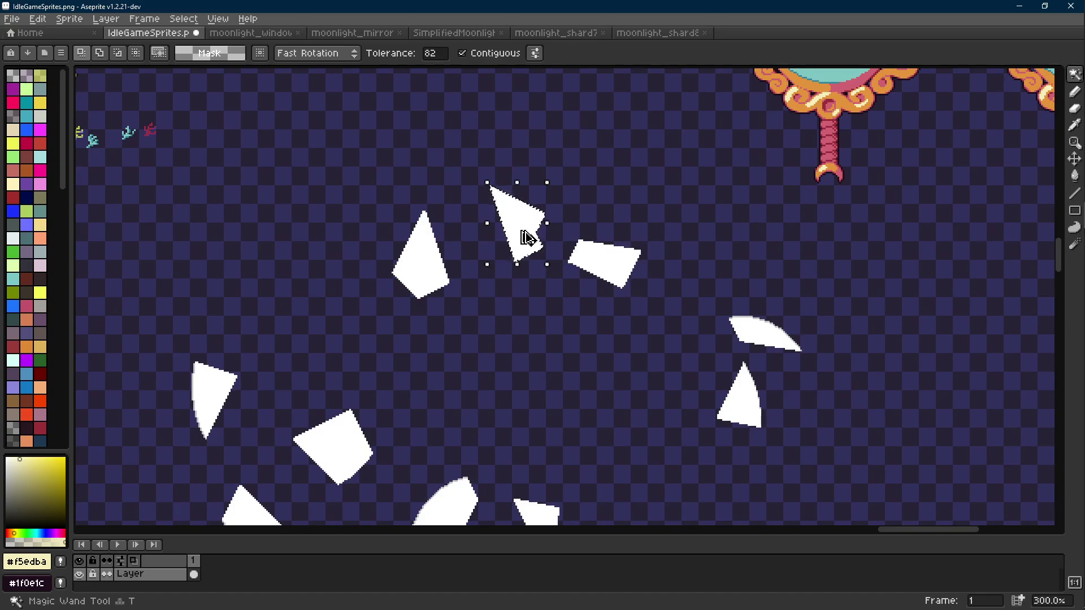
{"action": "key", "text": "ctrl+n"}
{"action": "key", "text": "Return"}
{"action": "key", "text": "ctrl+v"}
{"action": "key", "text": "ctrl+s"}
{"action": "type", "text": "moonligh"}
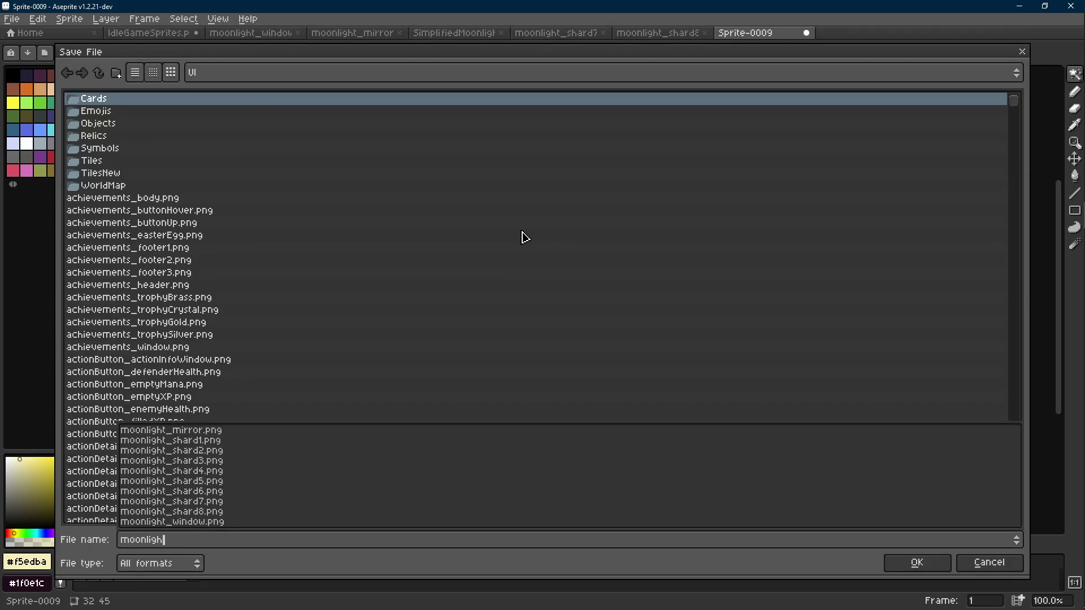
{"action": "type", "text": "t_shard9."}
{"action": "key", "text": "Return"}
- Copy the last remaining shard into a new sprite saved as moonlight_shard10.png
{"action": "left_click", "coordinate": [141, 33]}
{"action": "left_click", "coordinate": [551, 263]}
{"action": "key", "text": "ctrl+c"}
{"action": "key", "text": "ctrl+n"}
{"action": "key", "text": "Return"}
{"action": "key", "text": "ctrl+v"}
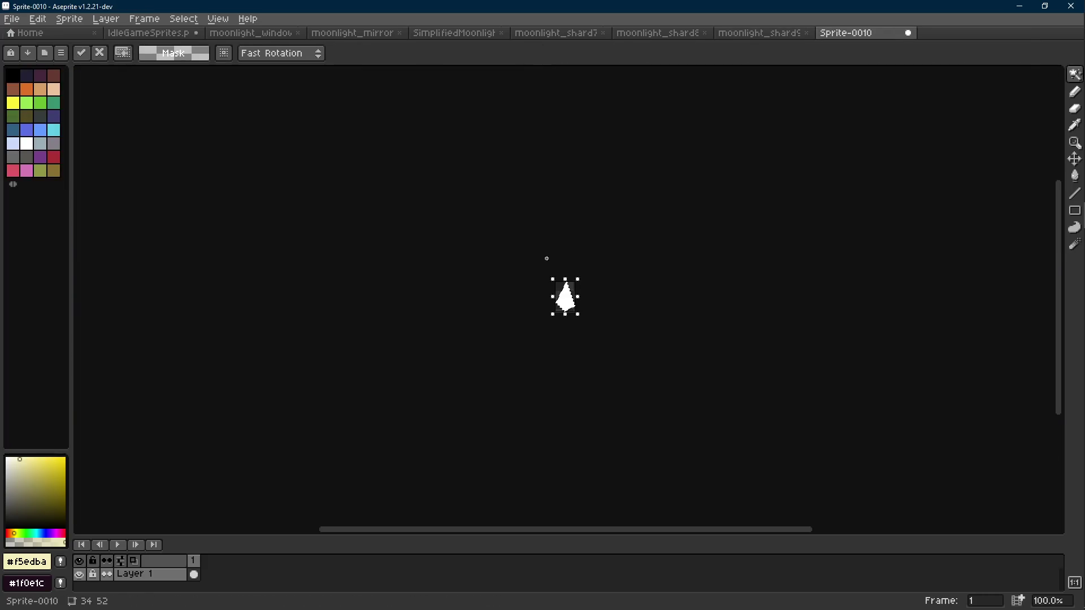
{"action": "key", "text": "ctrl+s"}
{"action": "type", "text": "moonlight_shard10.p"}
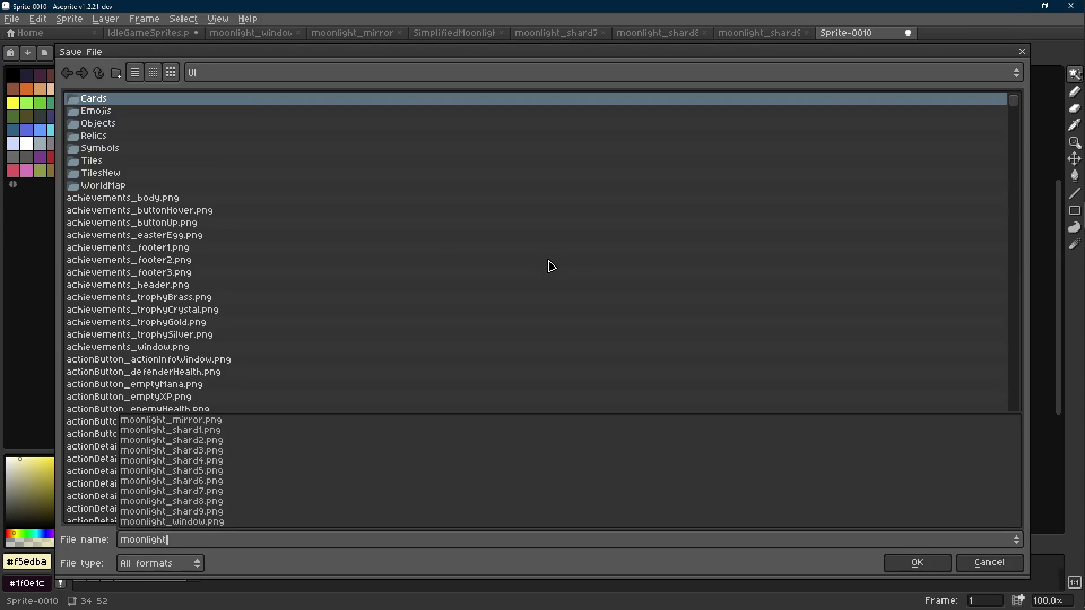
{"action": "key", "text": "Return"}
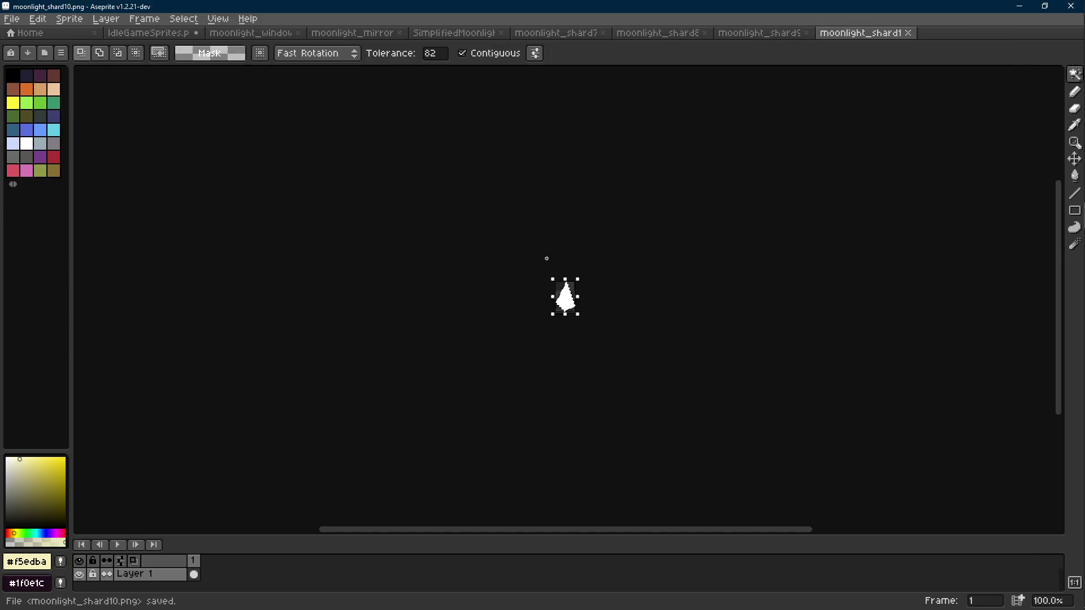
- Clear the selection on the sprite sheet and save IdleGameSprites.png
{"action": "key", "text": "ctrl+Tab"}
{"action": "key", "text": "ctrl+d"}
{"action": "scroll", "coordinate": [383, 258], "scroll_direction": "down", "scroll_amount": 2}
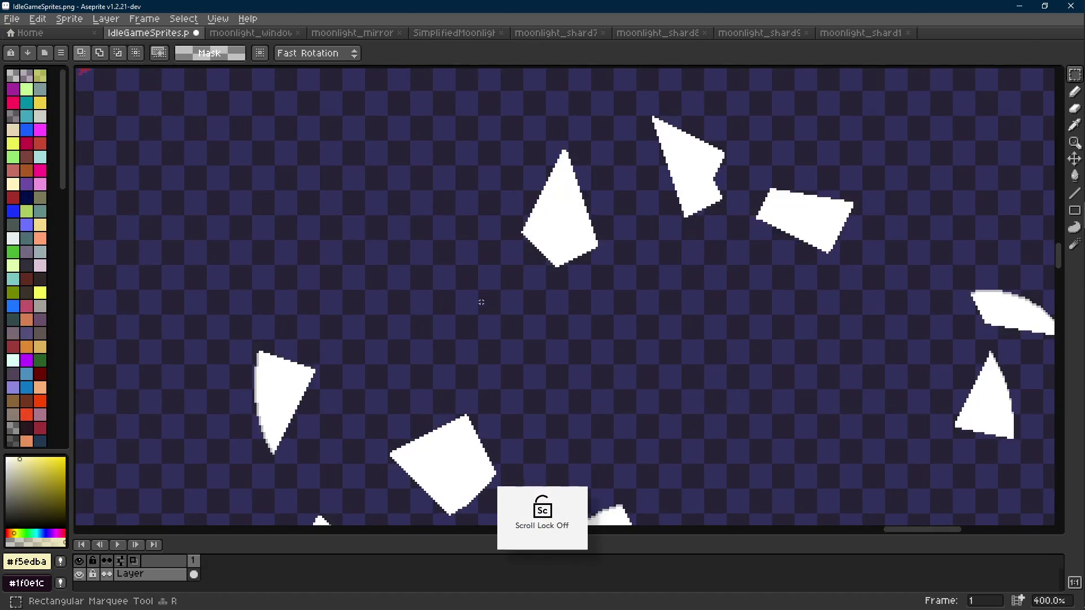
{"action": "key", "text": "ctrl+s"}
{"action": "scroll", "coordinate": [629, 294], "scroll_direction": "down", "scroll_amount": 1}
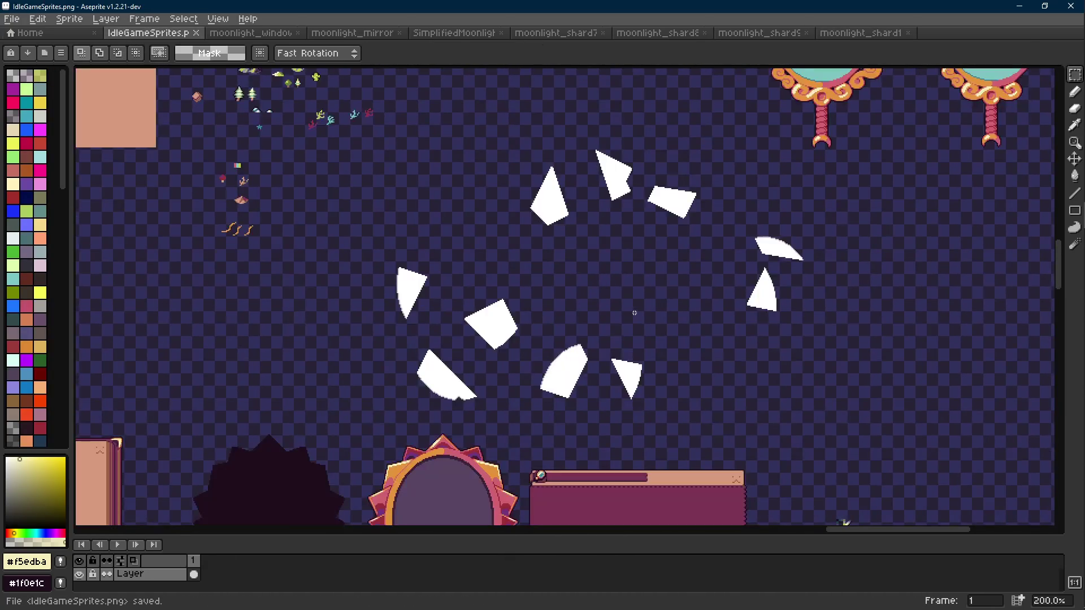
{"action": "key", "text": "alt+Tab"}
- Filter FileSystem by '_shard' and save the MirrorShard scene as res://Scenes/MirrorShard.tscn
{"action": "left_click", "coordinate": [61, 451]}
{"action": "type", "text": "_shard"}
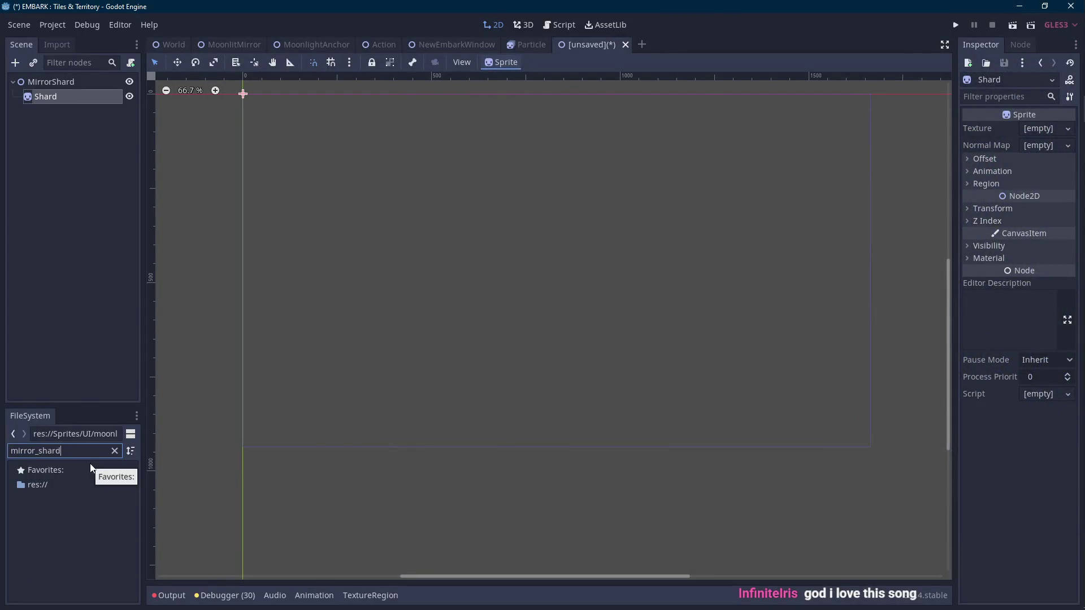
{"action": "left_click_drag", "start_coordinate": [465, 365], "coordinate": [530, 424]}
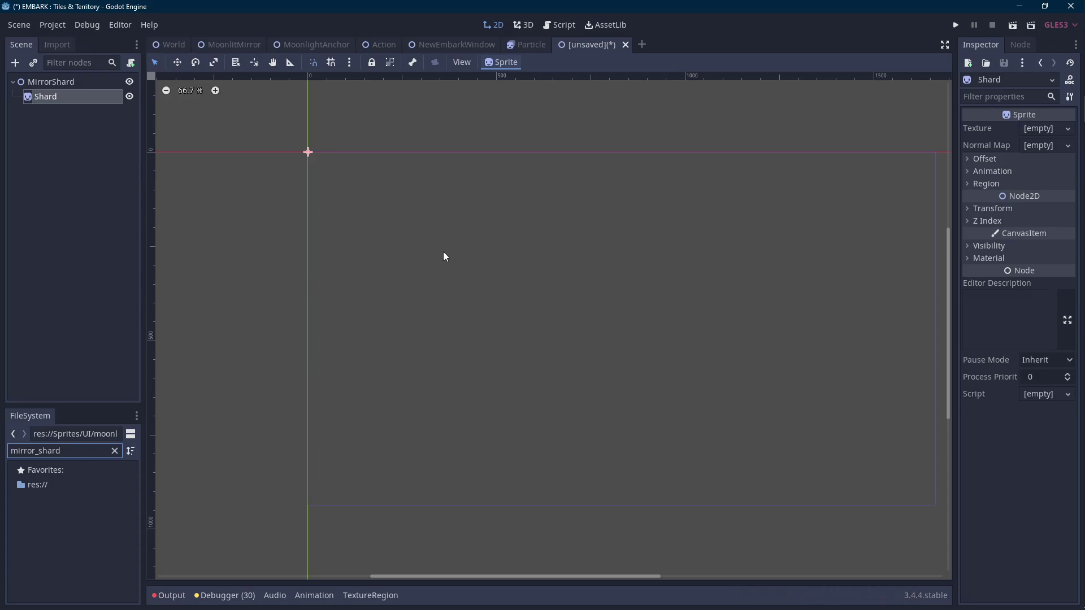
{"action": "left_click", "coordinate": [85, 82]}
{"action": "key", "text": "ctrl+s"}
{"action": "double_click", "coordinate": [385, 151]}
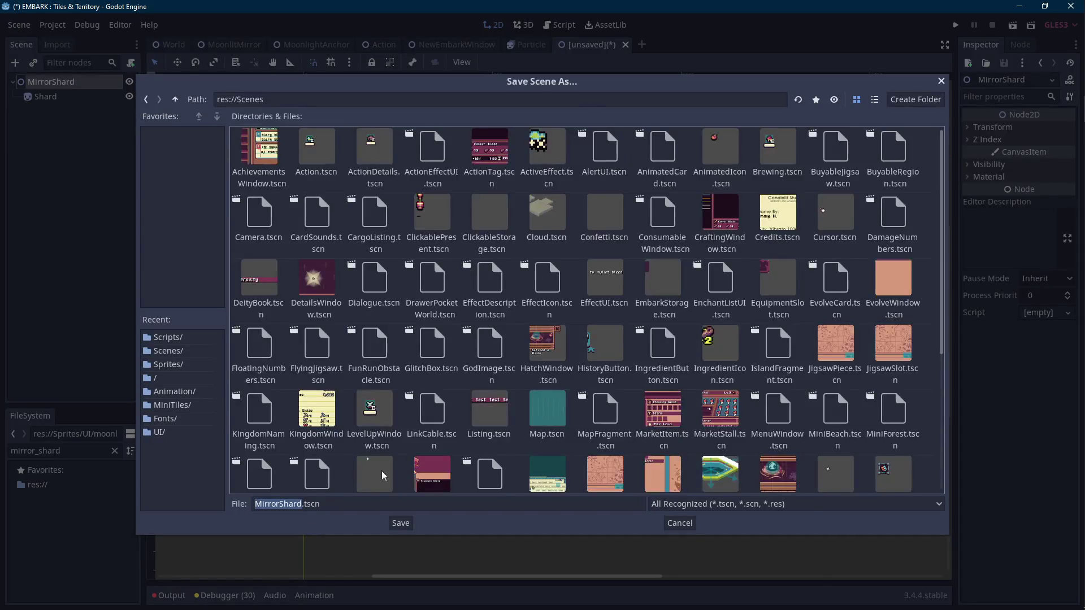
{"action": "left_click", "coordinate": [400, 523]}
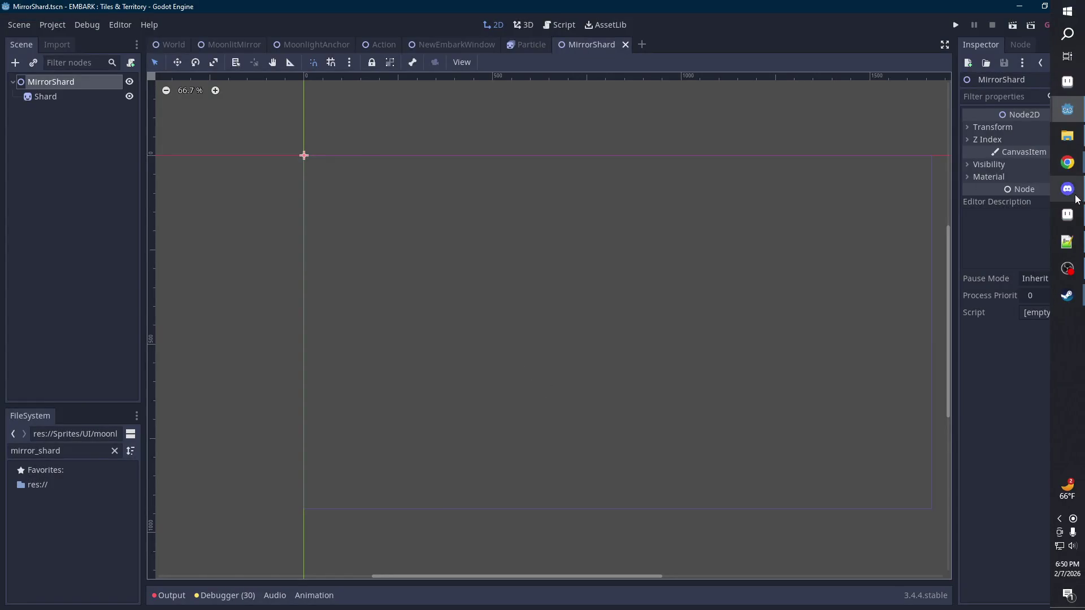
- Assign moonlight_shard10.png as the Shard sprite's texture and center the view on it
{"action": "left_click", "coordinate": [1079, 214]}
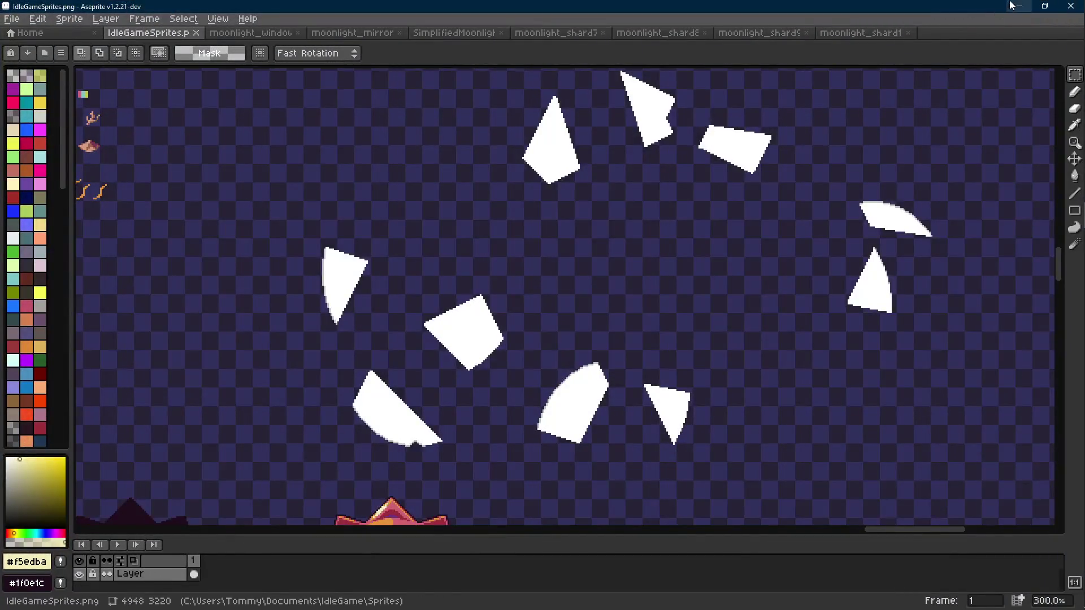
{"action": "left_click", "coordinate": [1019, 6]}
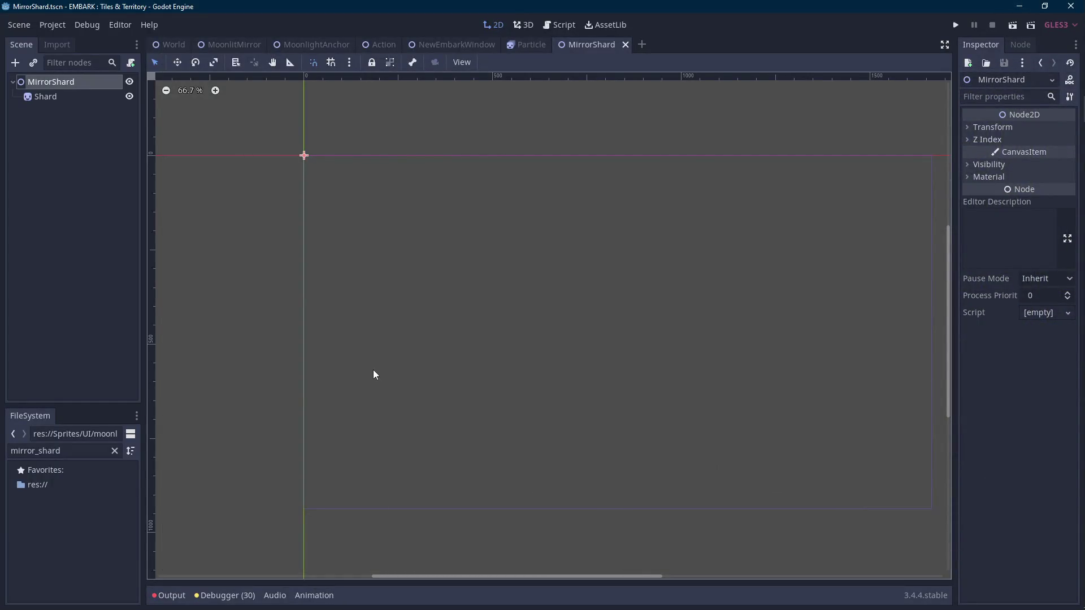
{"action": "double_click", "coordinate": [85, 451]}
{"action": "type", "text": "moonlight_shard"}
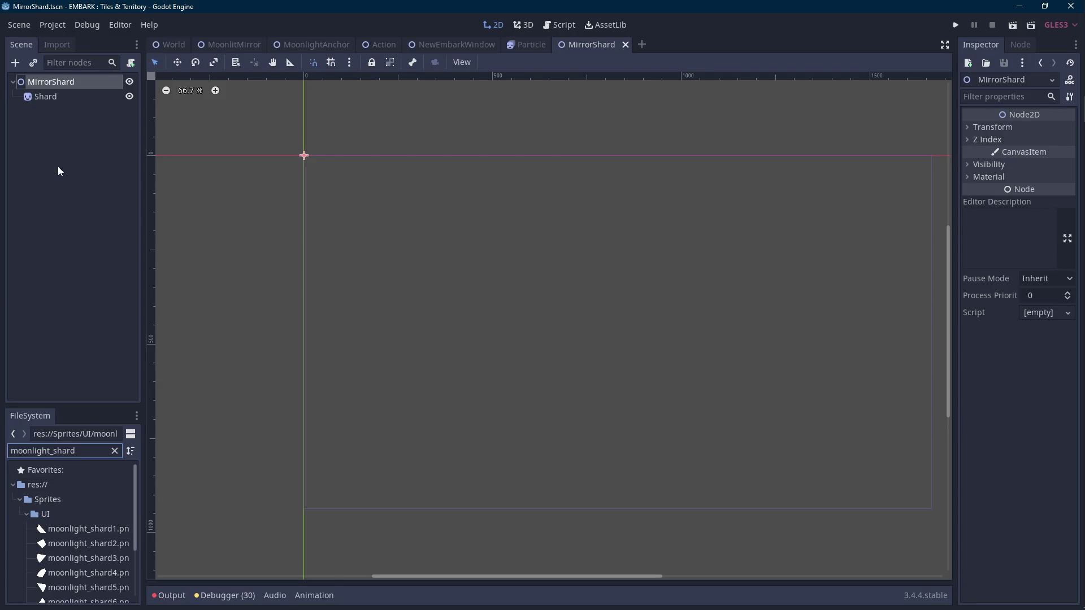
{"action": "left_click", "coordinate": [65, 97]}
{"action": "scroll", "coordinate": [103, 528], "scroll_direction": "down", "scroll_amount": 3}
{"action": "mouse_move", "coordinate": [85, 586]}
{"action": "left_mouse_down"}
{"action": "mouse_move", "coordinate": [994, 138]}
{"action": "mouse_move", "coordinate": [1046, 138]}
{"action": "left_mouse_up"}
{"action": "scroll", "coordinate": [323, 150], "scroll_direction": "up", "scroll_amount": 3}
{"action": "scroll", "coordinate": [323, 150], "scroll_direction": "up", "scroll_amount": 10}
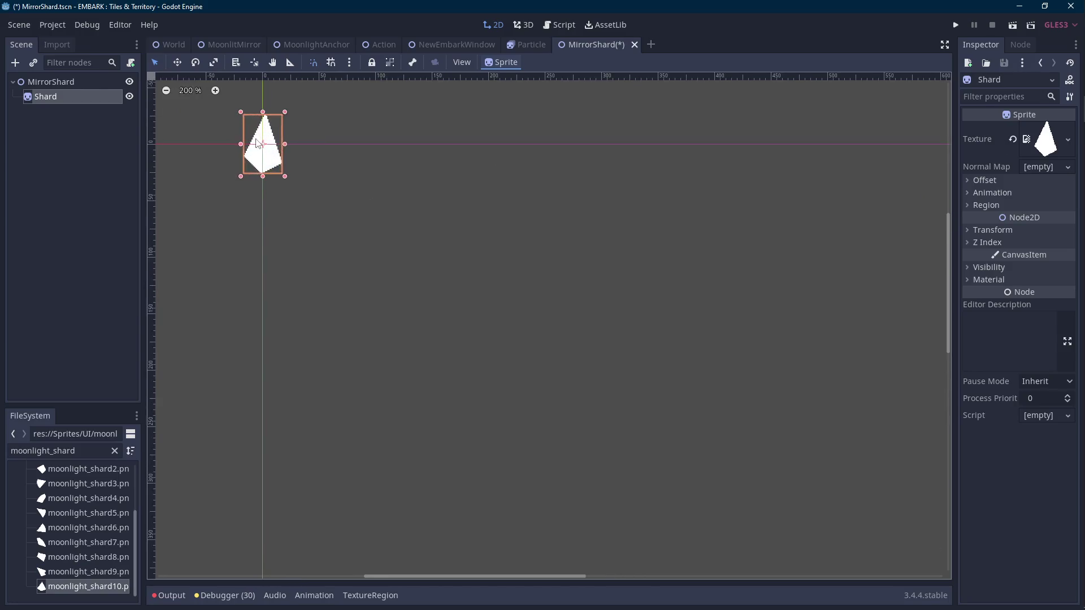
{"action": "key", "text": "f"}
{"action": "key", "text": "Scroll_Lock"}
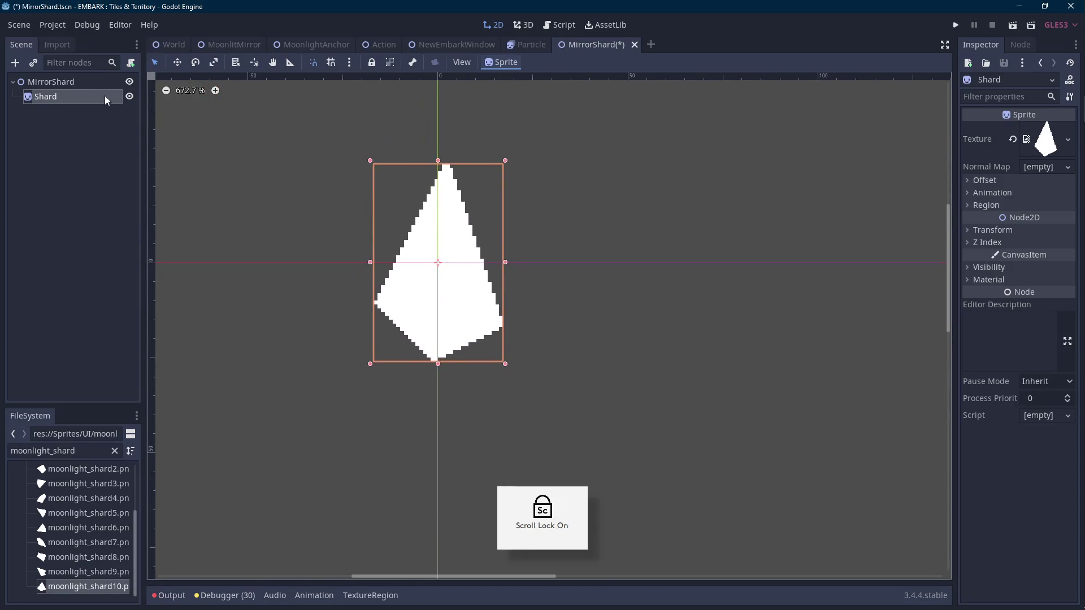
- Duplicate Shard as a child sprite named Shadow and nudge it slightly upward
{"action": "key", "text": "ctrl+d"}
{"action": "left_click_drag", "start_coordinate": [67, 115], "coordinate": [75, 100]}
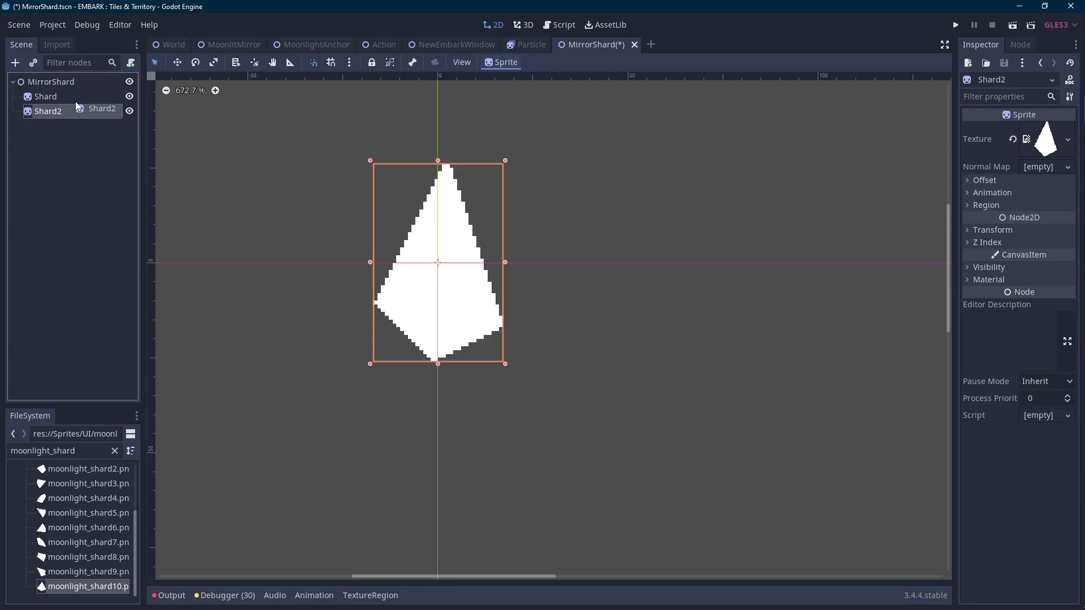
{"action": "double_click", "coordinate": [83, 112]}
{"action": "type", "text": "Shadow"}
{"action": "key", "text": "Return"}
{"action": "key", "text": "Scroll_Lock"}
{"action": "key", "text": "Down"}
{"action": "key", "text": "Down"}
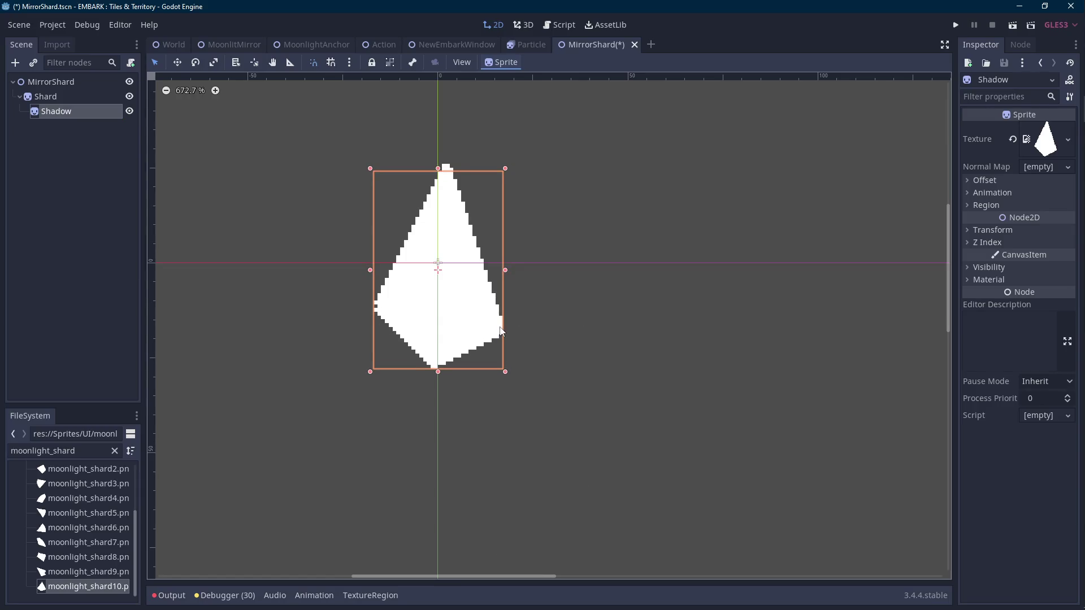
{"action": "key", "text": "Up"}
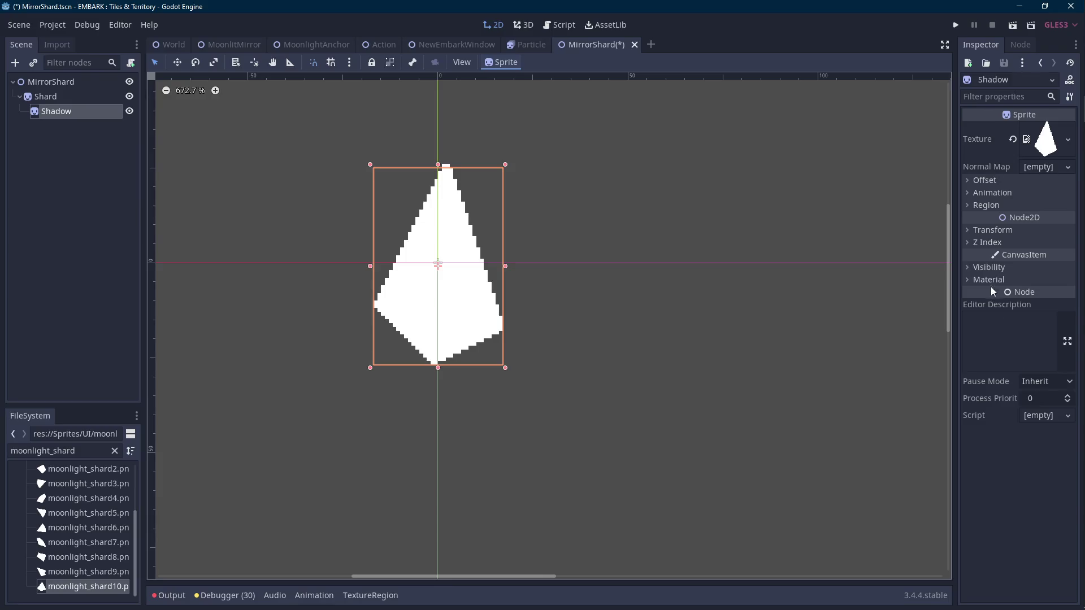
- Sample the dark silhouette colour in Aseprite to get its hex value for the Shadow tint
{"action": "left_click", "coordinate": [989, 267]}
{"action": "left_click", "coordinate": [1048, 298]}
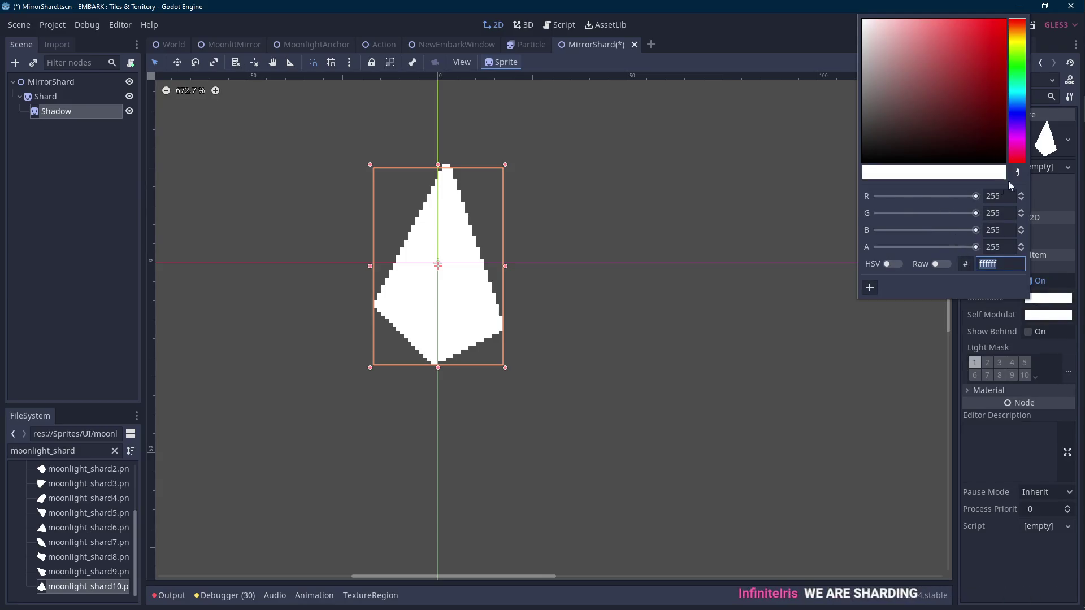
{"action": "key", "text": "Scroll_Lock"}
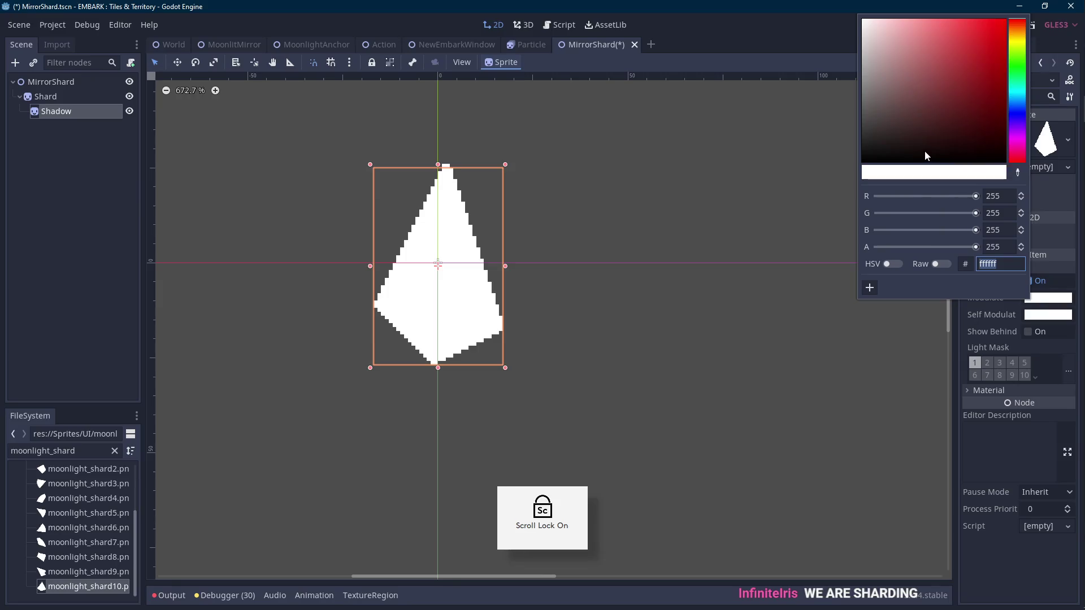
{"action": "left_click", "coordinate": [719, 163]}
{"action": "left_click", "coordinate": [522, 43]}
{"action": "scroll", "coordinate": [505, 330], "scroll_direction": "up", "scroll_amount": 6}
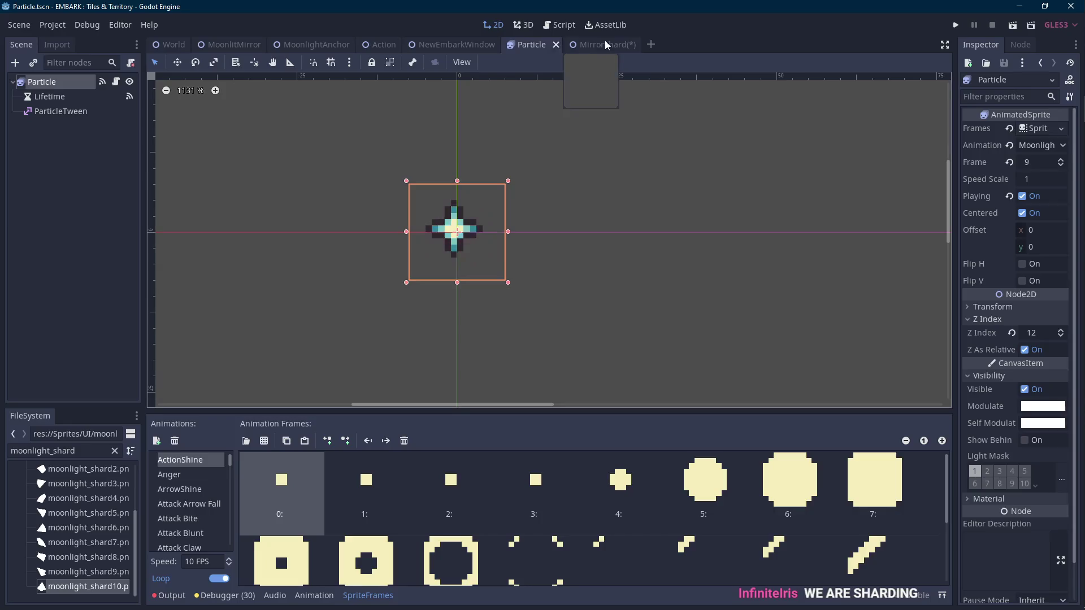
{"action": "left_click", "coordinate": [605, 45]}
{"action": "left_click", "coordinate": [1076, 243]}
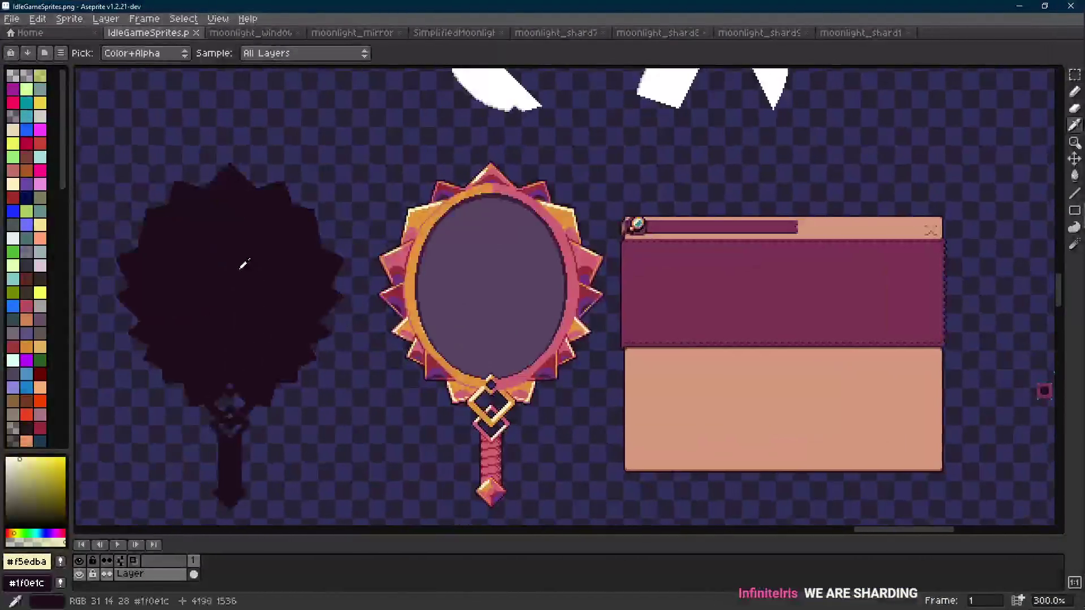
{"action": "left_click", "coordinate": [242, 262], "text": "alt"}
{"action": "left_click", "coordinate": [27, 561]}
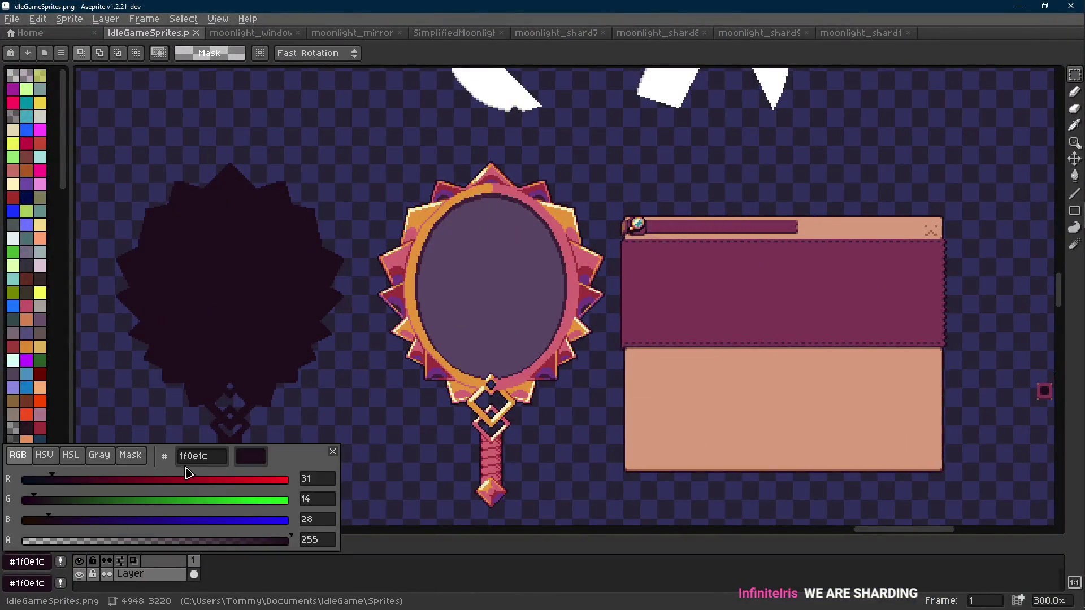
{"action": "key", "text": "alt+Tab"}
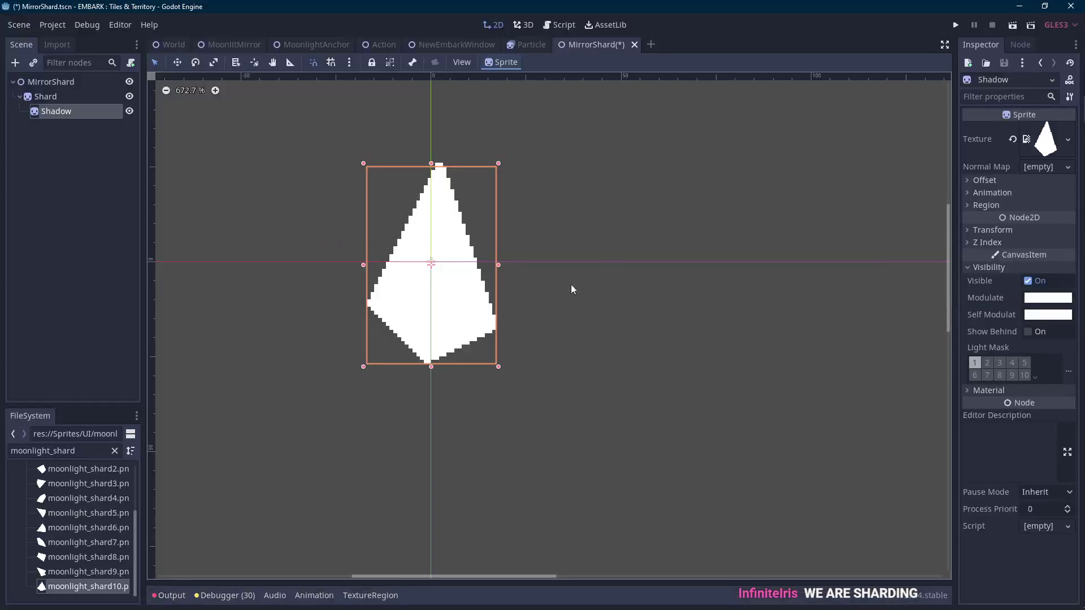
- Set Shadow's Modulate to 1f0e1c, enable Show Behind Parent, and save the scene
{"action": "left_click", "coordinate": [1036, 298]}
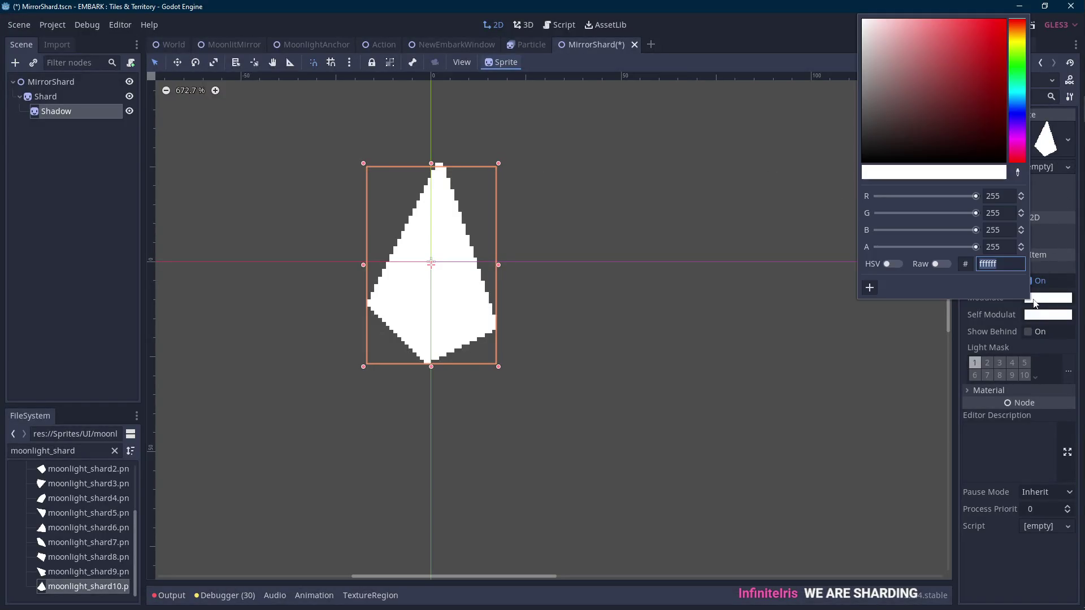
{"action": "double_click", "coordinate": [1001, 263]}
{"action": "type", "text": "1f0e1c"}
{"action": "key", "text": "Return"}
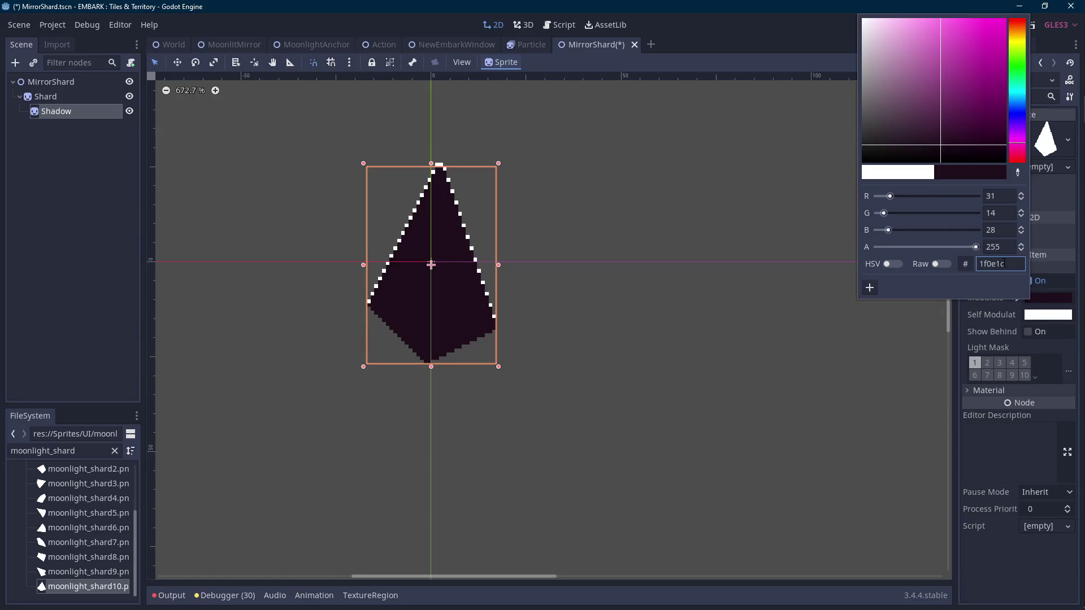
{"action": "left_click", "coordinate": [965, 325]}
{"action": "left_click", "coordinate": [1028, 332]}
{"action": "key", "text": "ctrl+s"}
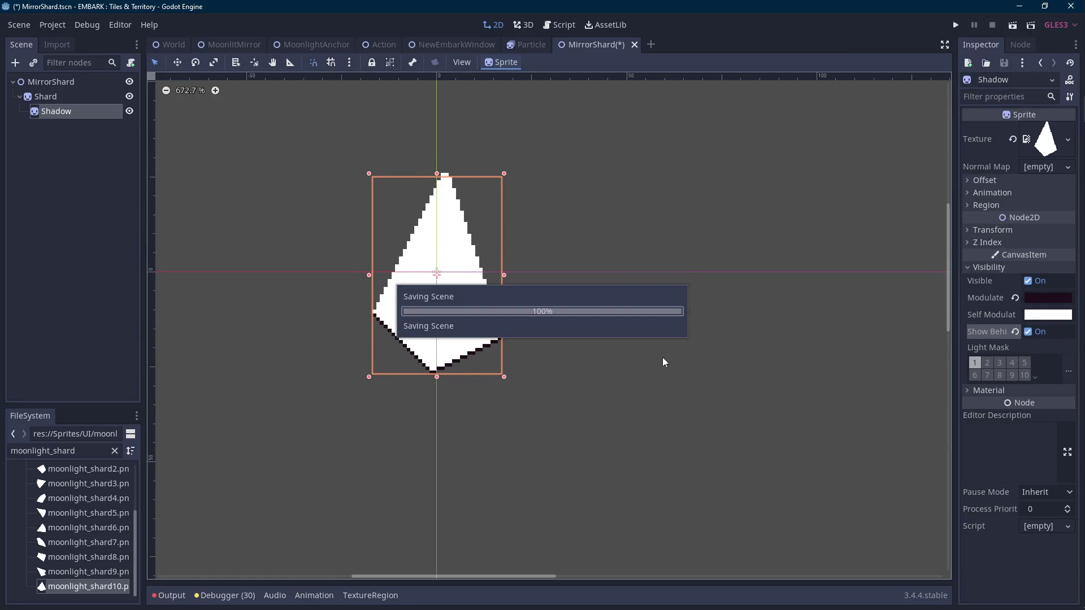
{"action": "scroll", "coordinate": [563, 365], "scroll_direction": "up", "scroll_amount": 1}
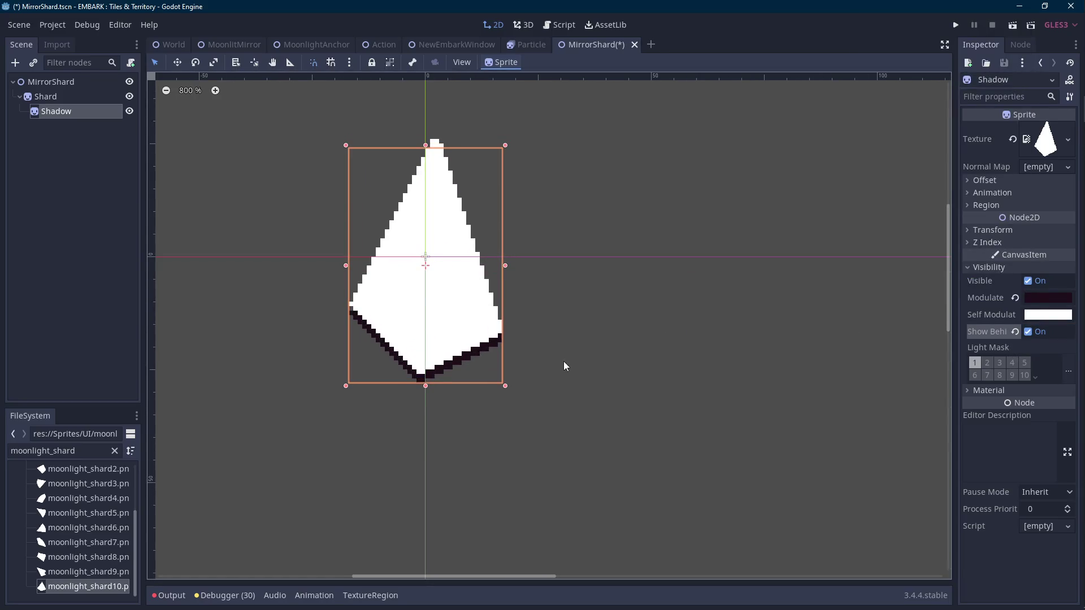
{"action": "scroll", "coordinate": [564, 362], "scroll_direction": "down", "scroll_amount": 2}
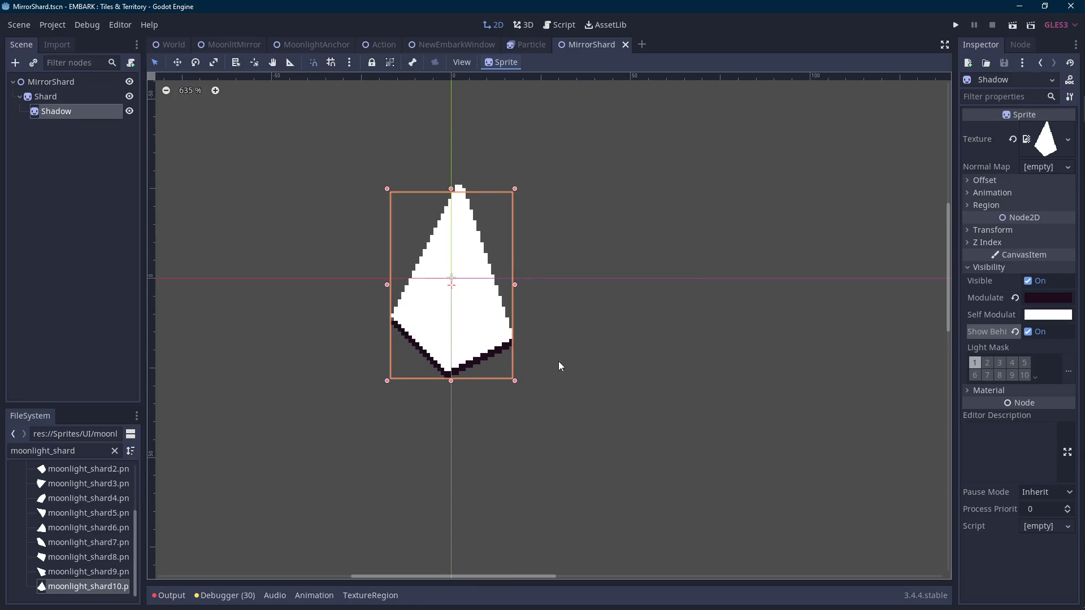
{"action": "key", "text": "Scroll_Lock"}
- Attach a new MirrorShard.gd script in res://Scripts to the MirrorShard root node
{"action": "left_click", "coordinate": [95, 95]}
{"action": "left_click", "coordinate": [95, 86]}
{"action": "left_click", "coordinate": [131, 62]}
{"action": "left_click", "coordinate": [635, 319]}
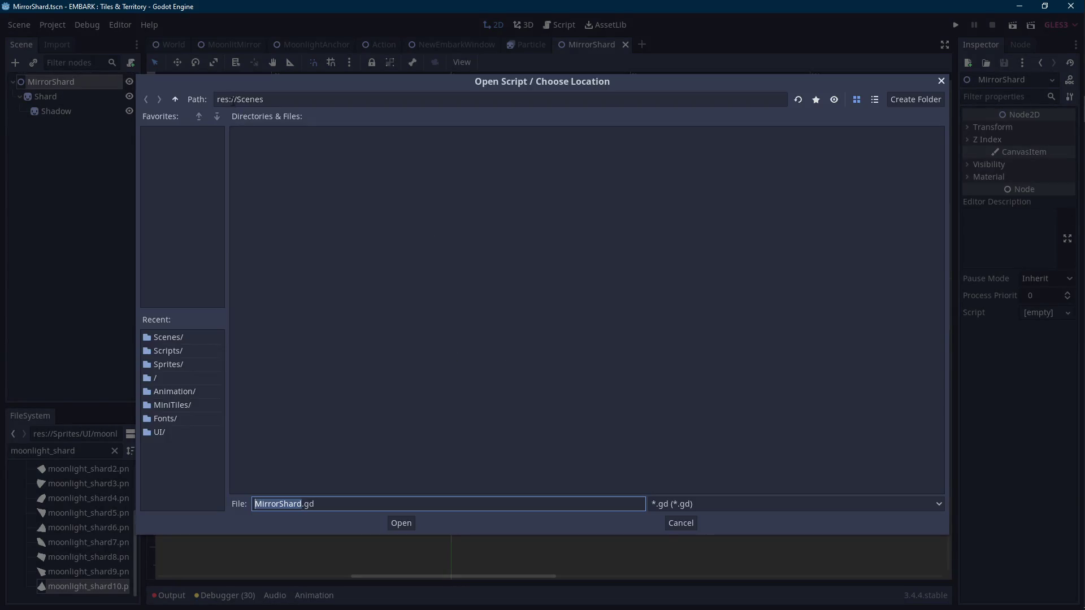
{"action": "left_click", "coordinate": [176, 99]}
{"action": "double_click", "coordinate": [432, 153]}
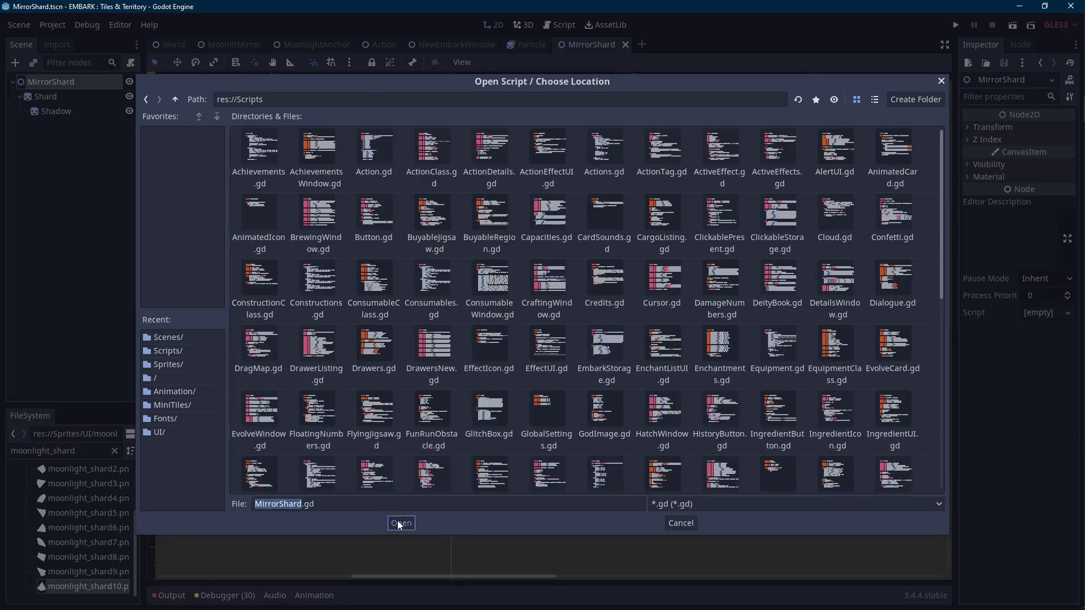
{"action": "left_click", "coordinate": [399, 524]}
{"action": "left_click", "coordinate": [502, 387]}
- Replace the template code with func SetShard(givenShape, givenStat): pass
{"action": "key", "text": "Scroll_Lock"}
{"action": "left_click_drag", "start_coordinate": [292, 317], "coordinate": [280, 111]}
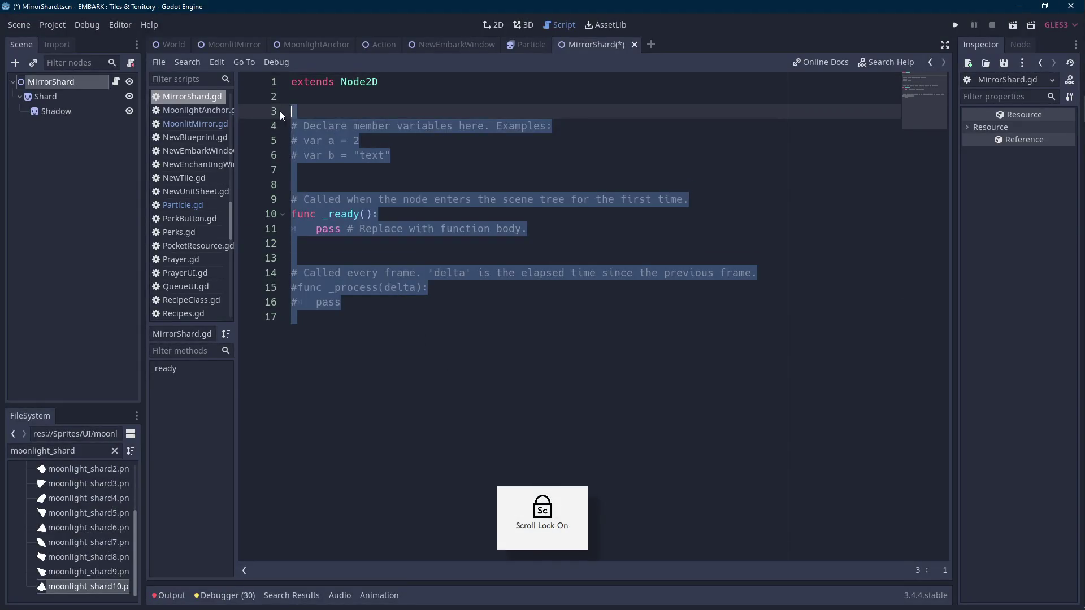
{"action": "key", "text": "BackSpace"}
{"action": "key", "text": "Return"}
{"action": "type", "text": "func SetShard(given"}
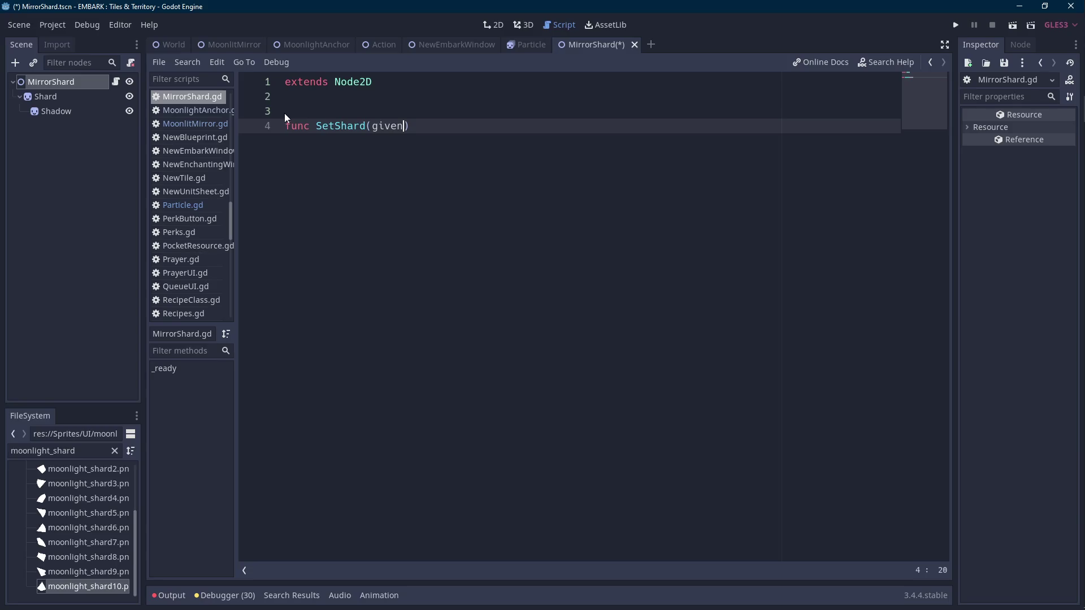
{"action": "type", "text": "Stat):"}
{"action": "key", "text": "Return"}
{"action": "type", "text": "pass"}
{"action": "key", "text": "Up"}
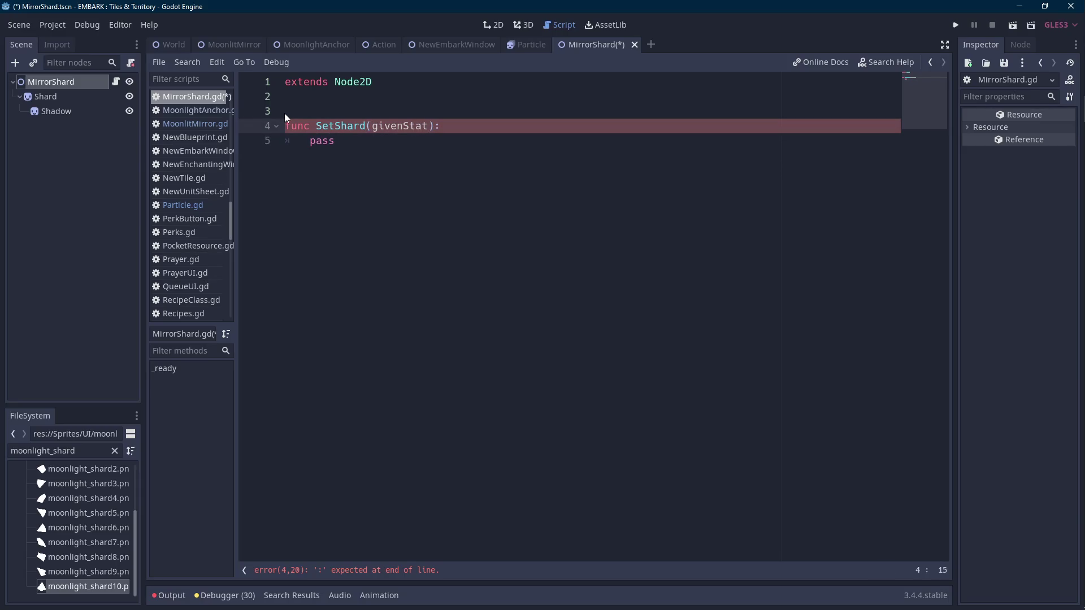
{"action": "type", "text": "givenShard,"}
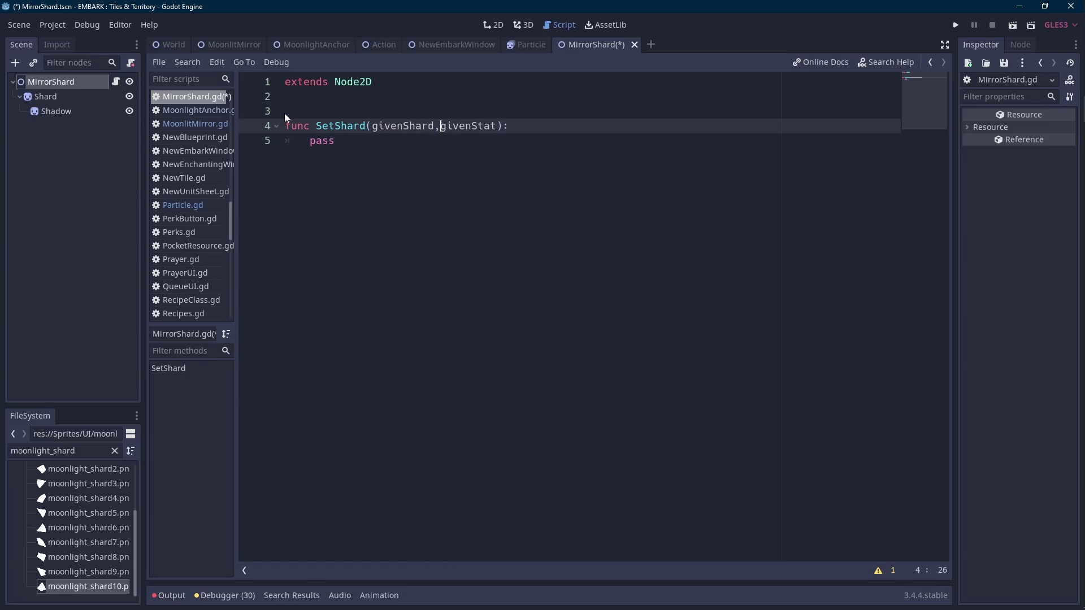
{"action": "key", "text": "Left"}
{"action": "key", "text": "Left"}
{"action": "key", "text": "BackSpace"}
{"action": "key", "text": "BackSpace"}
{"action": "key", "text": "BackSpace"}
{"action": "type", "text": "ape"}
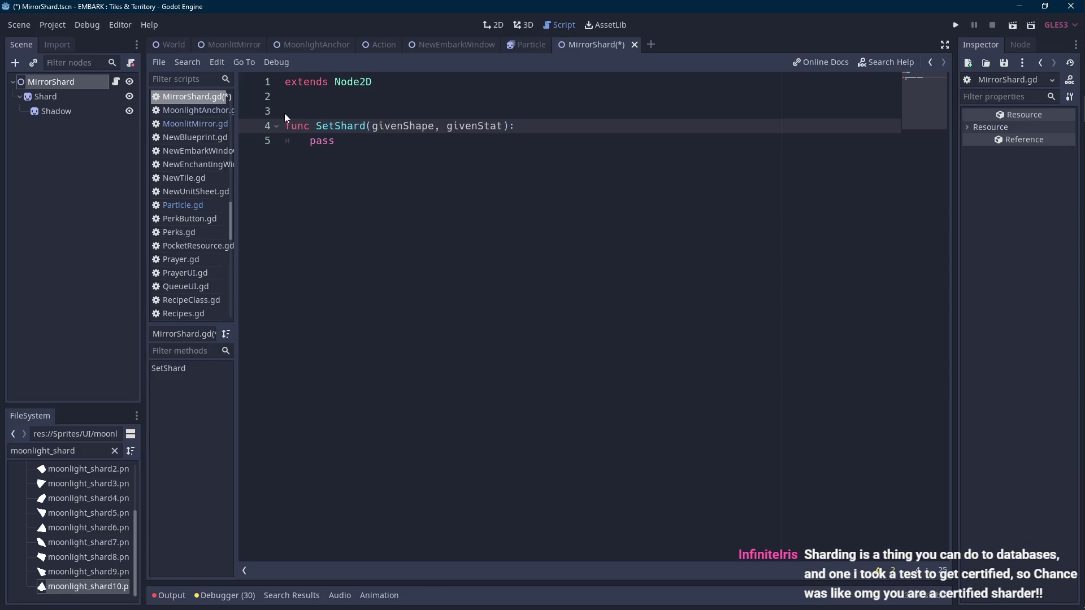
- Save MirrorShard.gd and insert a blank line above the SetShard function
{"action": "key", "text": "alt+Tab"}
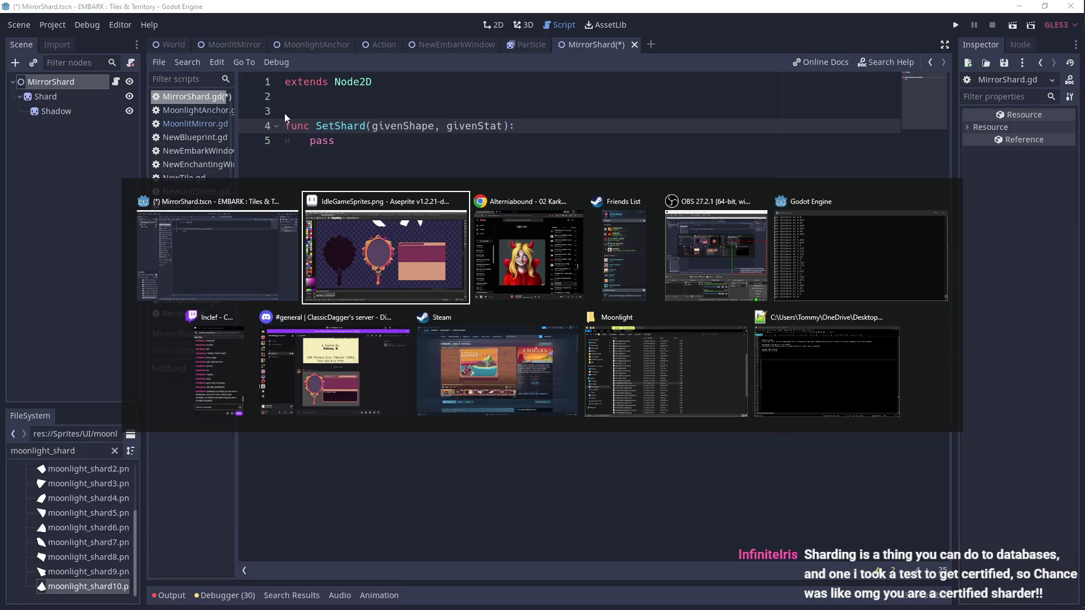
{"action": "key", "text": "Escape"}
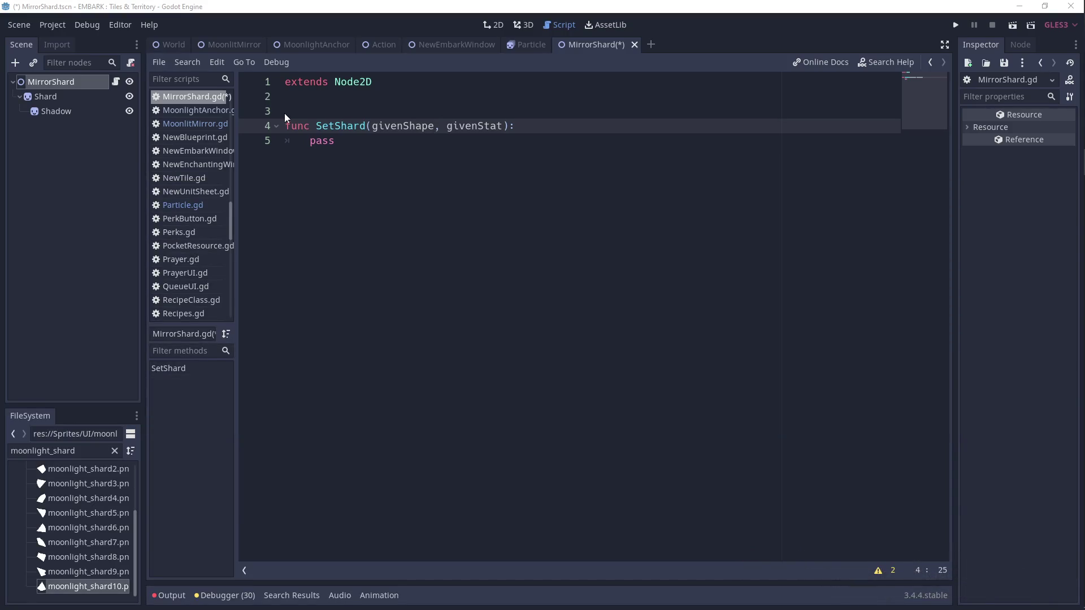
{"action": "key", "text": "alt+Tab"}
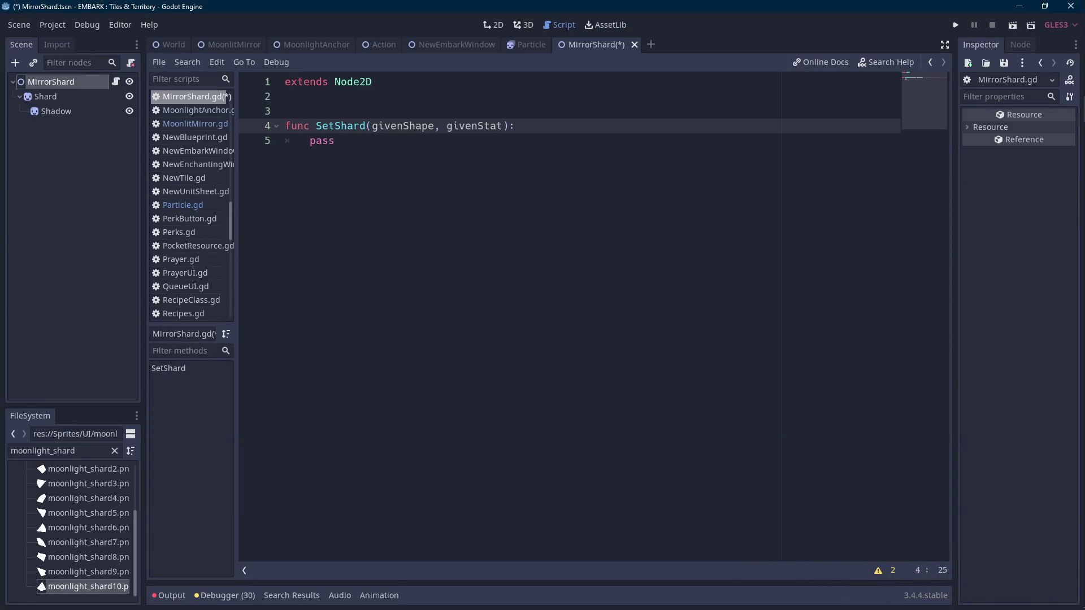
{"action": "key", "text": "Up"}
{"action": "key", "text": "Up"}
{"action": "key", "text": "ctrl+s"}
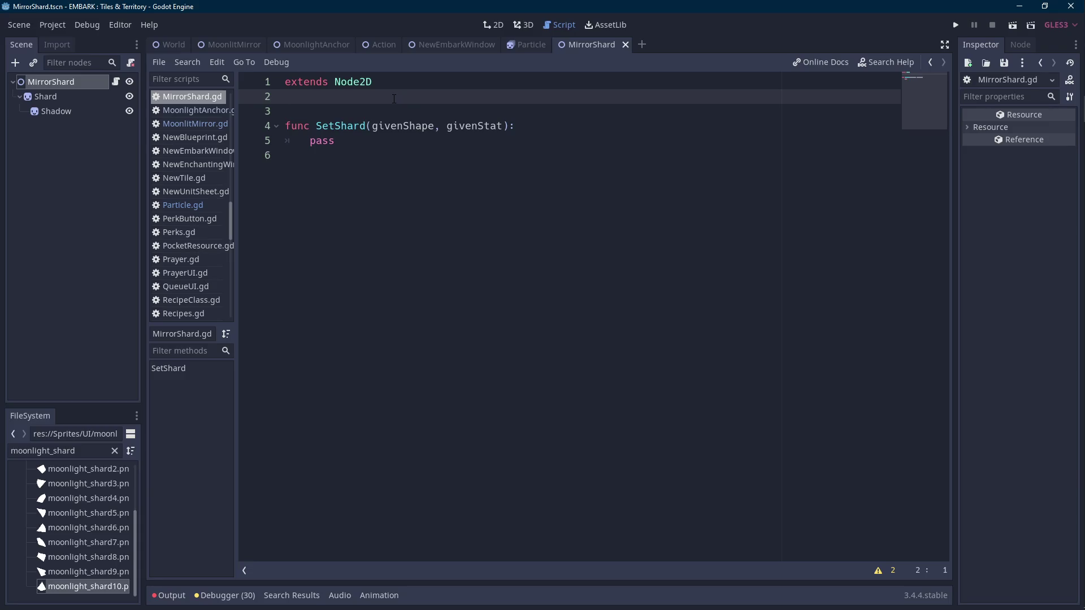
{"action": "key", "text": "Return"}
- Add an empty multi-line STAT_COLORS dictionary constant and save the script
{"action": "type", "text": "const "}
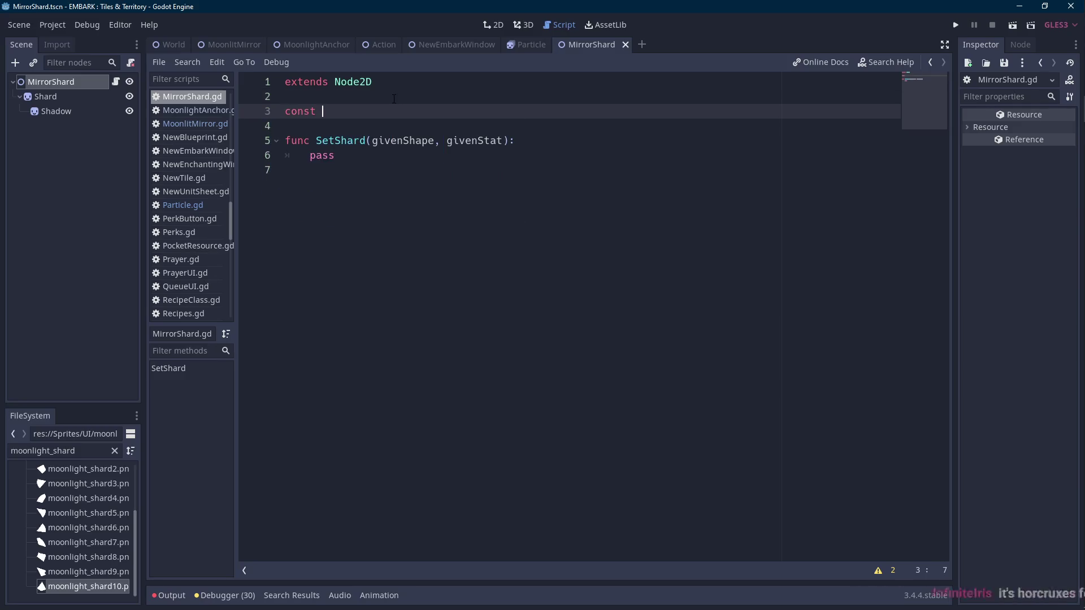
{"action": "type", "text": "STAT_COLORS ="}
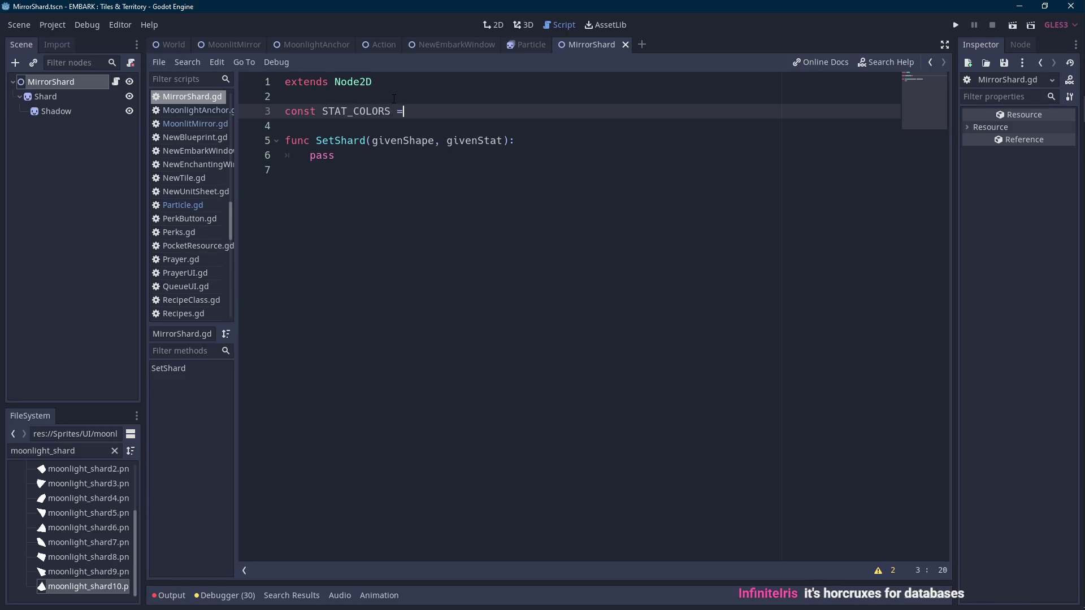
{"action": "type", "text": " {"}
{"action": "key", "text": "Return"}
{"action": "key", "text": "Return"}
{"action": "type", "text": "}"}
{"action": "key", "text": "Up"}
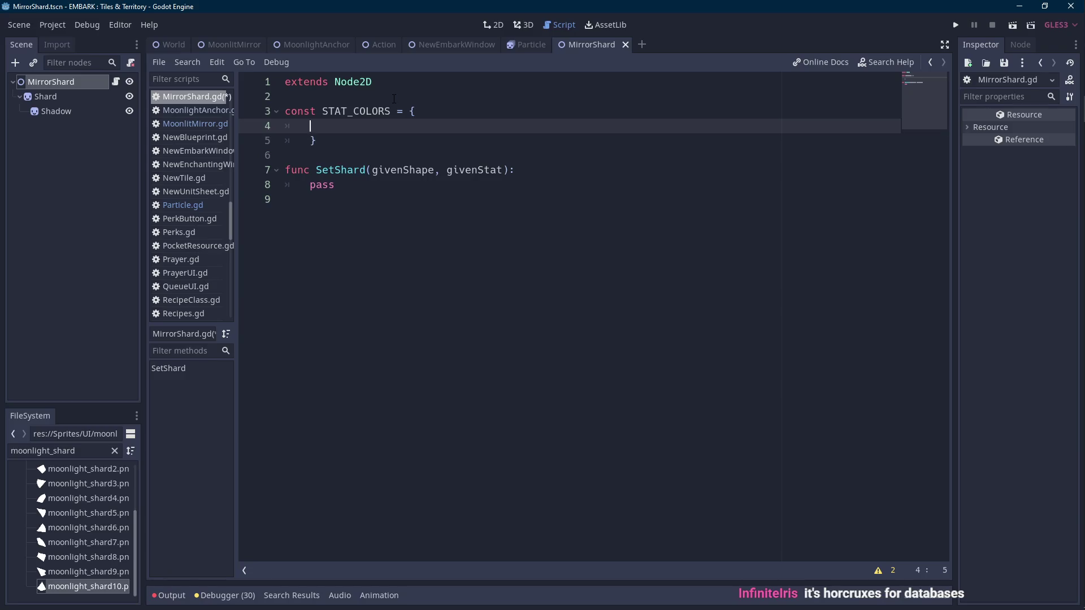
{"action": "key", "text": "ctrl+s"}
- Declare an empty const SHARD_ICONS = [] array above STAT_COLORS, under extends
{"action": "key", "text": "Scroll_Lock"}
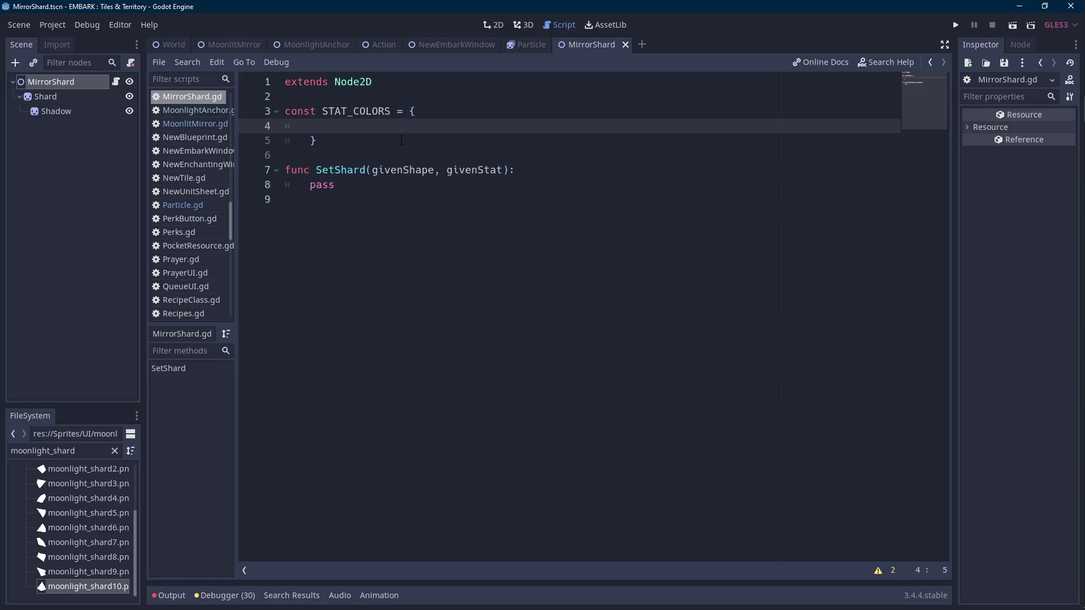
{"action": "key", "text": "Scroll_Lock"}
{"action": "left_click", "coordinate": [338, 97]}
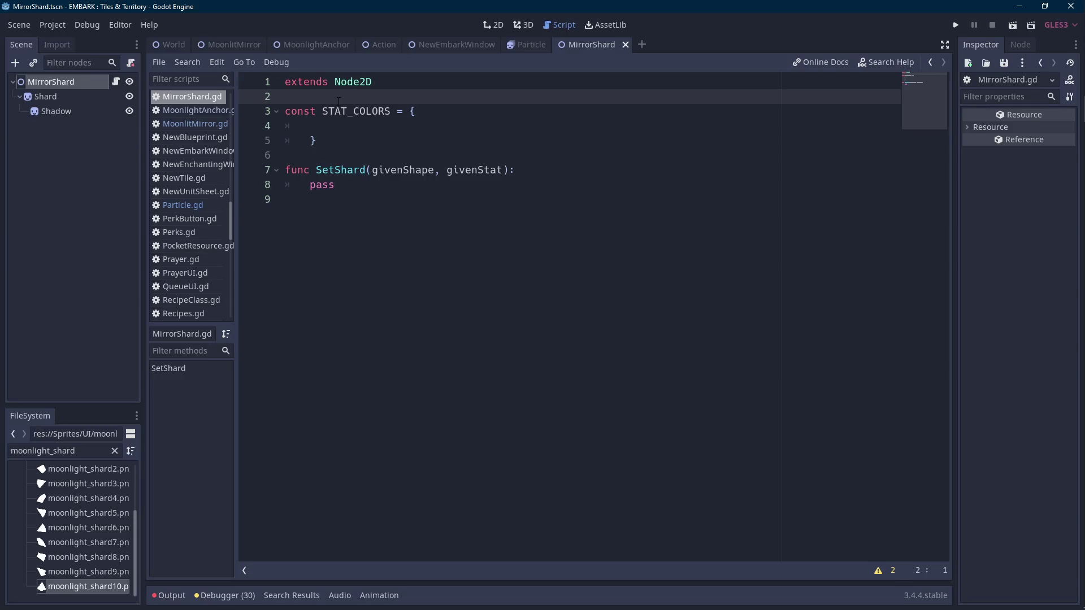
{"action": "key", "text": "Return"}
{"action": "key", "text": "Return"}
{"action": "key", "text": "Up"}
{"action": "type", "text": "const "}
{"action": "type", "text": "SHARD_SH"}
{"action": "key", "text": "BackSpace"}
{"action": "key", "text": "BackSpace"}
{"action": "type", "text": "ICONS = []"}
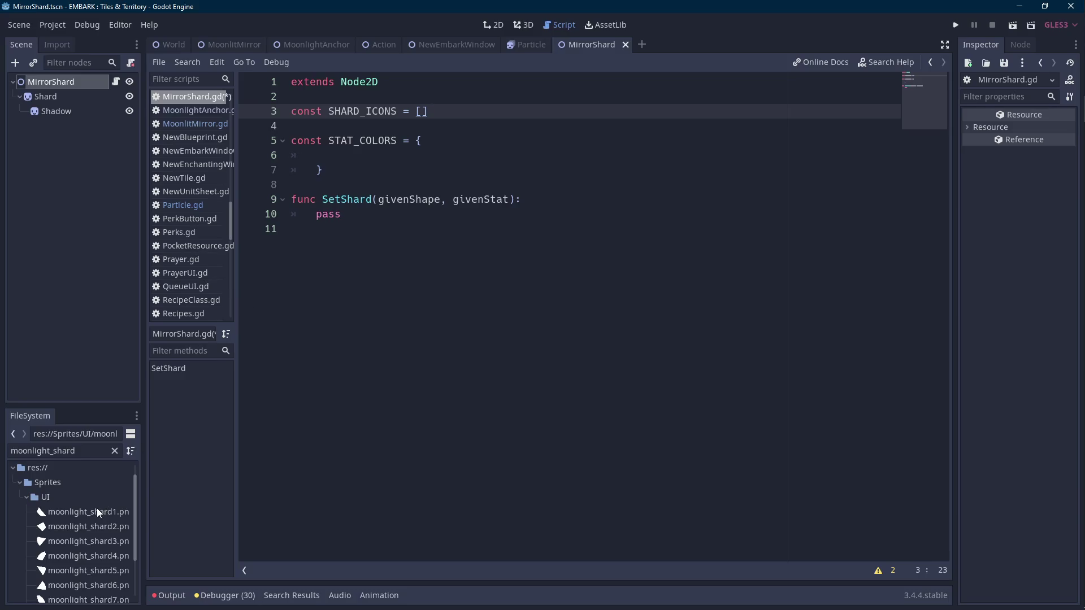
- Split the SHARD_ICONS brackets onto separate lines and insert the moonlight_shard1.png path
{"action": "left_click", "coordinate": [424, 111]}
{"action": "key", "text": "Return"}
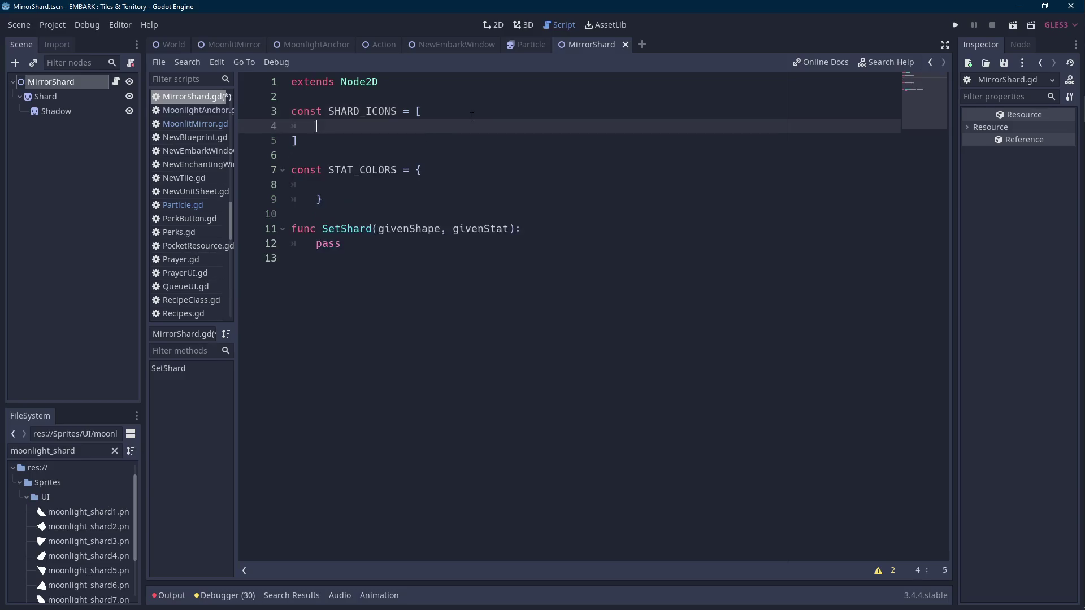
{"action": "key", "text": "Return"}
{"action": "key", "text": "Up"}
{"action": "mouse_move", "coordinate": [90, 512]}
{"action": "left_mouse_down"}
{"action": "mouse_move", "coordinate": [365, 140]}
{"action": "mouse_move", "coordinate": [523, 139]}
{"action": "left_mouse_up"}
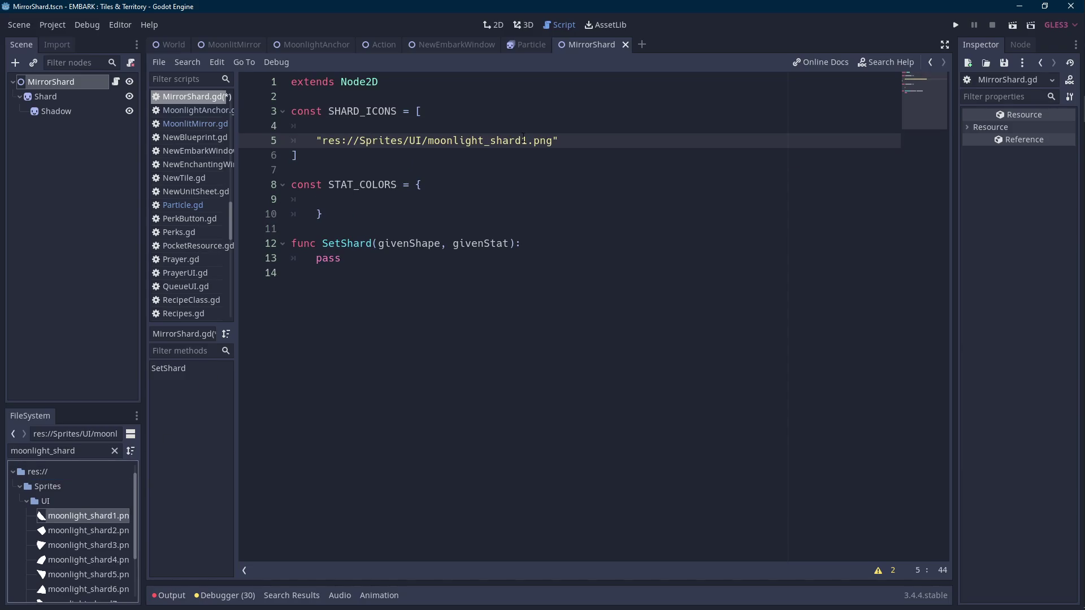
{"action": "type", "text": ","}
{"action": "left_click", "coordinate": [573, 129]}
{"action": "key", "text": "BackSpace"}
{"action": "key", "text": "BackSpace"}
{"action": "left_click", "coordinate": [589, 128]}
{"action": "key", "text": "Return"}
- Add the moonlight_shard2.png through moonlight_shard5.png paths, one per line with commas
{"action": "mouse_move", "coordinate": [85, 531]}
{"action": "left_mouse_down"}
{"action": "mouse_move", "coordinate": [206, 448]}
{"action": "mouse_move", "coordinate": [399, 143]}
{"action": "mouse_move", "coordinate": [569, 144]}
{"action": "left_mouse_up"}
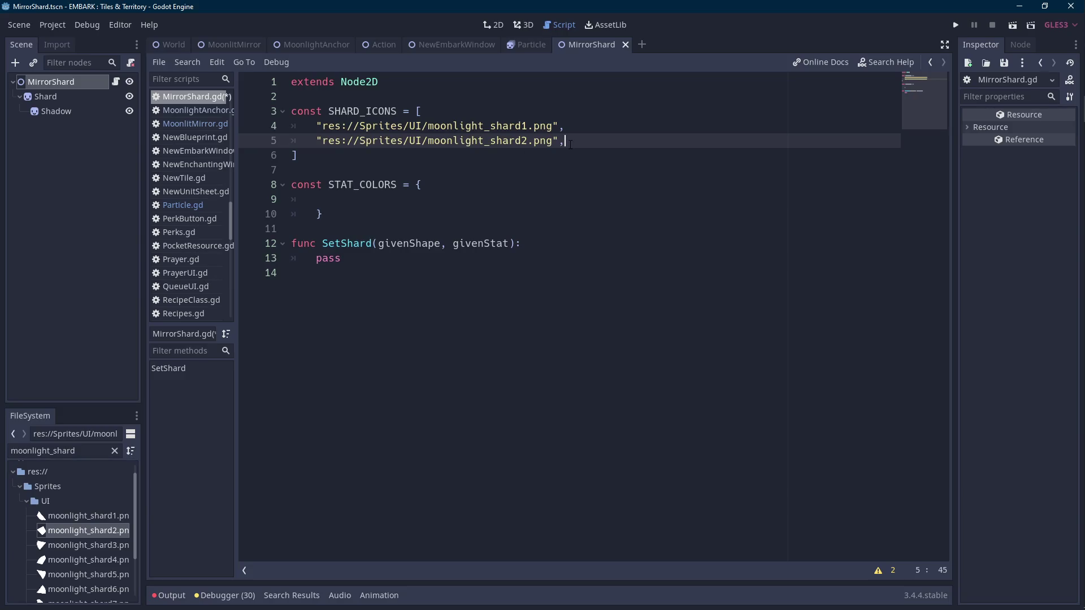
{"action": "key", "text": "Return"}
{"action": "mouse_move", "coordinate": [90, 543]}
{"action": "left_mouse_down"}
{"action": "mouse_move", "coordinate": [278, 313]}
{"action": "mouse_move", "coordinate": [351, 152]}
{"action": "mouse_move", "coordinate": [444, 156]}
{"action": "left_mouse_up"}
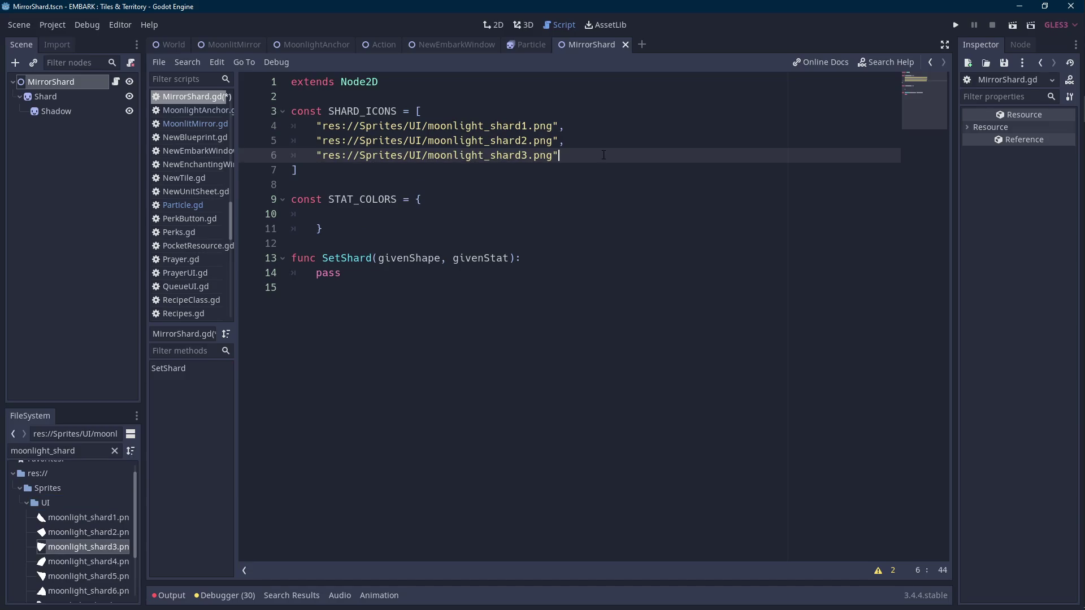
{"action": "type", "text": ","}
{"action": "key", "text": "Return"}
{"action": "mouse_move", "coordinate": [90, 565]}
{"action": "left_mouse_down"}
{"action": "mouse_move", "coordinate": [359, 195]}
{"action": "mouse_move", "coordinate": [362, 171]}
{"action": "left_mouse_up"}
{"action": "type", "text": ","}
{"action": "key", "text": "Return"}
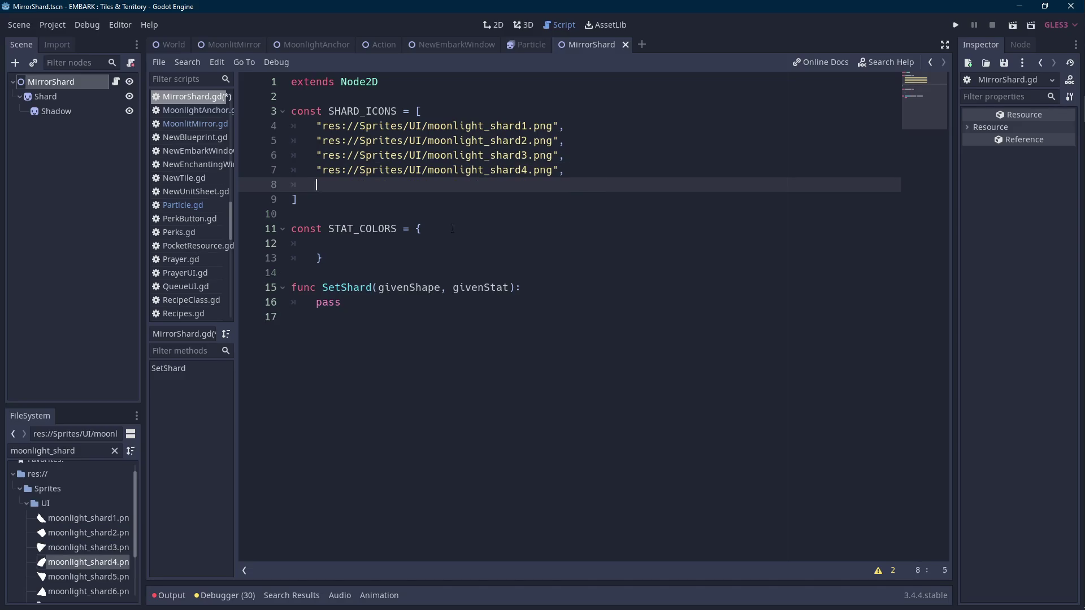
{"action": "mouse_move", "coordinate": [90, 575]}
{"action": "left_mouse_down"}
{"action": "mouse_move", "coordinate": [260, 389]}
{"action": "mouse_move", "coordinate": [337, 189]}
{"action": "left_mouse_up"}
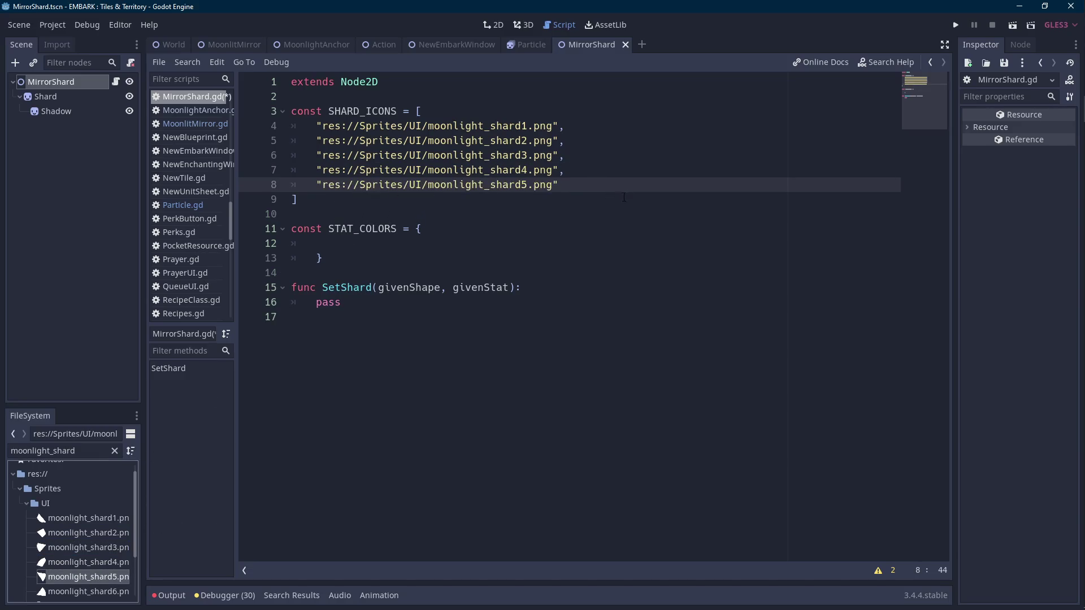
{"action": "type", "text": ","}
{"action": "key", "text": "Return"}
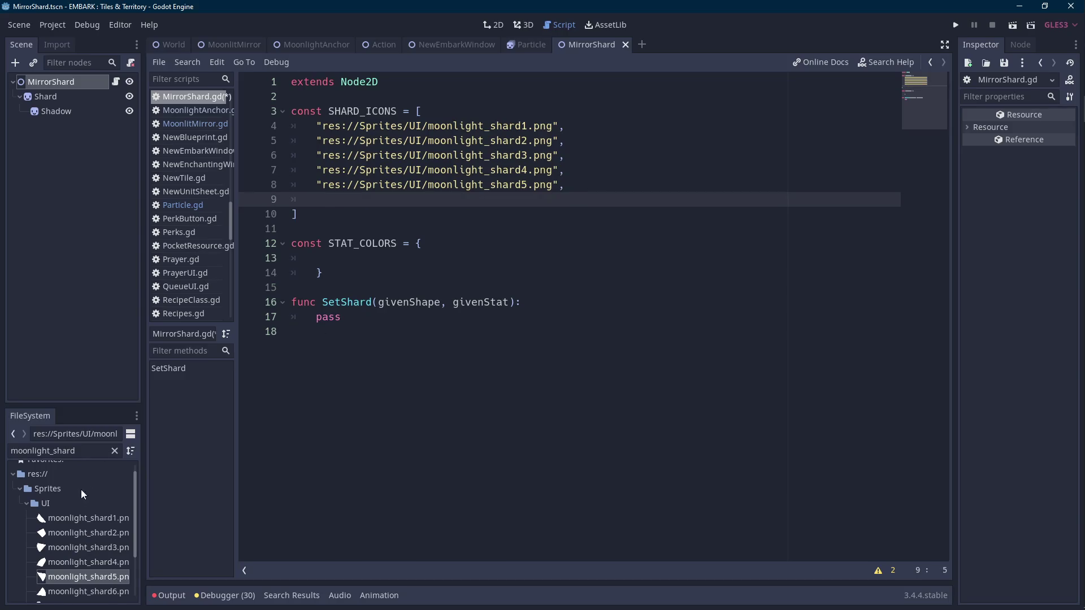
- Add the moonlight_shard6.png through moonlight_shard10.png paths to finish the ten-entry list
{"action": "scroll", "coordinate": [88, 514], "scroll_direction": "down", "scroll_amount": 2}
{"action": "mouse_move", "coordinate": [95, 541]}
{"action": "left_mouse_down"}
{"action": "mouse_move", "coordinate": [310, 365]}
{"action": "mouse_move", "coordinate": [399, 195]}
{"action": "mouse_move", "coordinate": [592, 195]}
{"action": "left_mouse_up"}
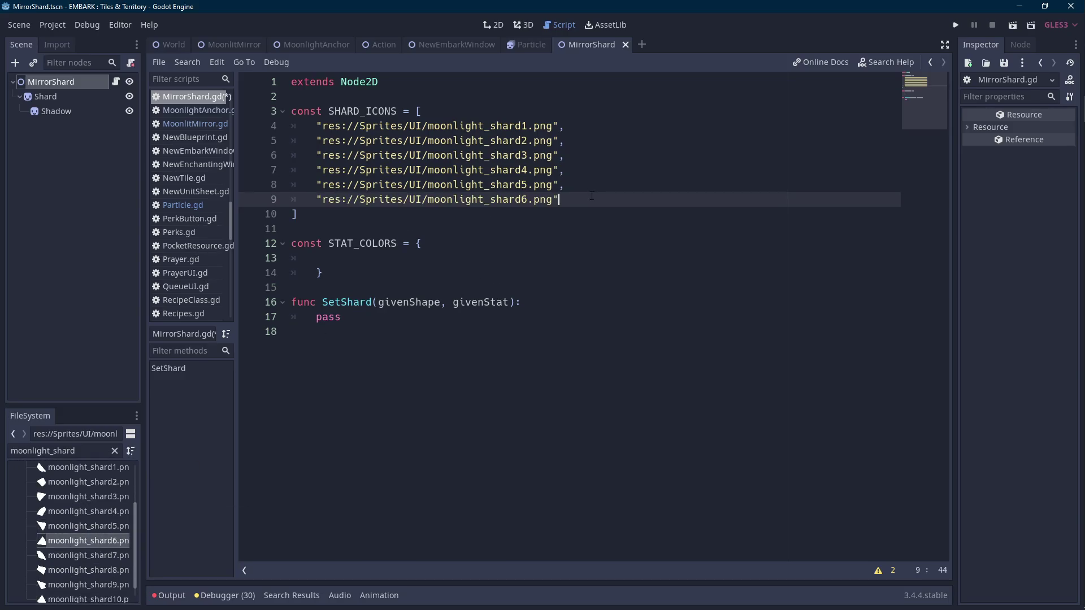
{"action": "type", "text": ","}
{"action": "key", "text": "Return"}
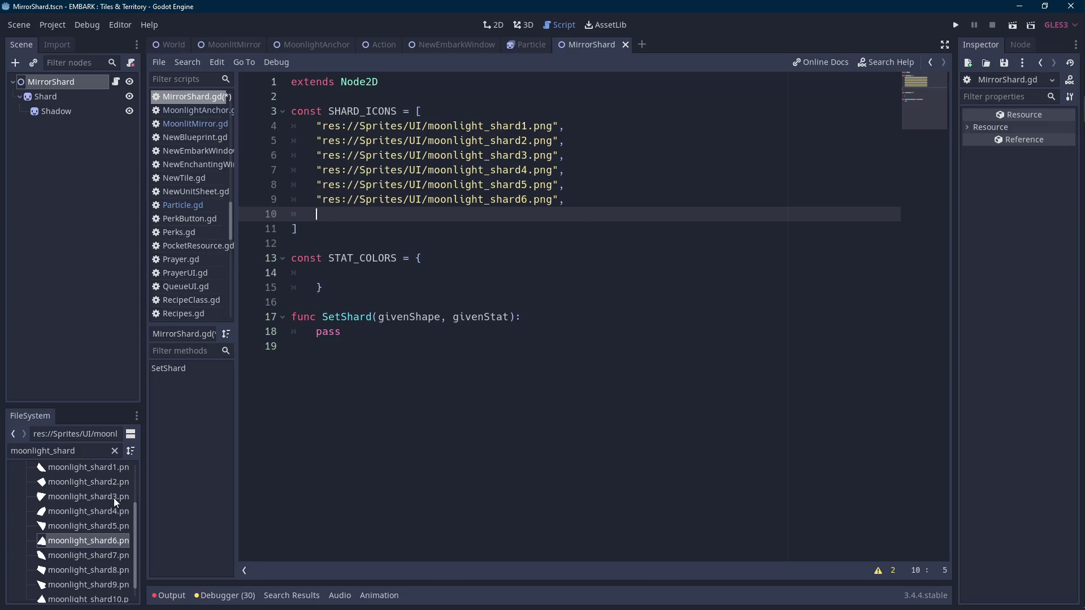
{"action": "mouse_move", "coordinate": [95, 557]}
{"action": "left_mouse_down"}
{"action": "mouse_move", "coordinate": [390, 255]}
{"action": "mouse_move", "coordinate": [601, 214]}
{"action": "left_mouse_up"}
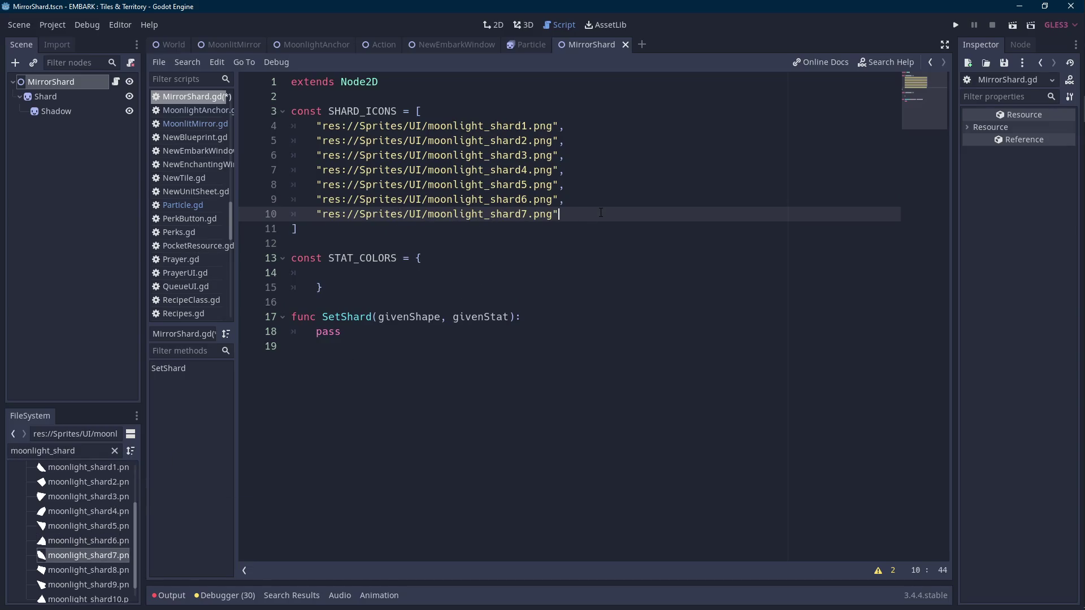
{"action": "type", "text": ","}
{"action": "key", "text": "Return"}
{"action": "mouse_move", "coordinate": [120, 572]}
{"action": "left_mouse_down"}
{"action": "mouse_move", "coordinate": [435, 247]}
{"action": "mouse_move", "coordinate": [435, 232]}
{"action": "left_mouse_up"}
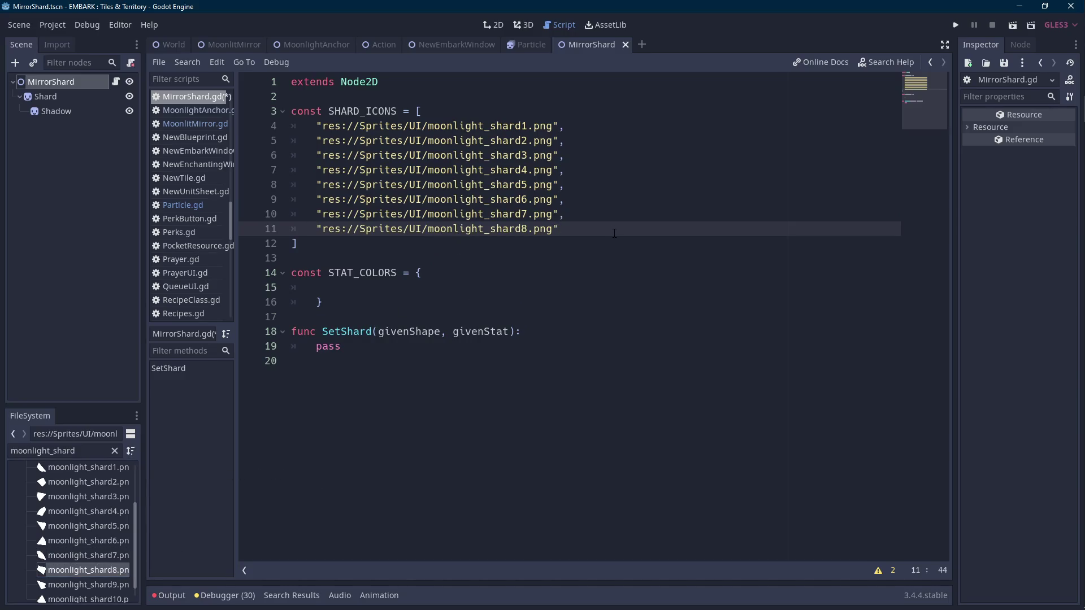
{"action": "type", "text": ","}
{"action": "key", "text": "Return"}
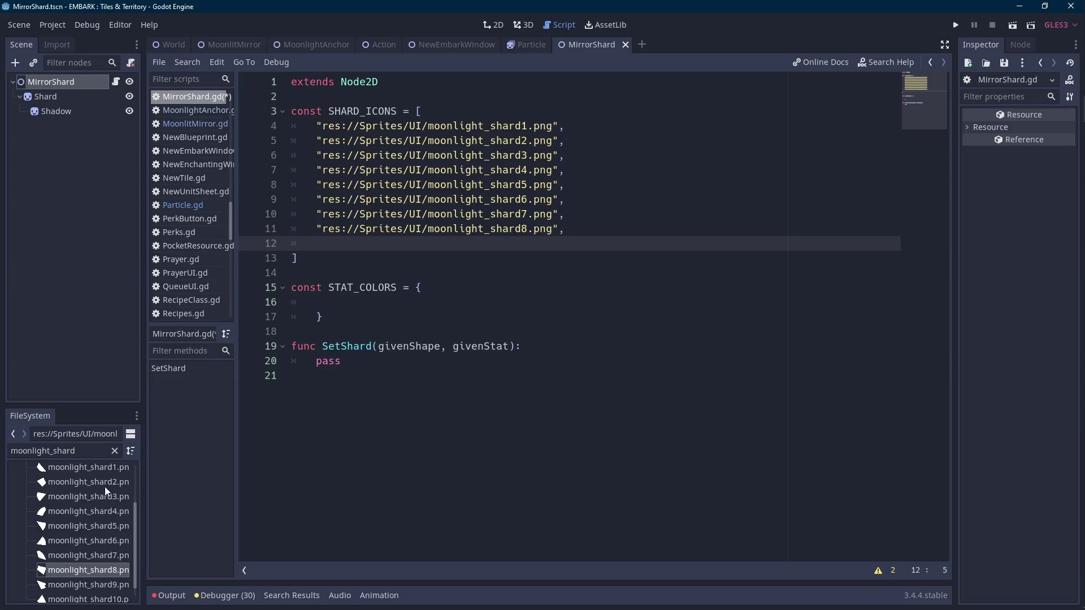
{"action": "mouse_move", "coordinate": [100, 585]}
{"action": "left_mouse_down"}
{"action": "mouse_move", "coordinate": [390, 289]}
{"action": "mouse_move", "coordinate": [402, 246]}
{"action": "left_mouse_up"}
{"action": "type", "text": ","}
{"action": "key", "text": "Return"}
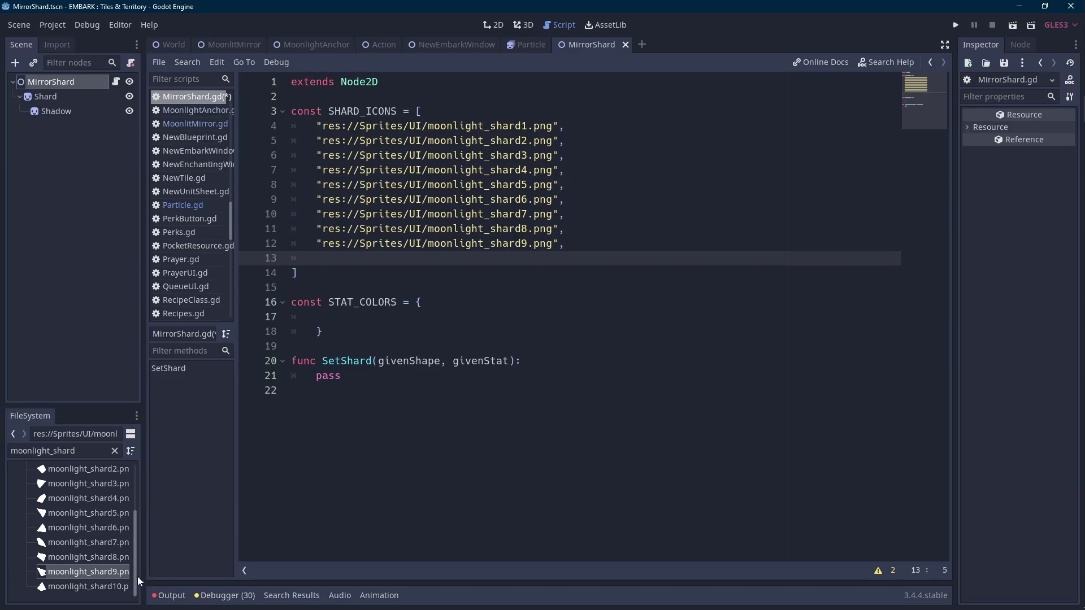
{"action": "mouse_move", "coordinate": [99, 590]}
{"action": "left_mouse_down"}
{"action": "mouse_move", "coordinate": [363, 308]}
{"action": "mouse_move", "coordinate": [359, 259]}
{"action": "left_mouse_up"}
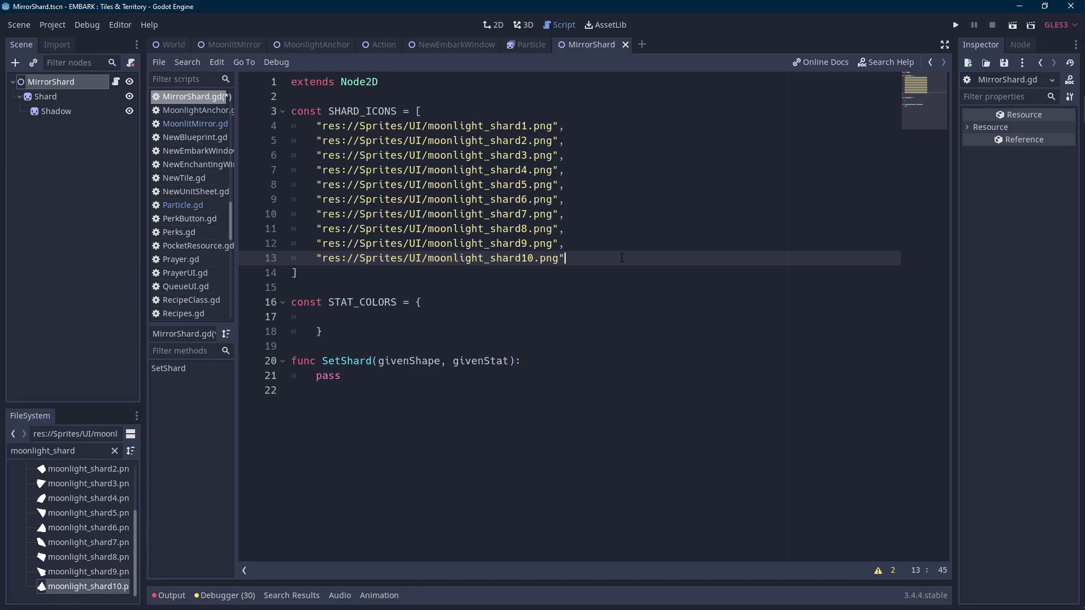
{"action": "type", "text": ","}
{"action": "double_click", "coordinate": [365, 112]}
- Save MirrorShard.gd
{"action": "key", "text": "ctrl+s"}
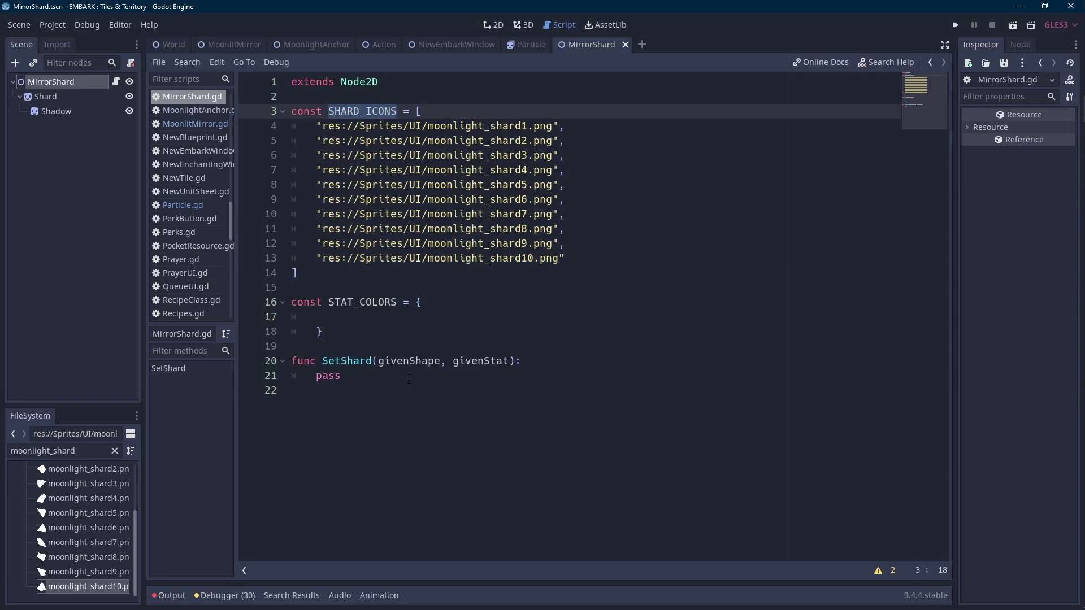
{"action": "double_click", "coordinate": [328, 376]}
{"action": "double_click", "coordinate": [421, 361]}
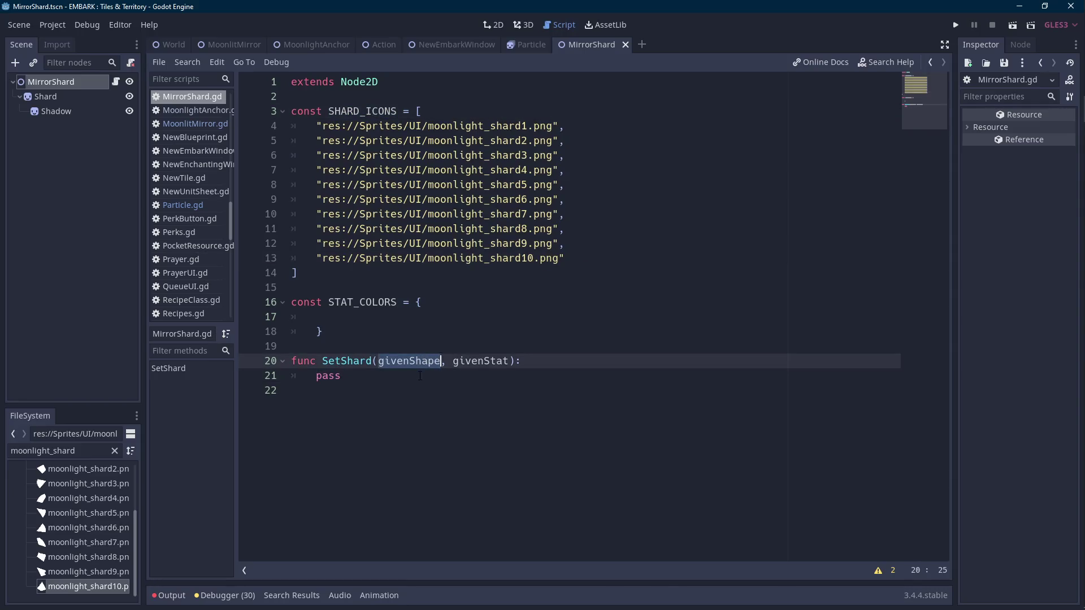
{"action": "double_click", "coordinate": [420, 375]}
{"action": "left_click", "coordinate": [420, 376]}
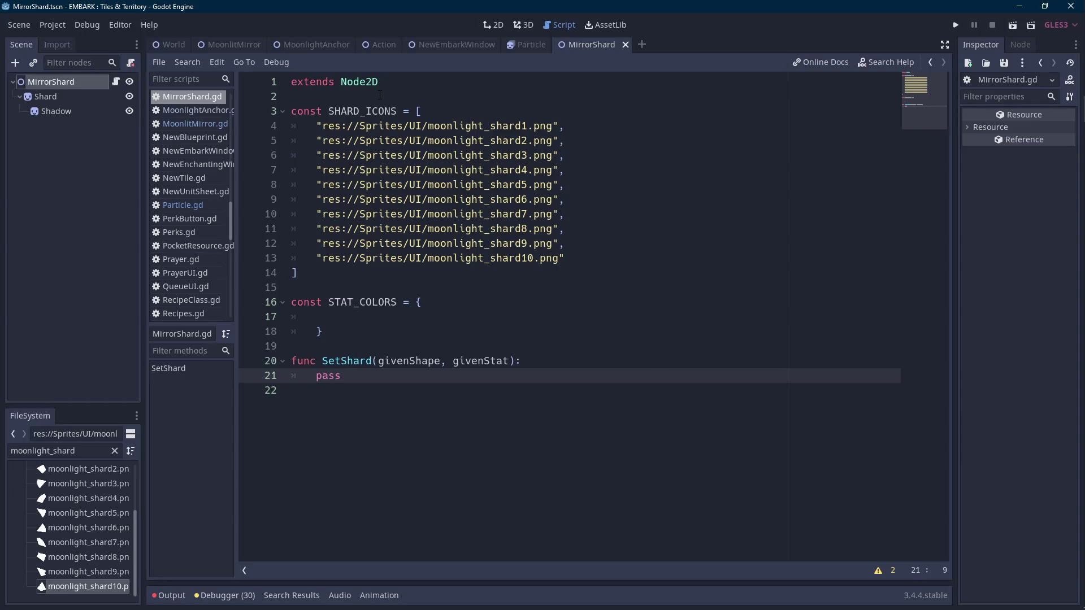
- Type an empty "" : "", entry on the blank STAT_COLORS line
{"action": "left_click", "coordinate": [365, 317]}
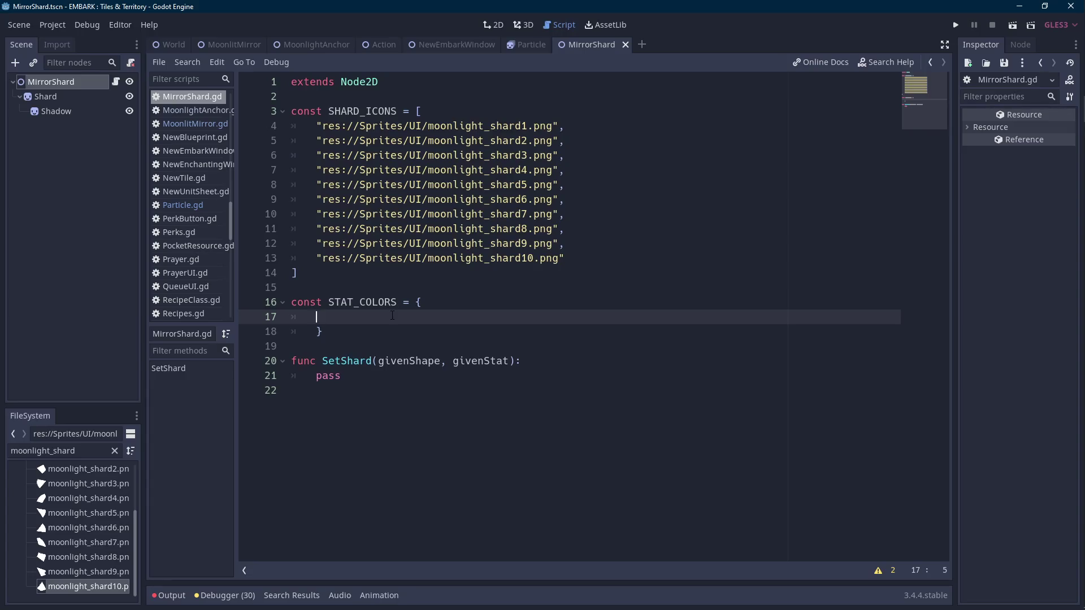
{"action": "type", "text": "\"\" : \"\","}
{"action": "key", "text": "Up"}
{"action": "key", "text": "Down"}
{"action": "key", "text": "Home"}
{"action": "key", "text": "Down"}
- Copy and paste the empty entry until STAT_COLORS has five placeholder lines
{"action": "key", "text": "shift+Up"}
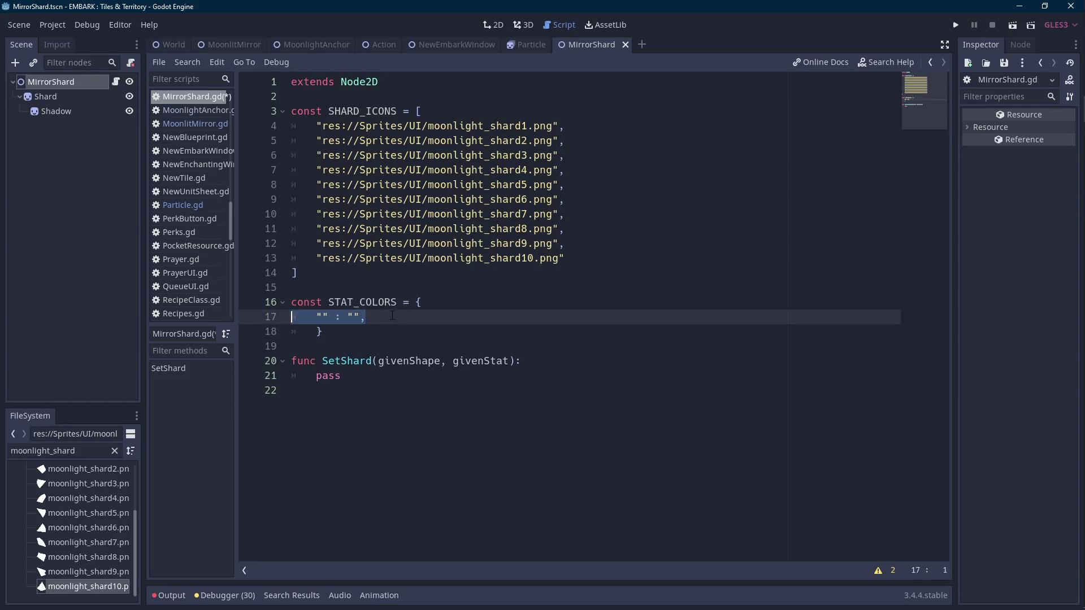
{"action": "key", "text": "shift+Home"}
{"action": "key", "text": "ctrl+c"}
{"action": "key", "text": "End"}
{"action": "key", "text": "Return"}
{"action": "key", "text": "ctrl+v"}
{"action": "key", "text": "Return"}
{"action": "key", "text": "ctrl+v"}
{"action": "key", "text": "Return"}
{"action": "key", "text": "ctrl+v"}
{"action": "key", "text": "Return"}
{"action": "key", "text": "ctrl+v"}
{"action": "key", "text": "Up"}
{"action": "key", "text": "Up"}
{"action": "key", "text": "Up"}
{"action": "key", "text": "Left"}
{"action": "key", "text": "Left"}
{"action": "key", "text": "Left"}
{"action": "key", "text": "Left"}
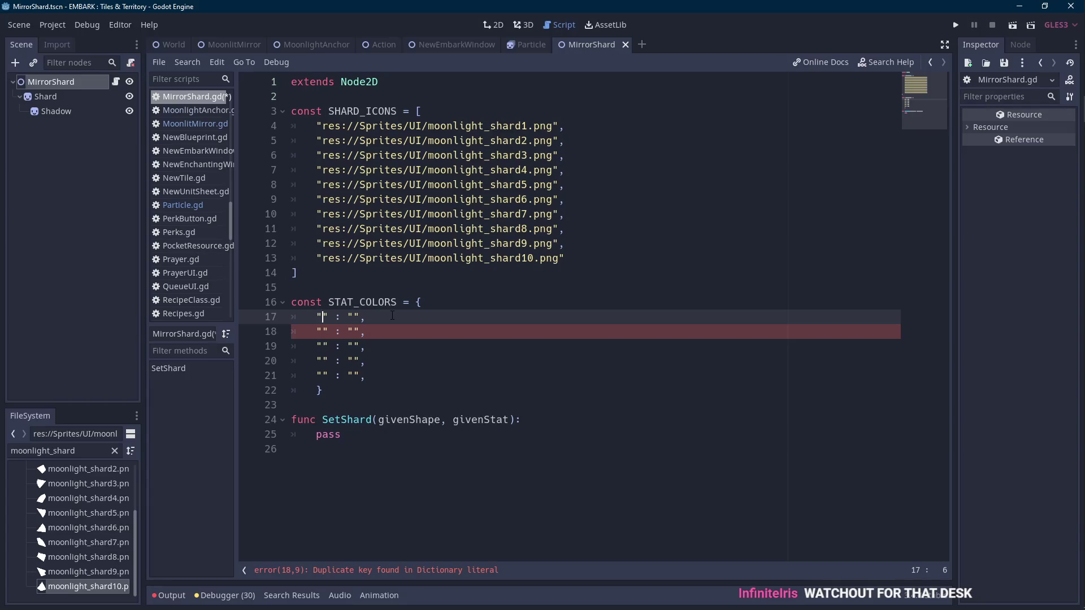
- Name the first three STAT_COLORS keys playerSpeed, playerLuck and godHandAmount
{"action": "type", "text": "playerSpeed"}
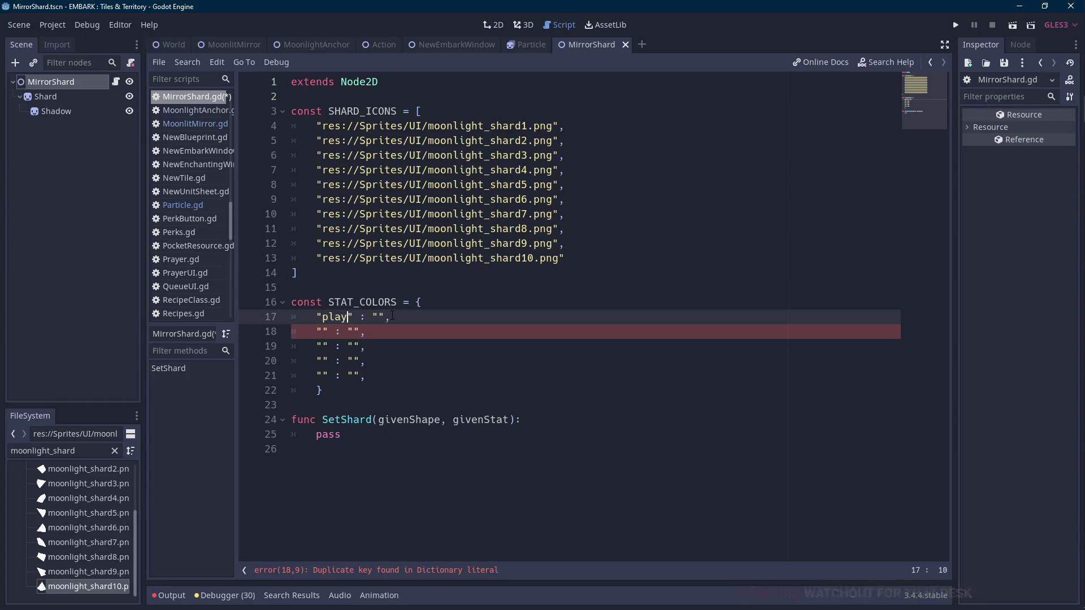
{"action": "key", "text": "Down"}
{"action": "left_click", "coordinate": [326, 332]}
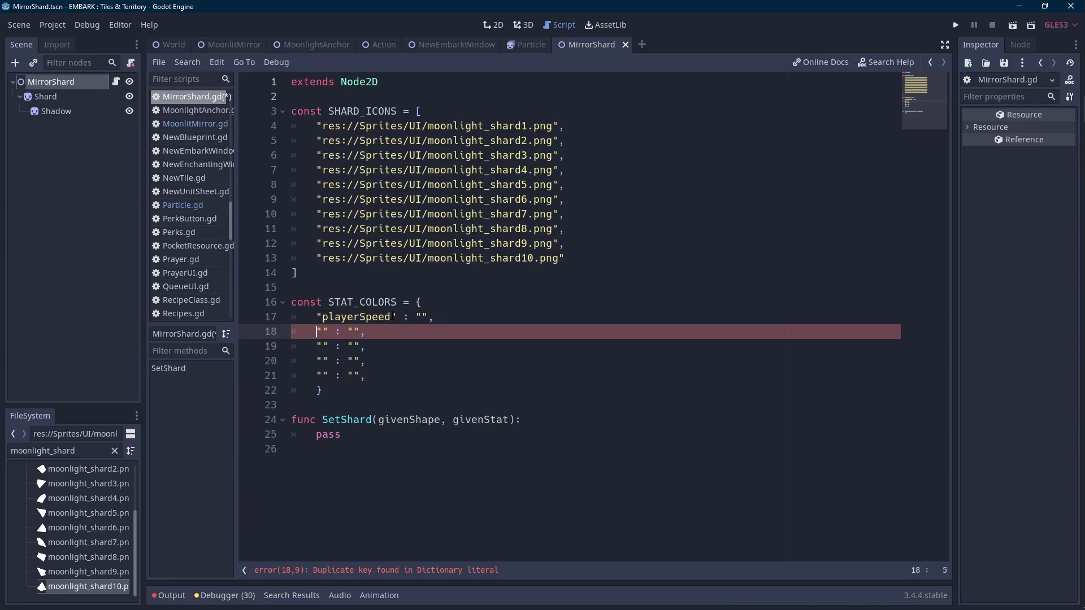
{"action": "type", "text": "playerLuck"}
{"action": "left_click", "coordinate": [354, 345]}
{"action": "left_click", "coordinate": [328, 346]}
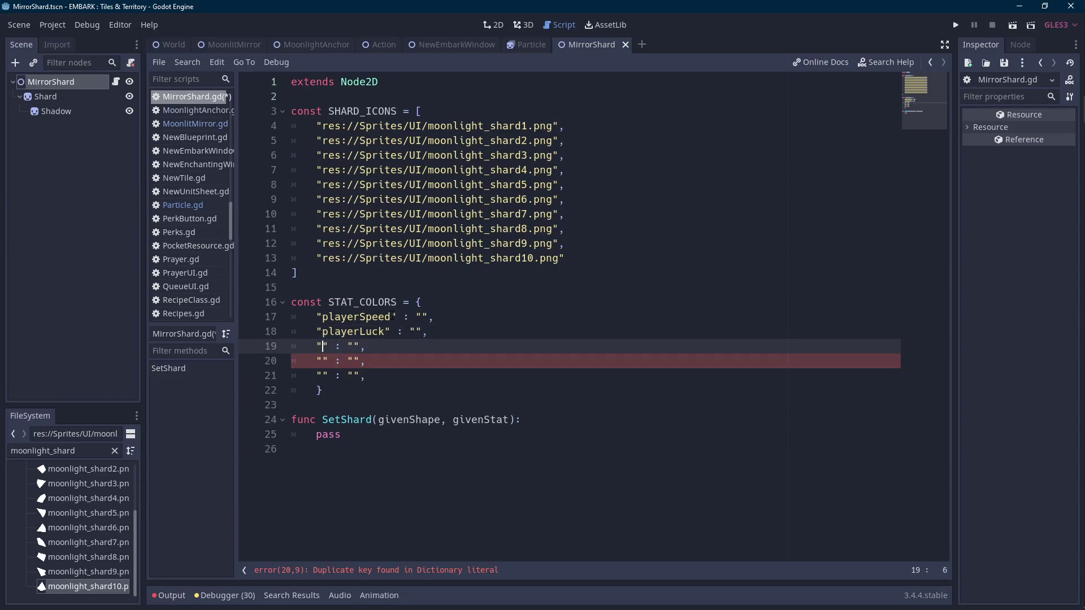
{"action": "type", "text": "godHand"}
{"action": "type", "text": "Amount"}
- Name the fourth and fifth keys eurekaBonus and marketQuantity
{"action": "left_click", "coordinate": [329, 361]}
{"action": "key", "text": "Left"}
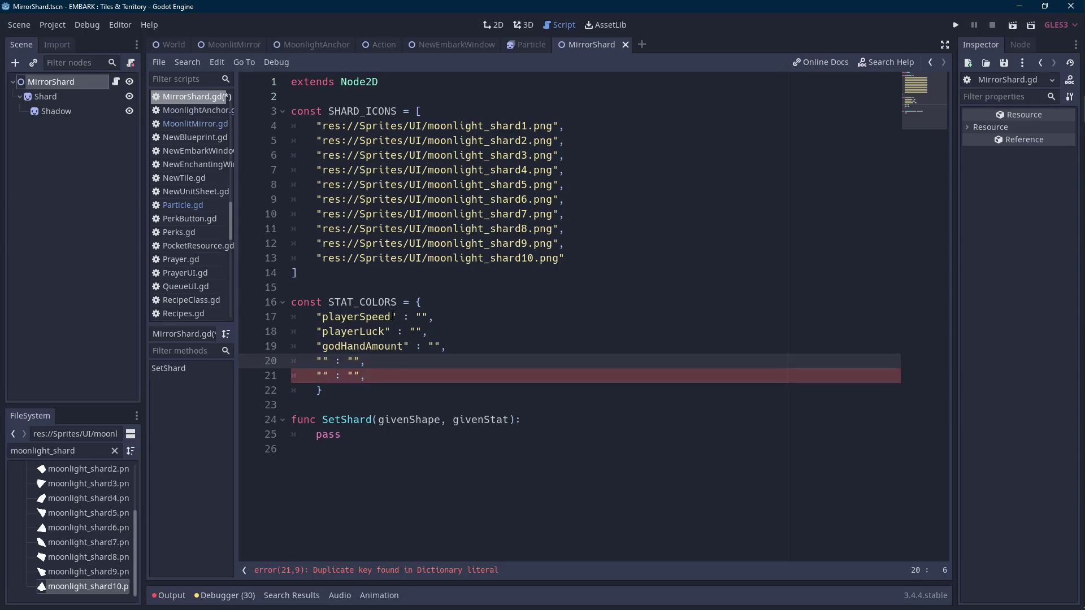
{"action": "type", "text": "eur"}
{"action": "key", "text": "BackSpace"}
{"action": "type", "text": "rekaBonus"}
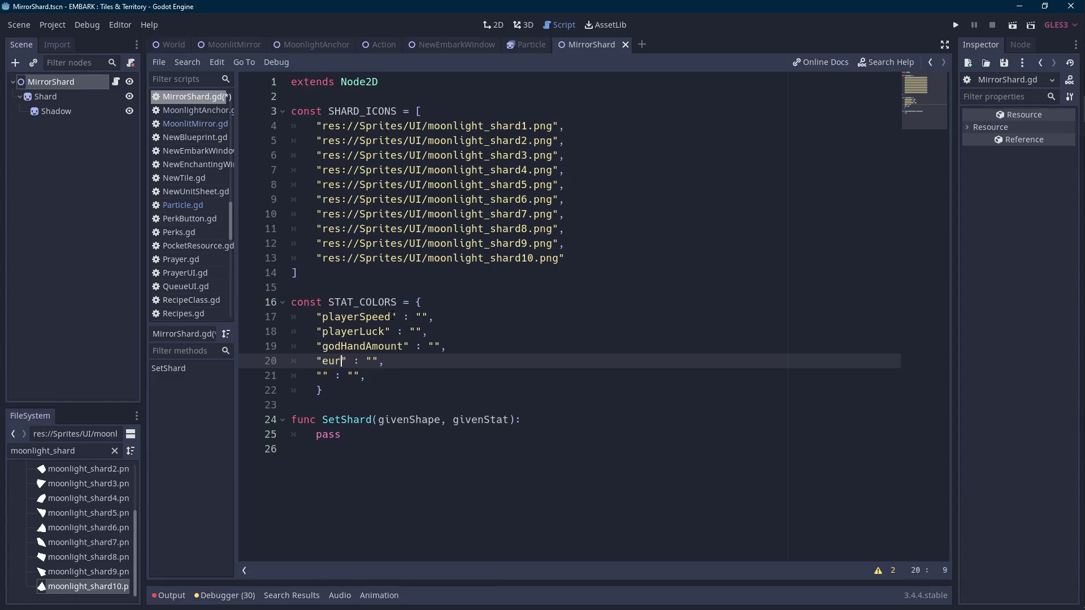
{"action": "key", "text": "ctrl+shift+Left"}
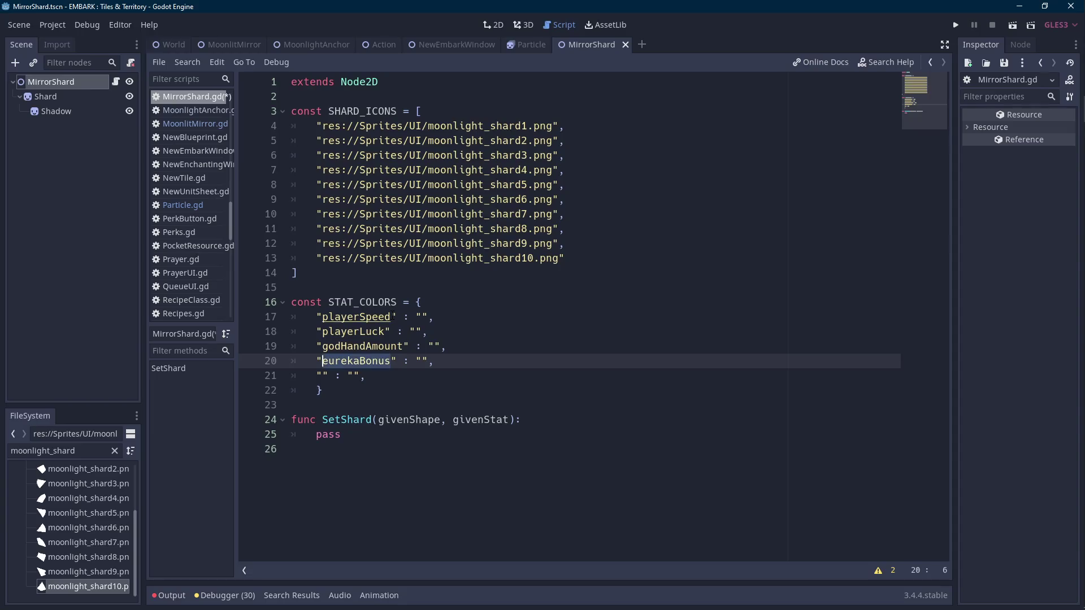
{"action": "mouse_move", "coordinate": [1082, 163]}
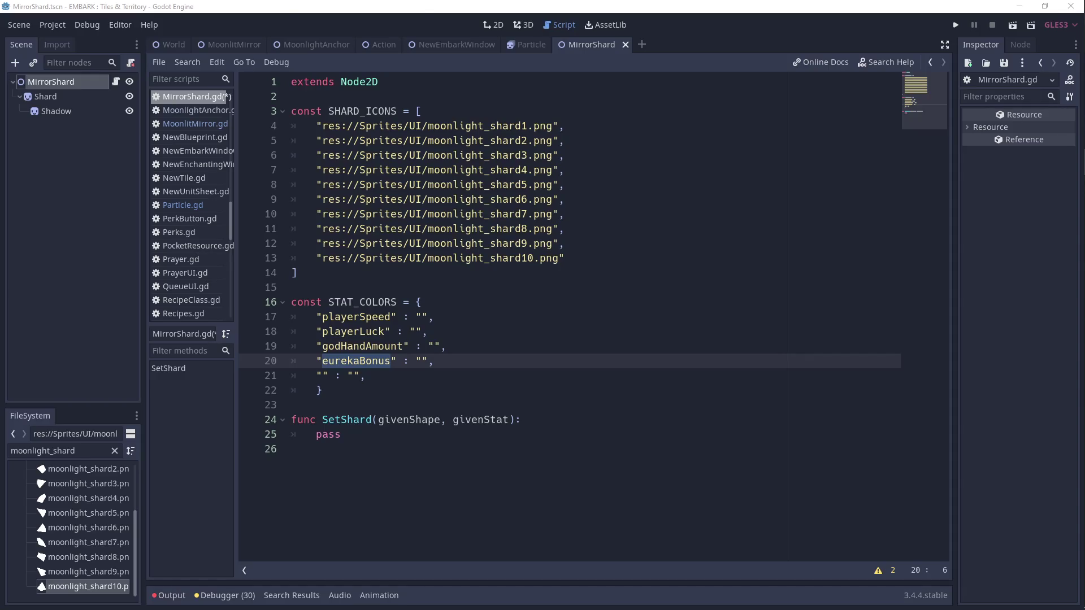
{"action": "key", "text": "Down"}
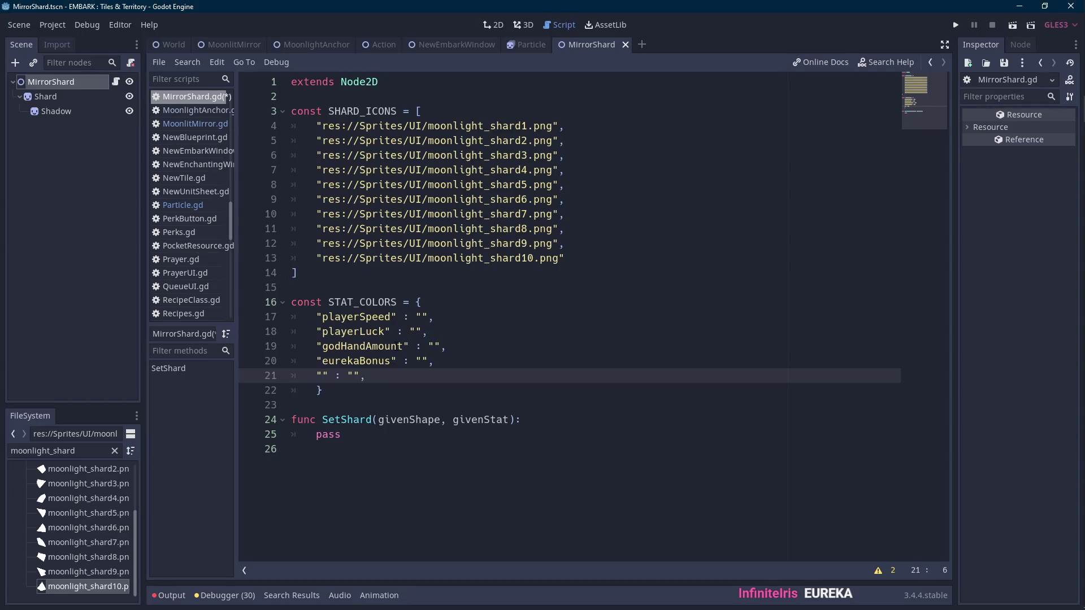
{"action": "type", "text": "marketQuantity"}
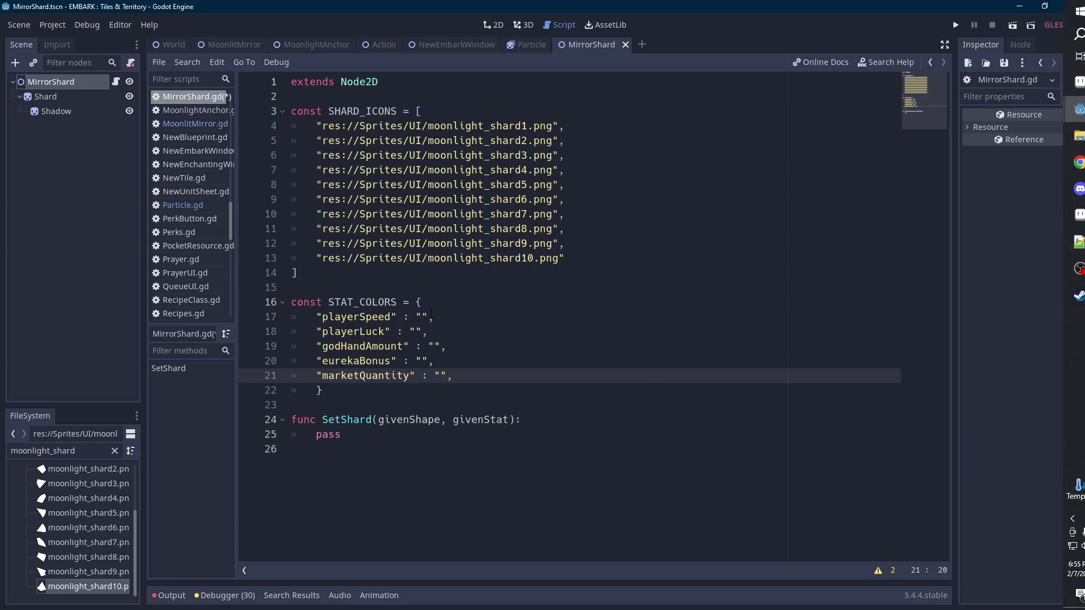
- Insert a "playerRepeats" : "" entry after playerLuck and save the script
{"action": "left_click", "coordinate": [418, 333]}
{"action": "left_click", "coordinate": [429, 347]}
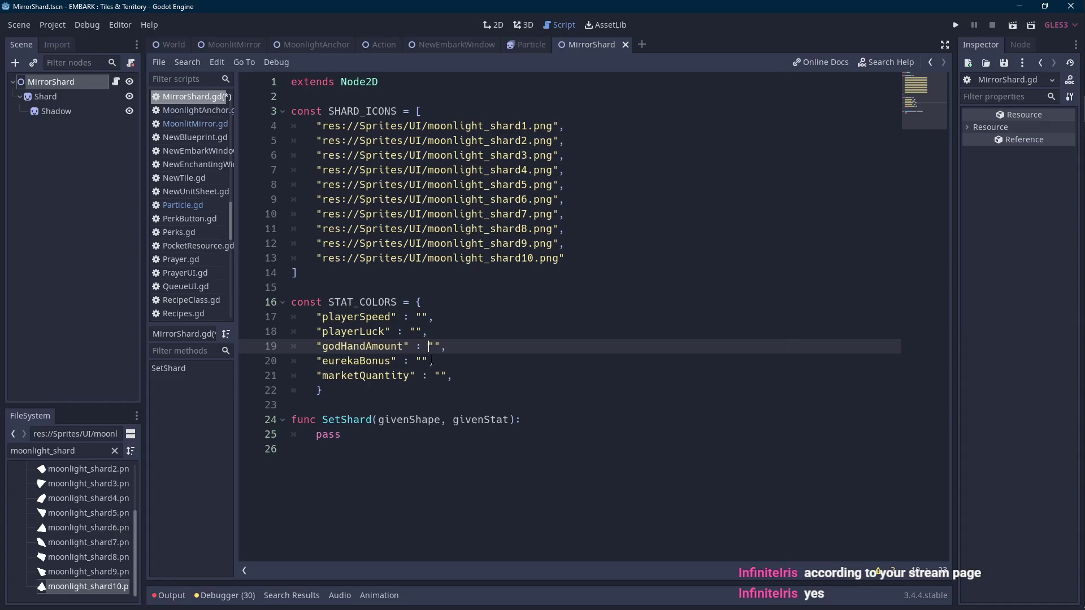
{"action": "key", "text": "Up"}
{"action": "key", "text": "Return"}
{"action": "type", "text": "\""}
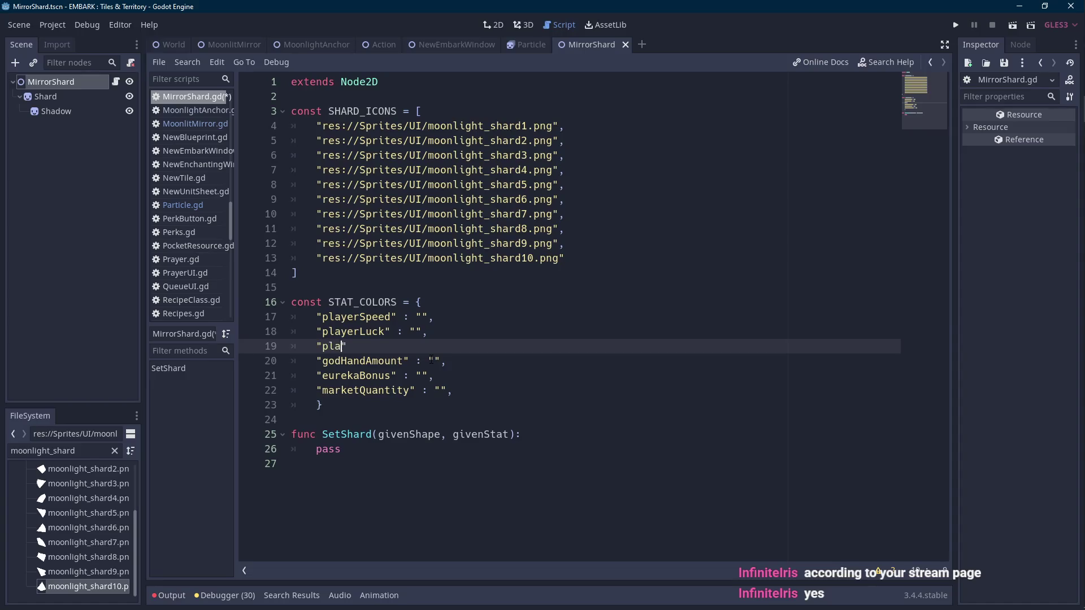
{"action": "type", "text": "playerRepeats\" "}
{"action": "type", "text": ": \"\","}
{"action": "key", "text": "ctrl+s"}
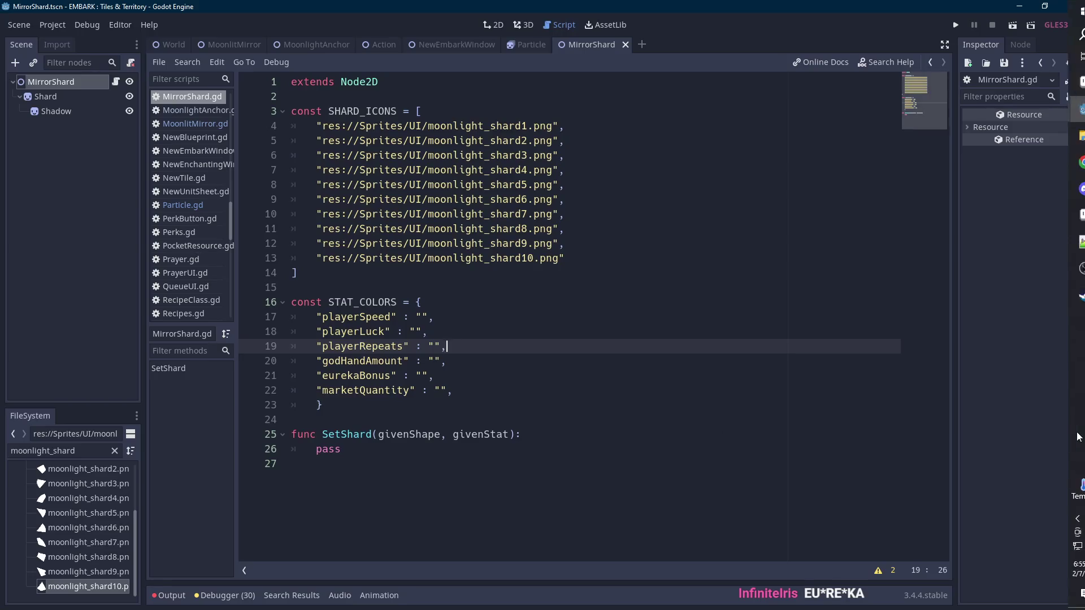
{"action": "mouse_move", "coordinate": [1076, 442]}
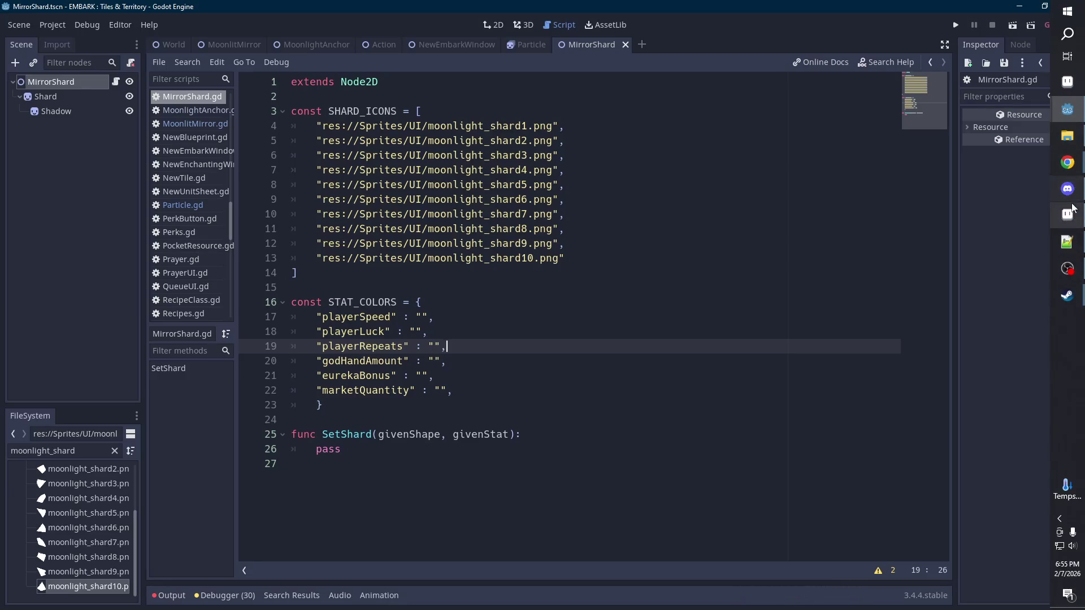
- Sample the shard's orange in Aseprite and paste its hex e4943a as playerSpeed's value
{"action": "left_click", "coordinate": [1067, 214]}
{"action": "scroll", "coordinate": [538, 262], "scroll_direction": "down", "scroll_amount": 3}
{"action": "scroll", "coordinate": [452, 233], "scroll_direction": "up", "scroll_amount": 5}
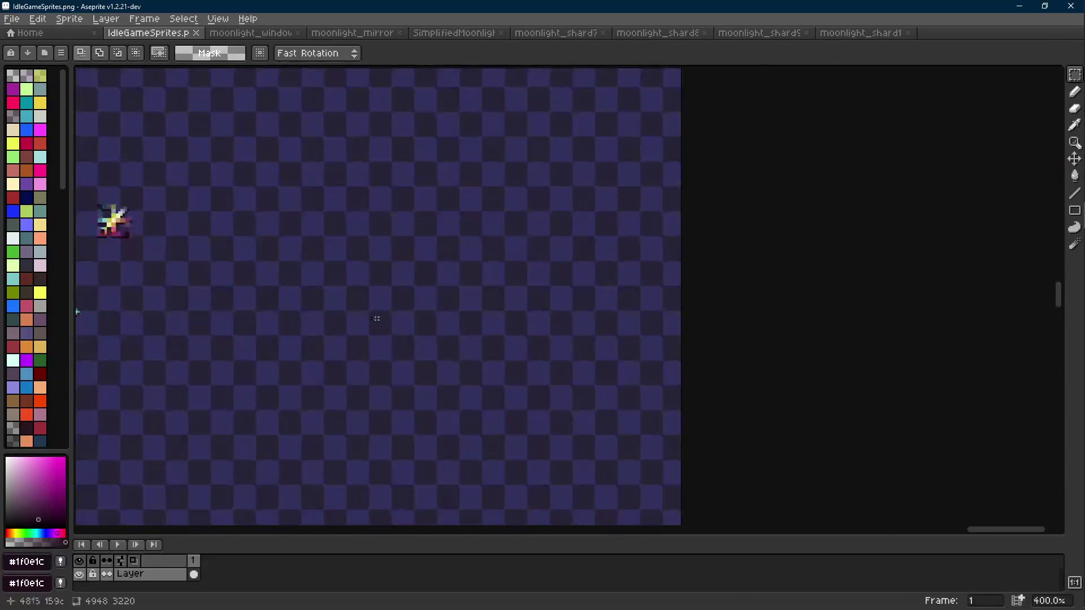
{"action": "scroll", "coordinate": [453, 233], "scroll_direction": "up", "scroll_amount": 6}
{"action": "left_click", "coordinate": [559, 229], "text": "alt"}
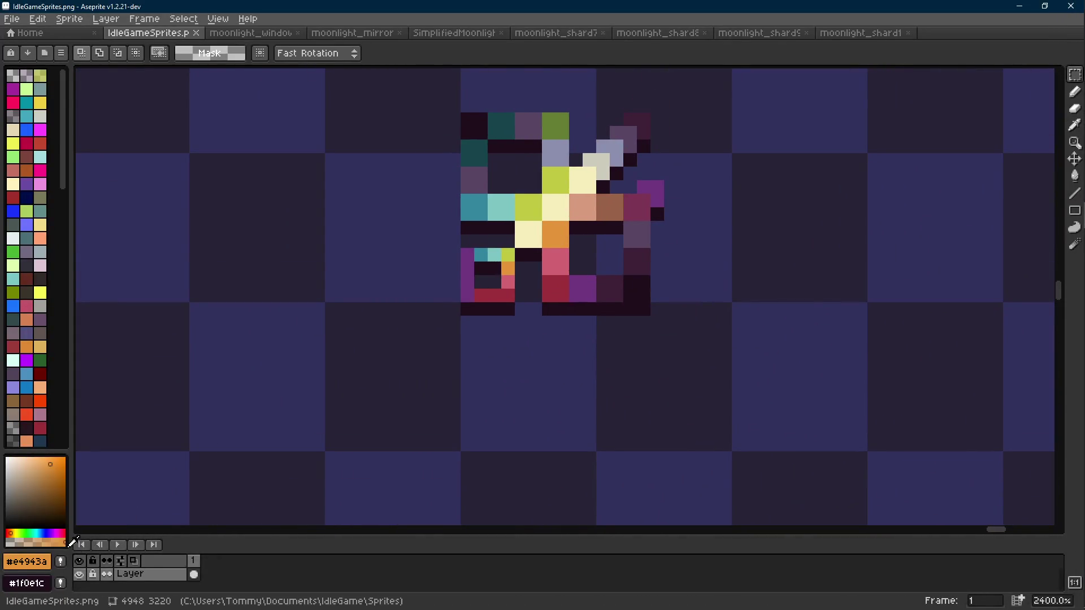
{"action": "left_click", "coordinate": [44, 567]}
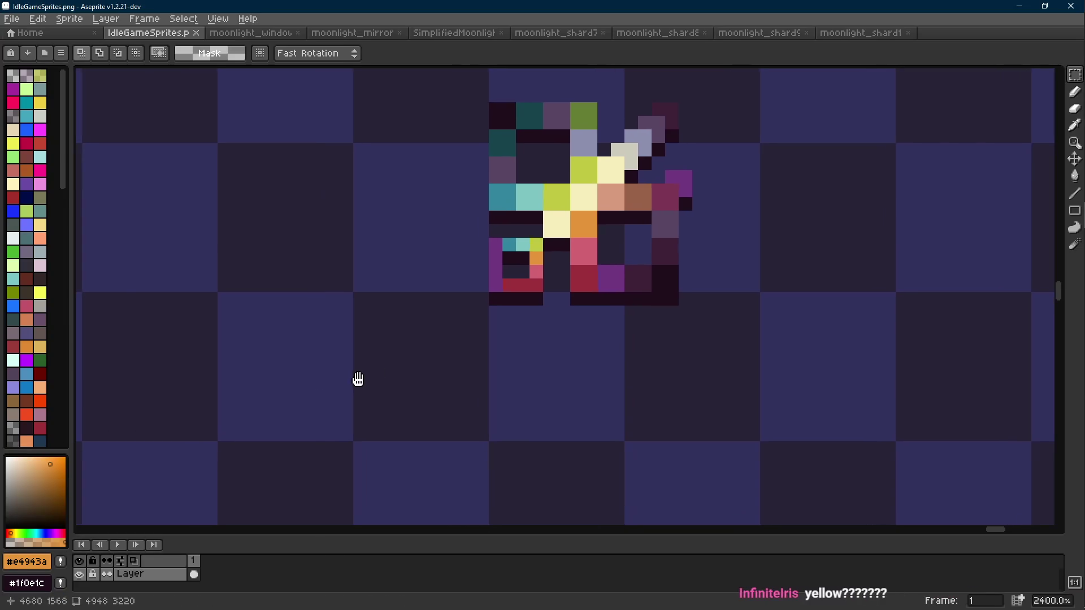
{"action": "key", "text": "alt+Tab"}
{"action": "left_click", "coordinate": [423, 317]}
{"action": "type", "text": "e4943a"}
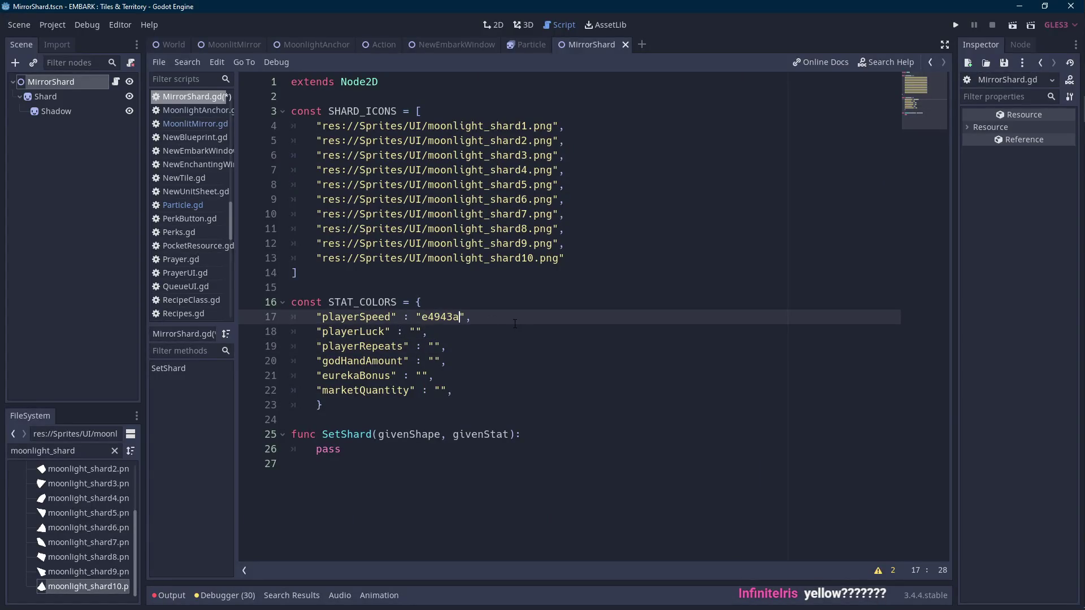
- Sample the shard's olive green and paste hex 647d34 as playerLuck's value
{"action": "key", "text": "alt+Tab"}
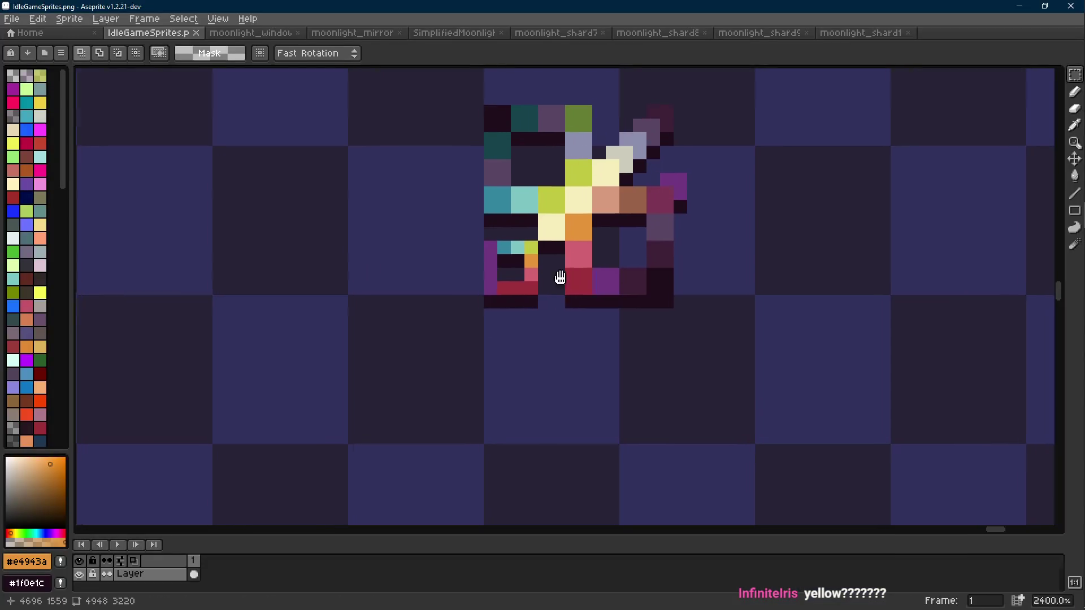
{"action": "left_click", "coordinate": [568, 213], "text": "alt"}
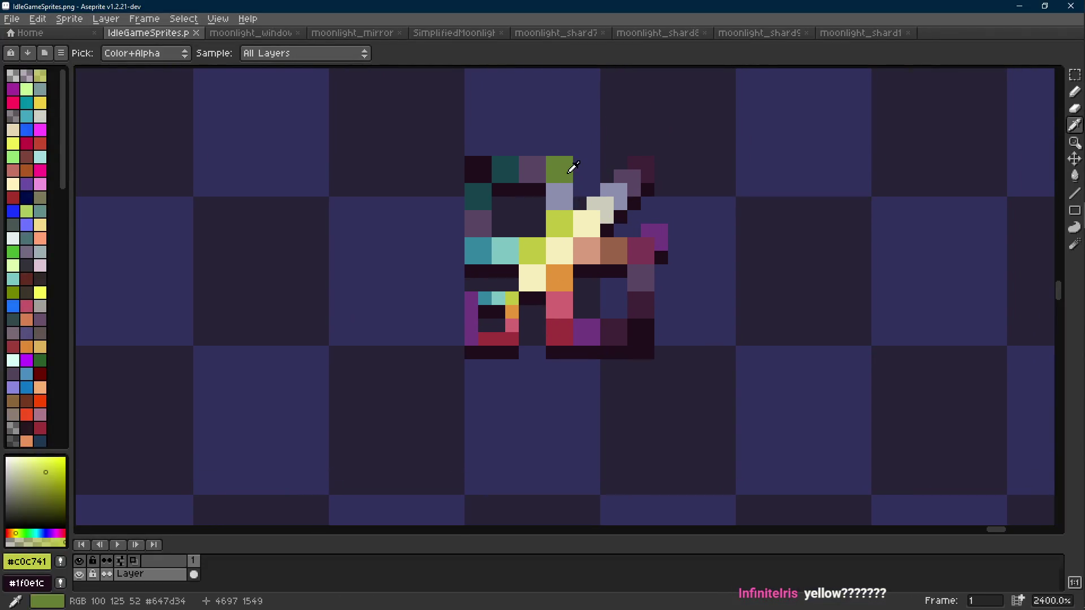
{"action": "left_click", "coordinate": [566, 160], "text": "alt"}
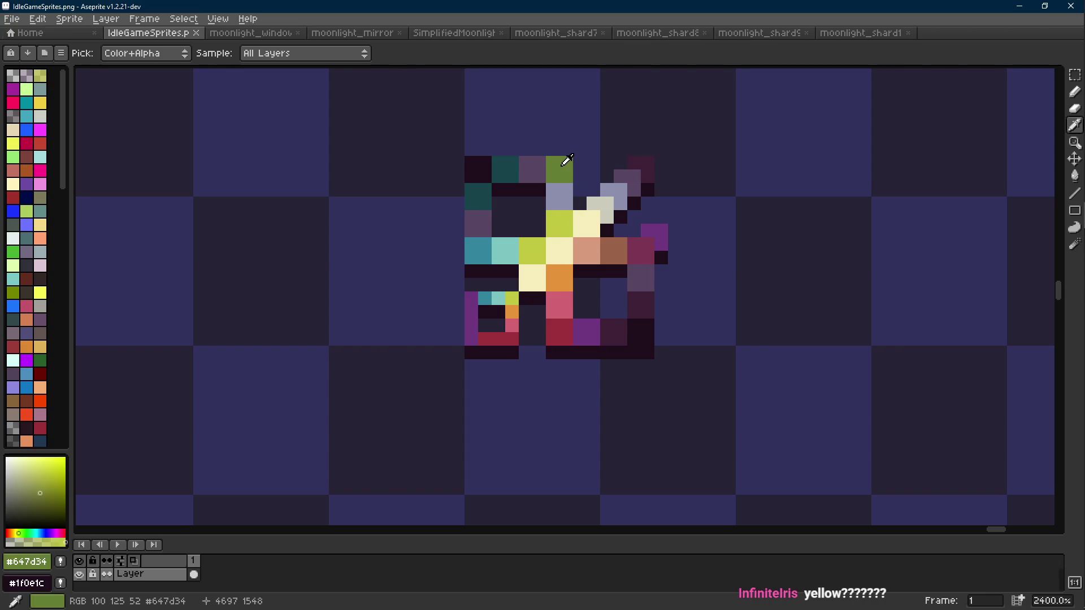
{"action": "left_click", "coordinate": [36, 570]}
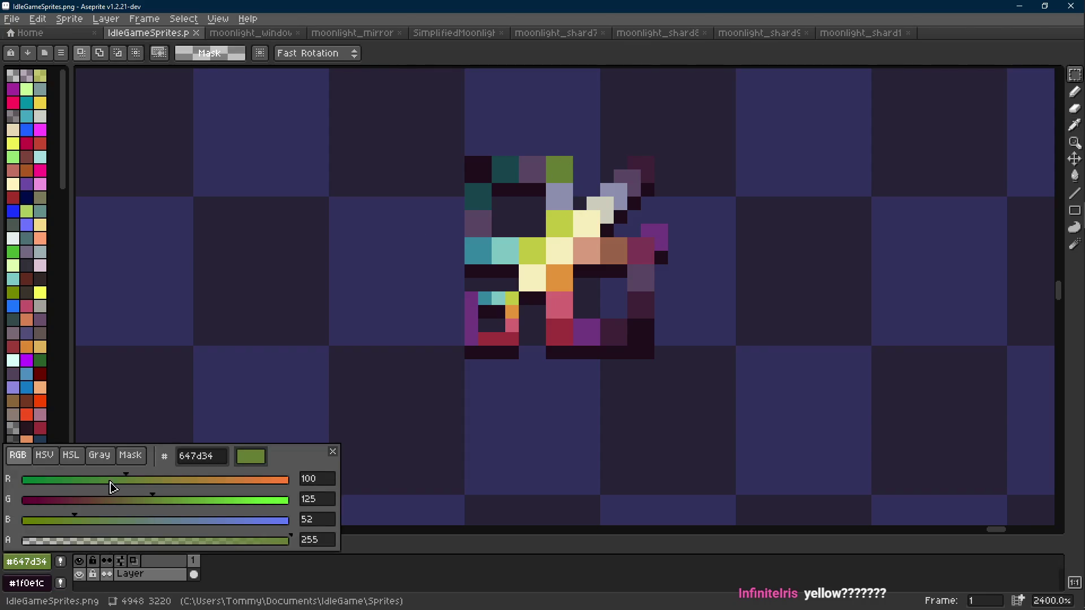
{"action": "double_click", "coordinate": [203, 458]}
{"action": "key", "text": "ctrl+c"}
{"action": "key", "text": "alt+Tab"}
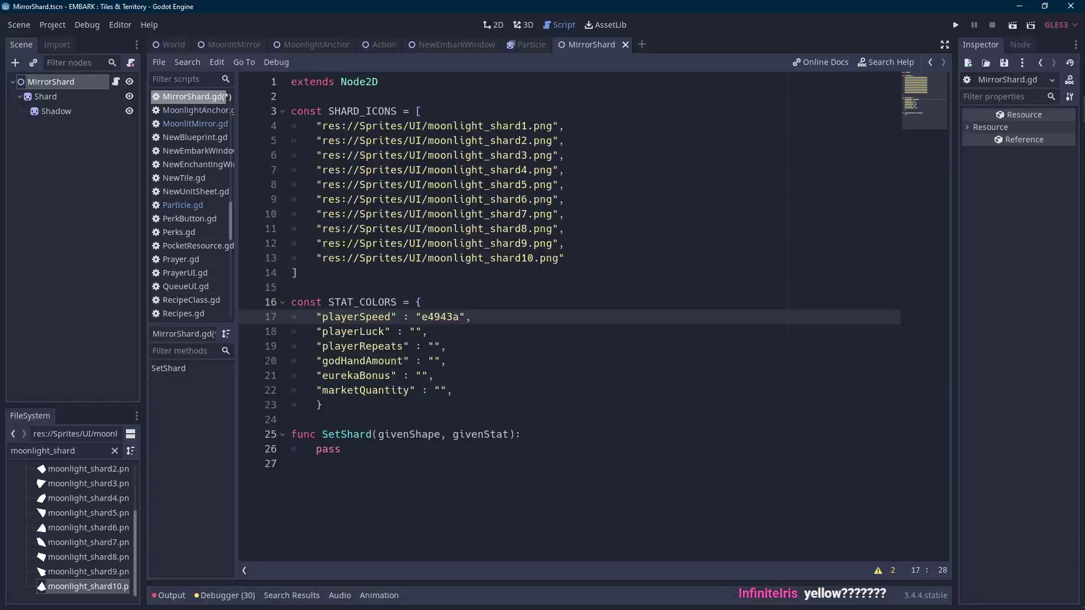
{"action": "left_click", "coordinate": [414, 332]}
{"action": "key", "text": "ctrl+v"}
- Sample the shard's light teal and paste hex 7ec4c1 as eurekaBonus's value
{"action": "key", "text": "alt+Tab"}
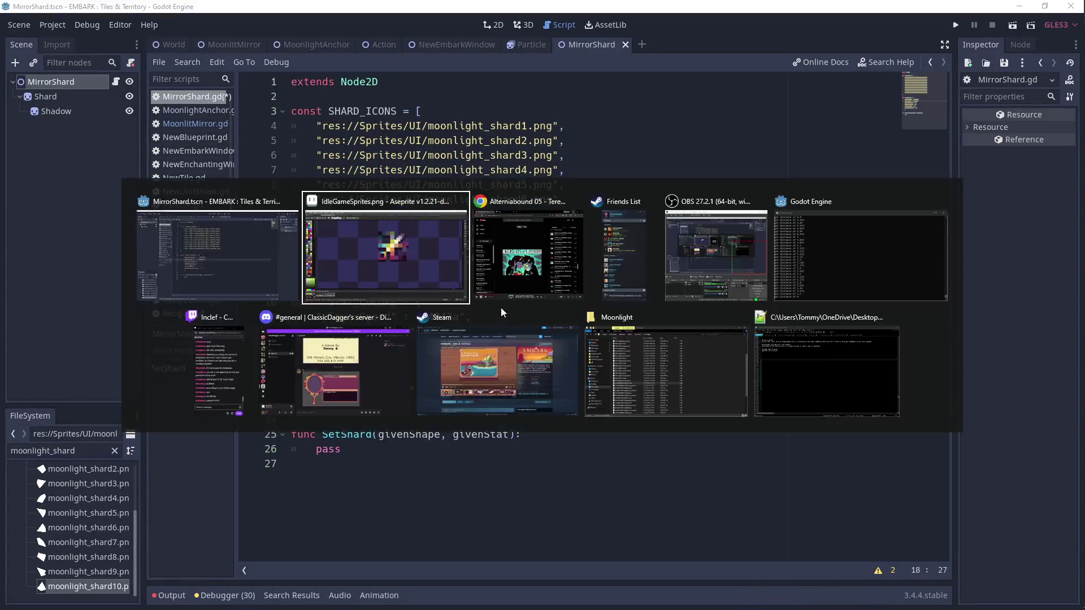
{"action": "key", "text": "alt+Tab"}
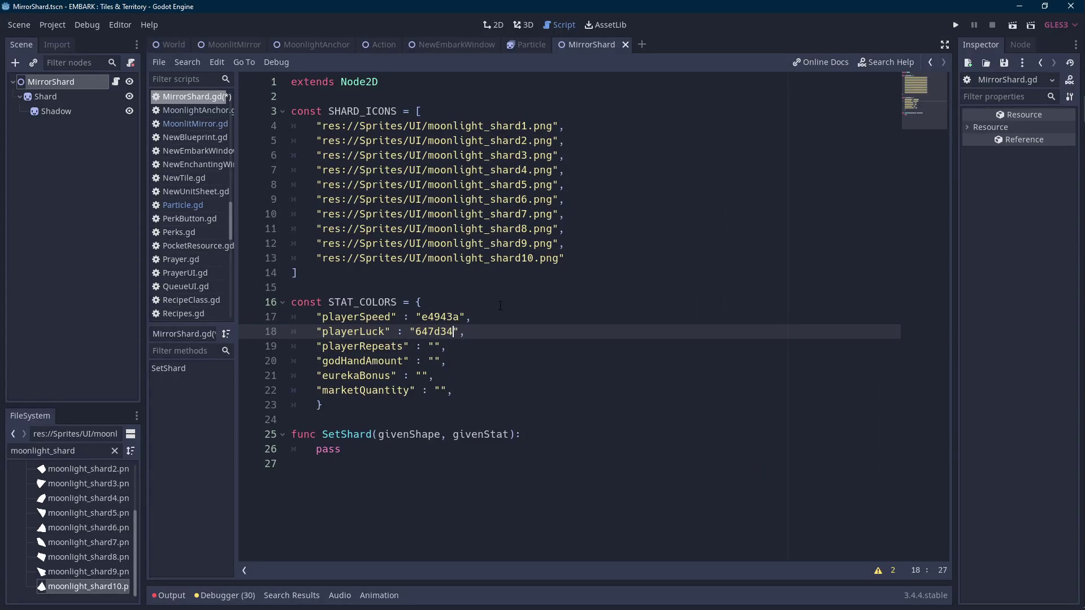
{"action": "key", "text": "alt+Tab"}
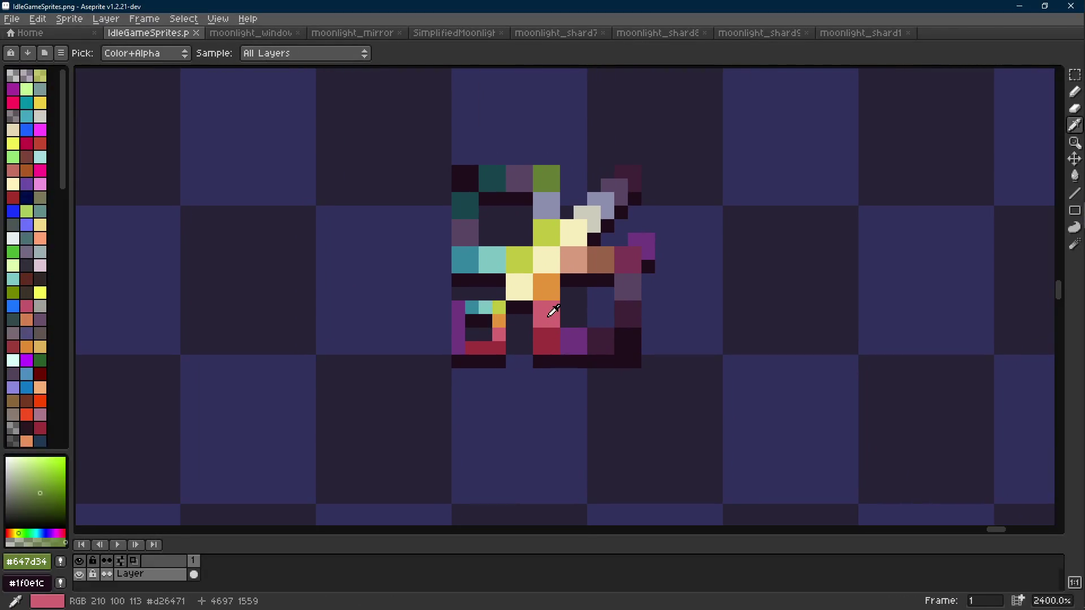
{"action": "key", "text": "alt+Tab"}
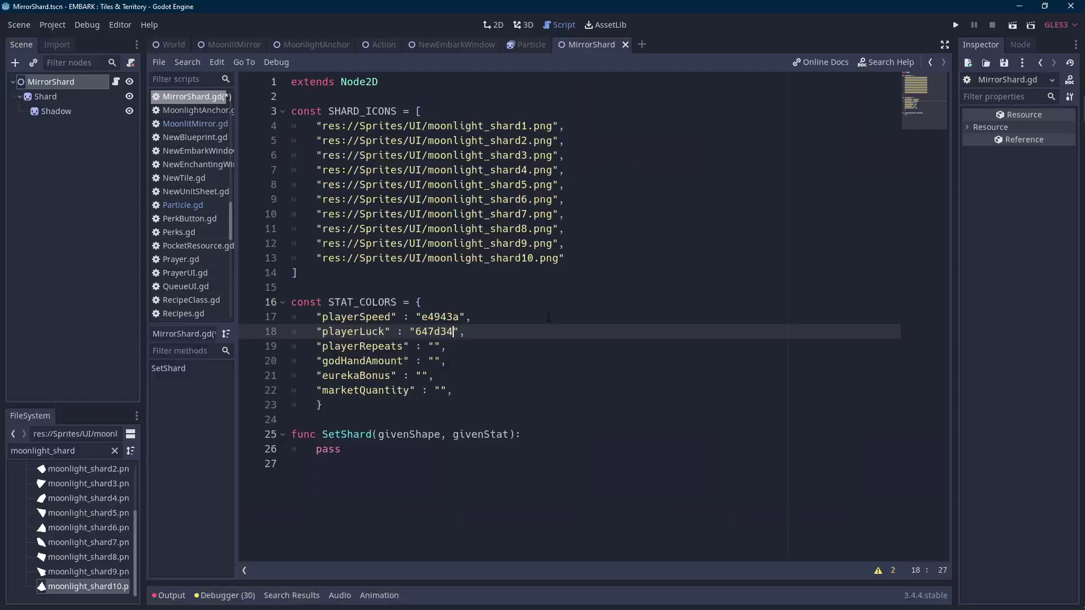
{"action": "key", "text": "alt+Tab"}
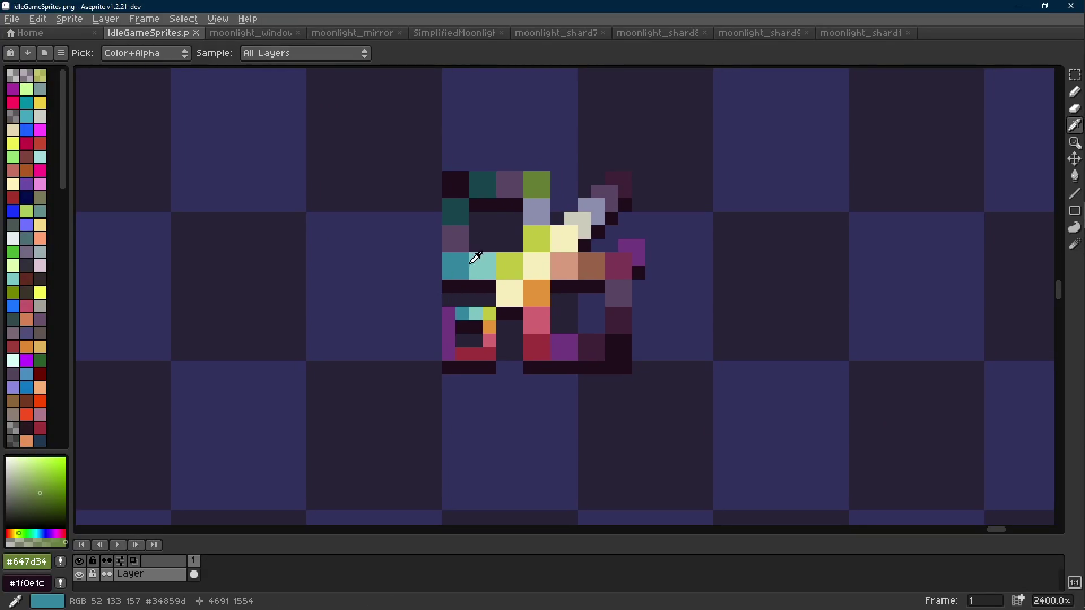
{"action": "left_click", "coordinate": [484, 260]}
{"action": "left_click", "coordinate": [27, 561]}
{"action": "double_click", "coordinate": [213, 455]}
{"action": "key", "text": "ctrl+c"}
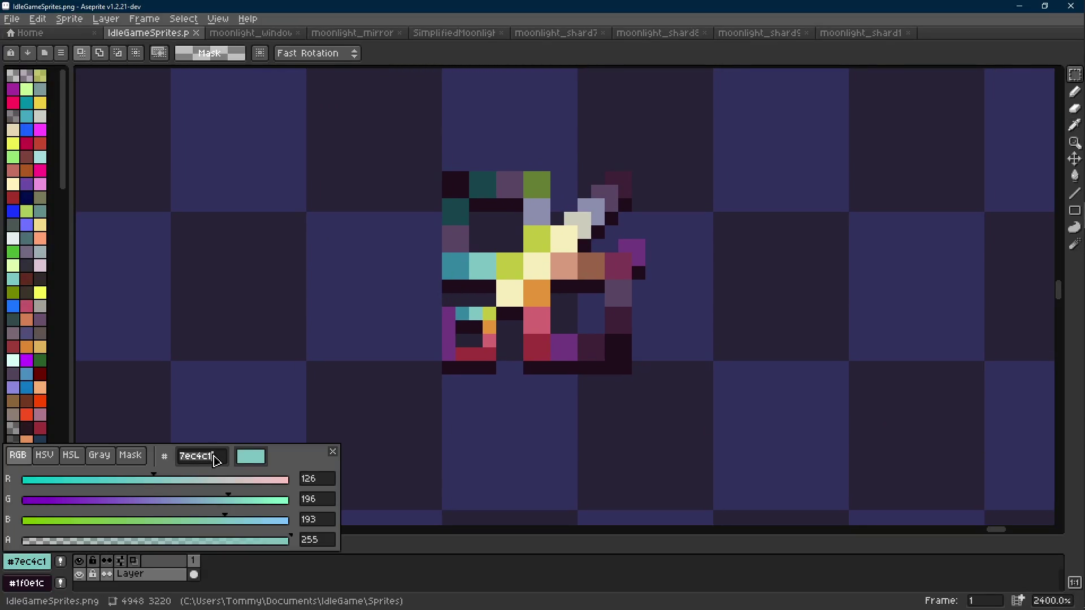
{"action": "key", "text": "alt+Tab"}
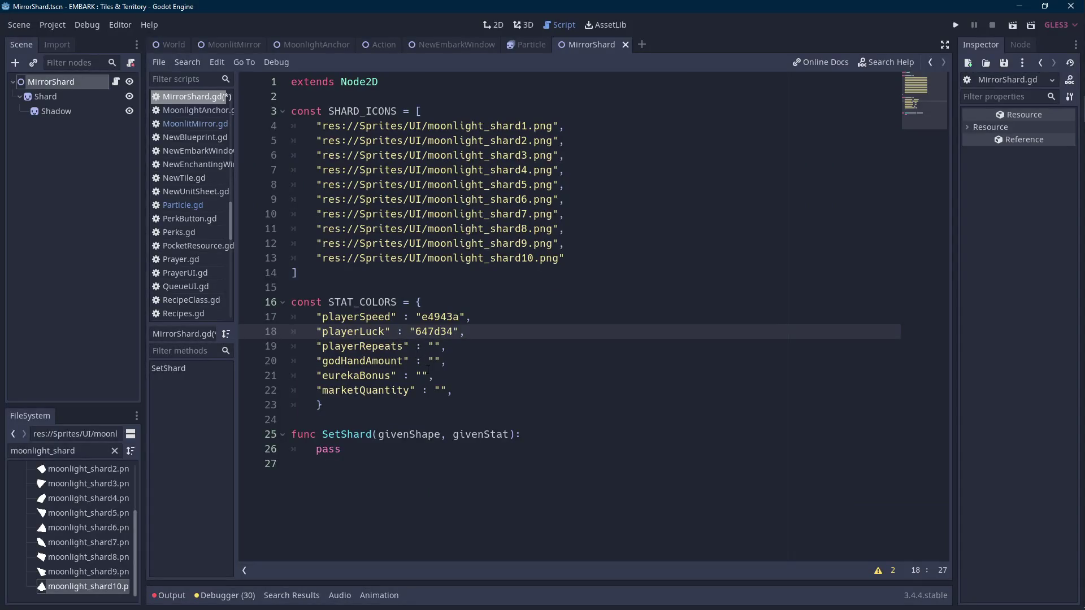
{"action": "left_click", "coordinate": [428, 370]}
{"action": "key", "text": "ctrl+v"}
- Sample the shard's orange and grey pixels again, then save IdleGameSprites.png in Aseprite
{"action": "key", "text": "alt+Tab"}
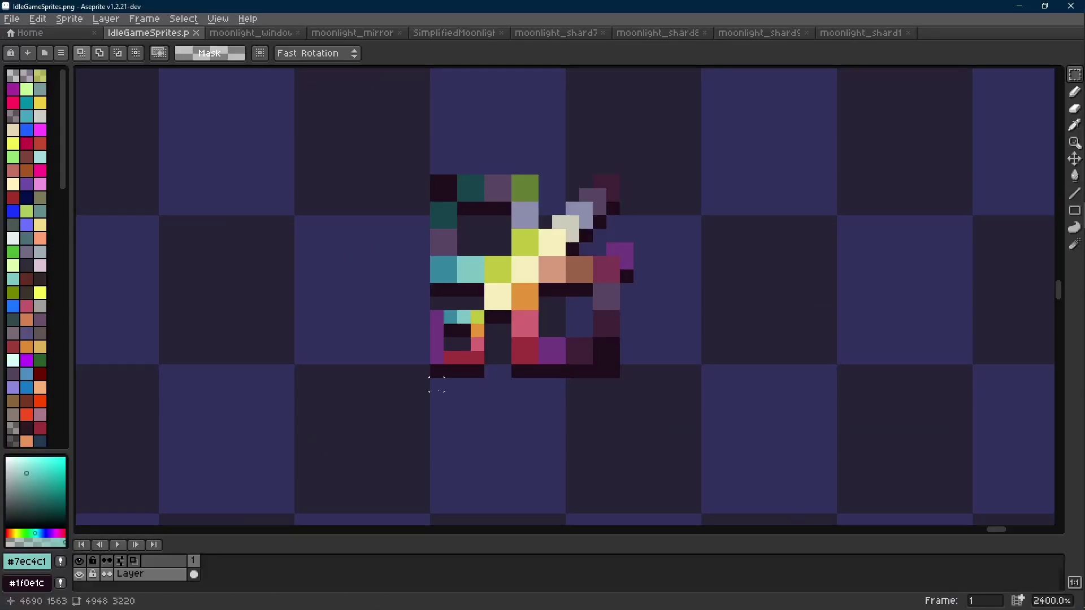
{"action": "key", "text": "i"}
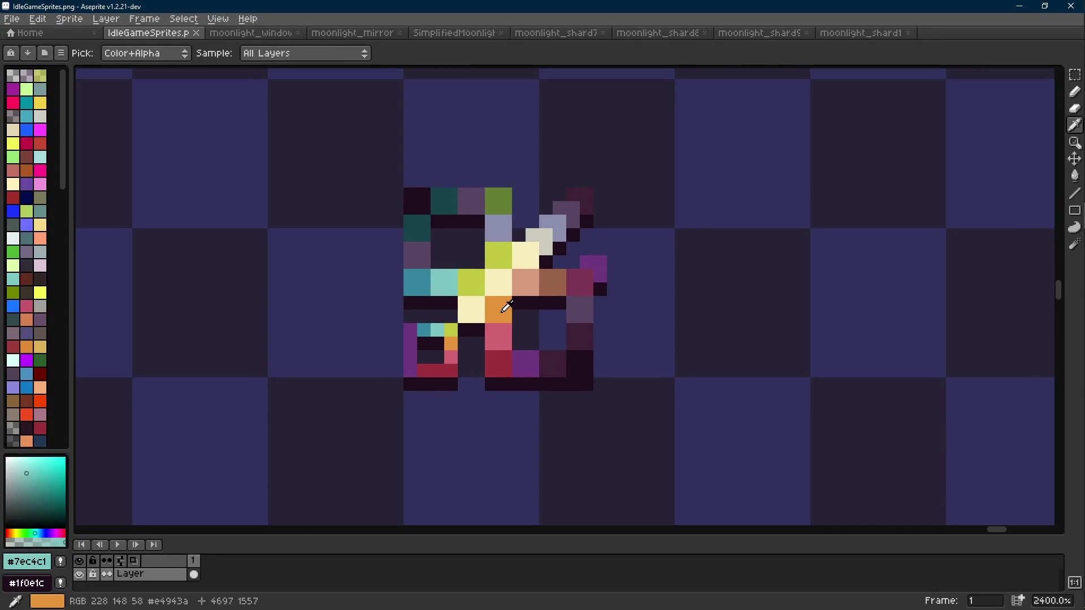
{"action": "left_click", "coordinate": [505, 308]}
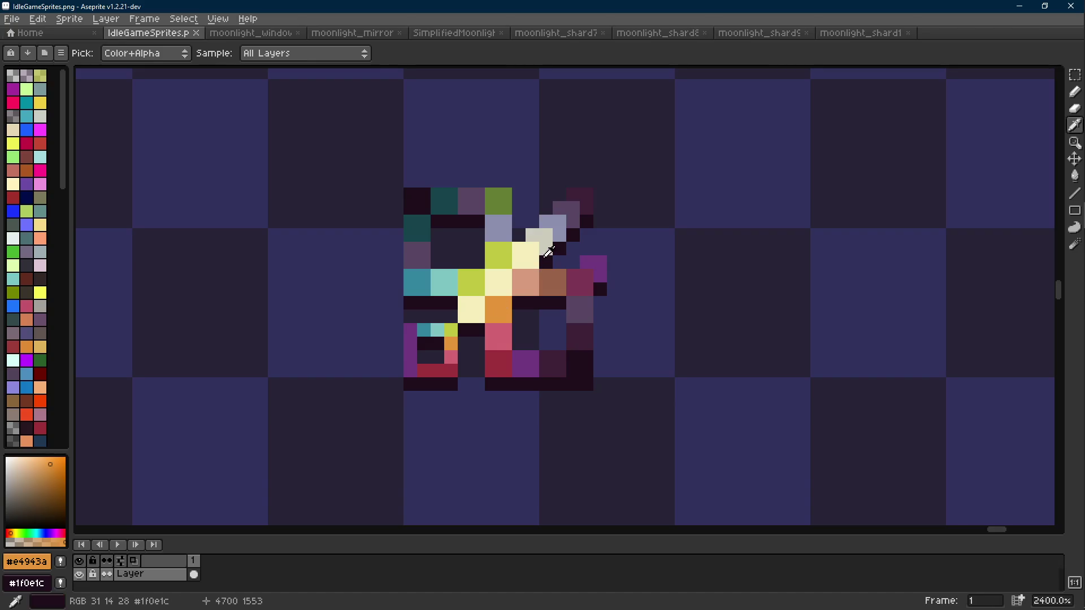
{"action": "left_click", "coordinate": [551, 239]}
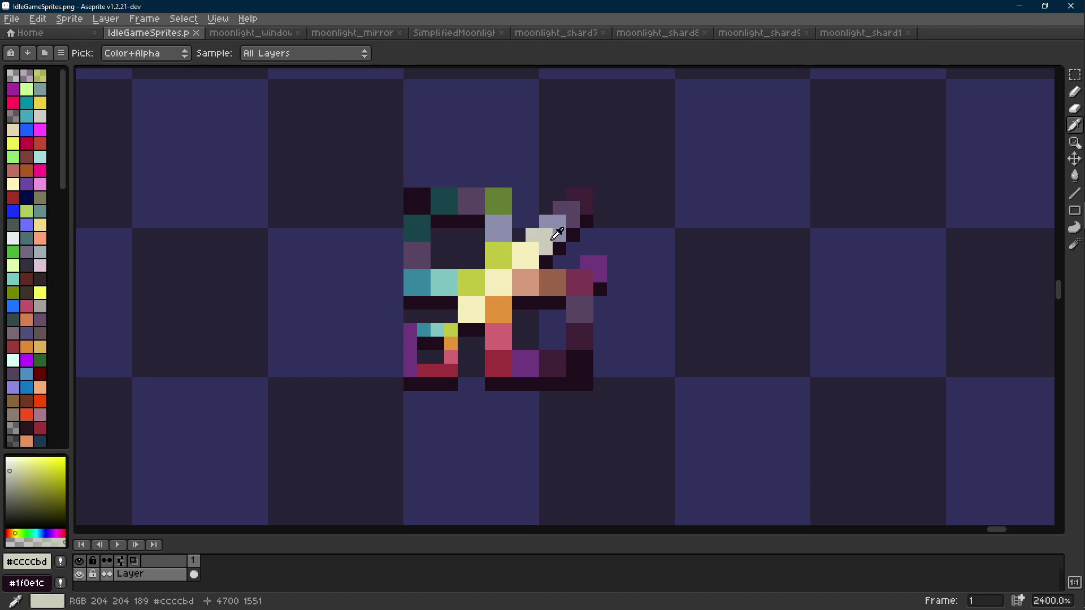
{"action": "key", "text": "m"}
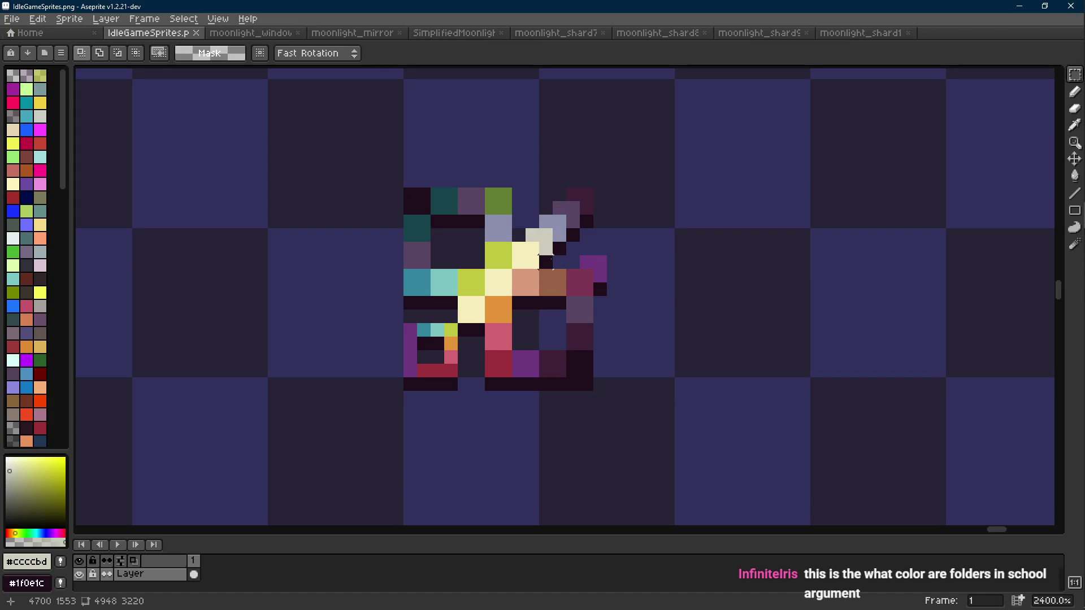
{"action": "key", "text": "ctrl+s"}
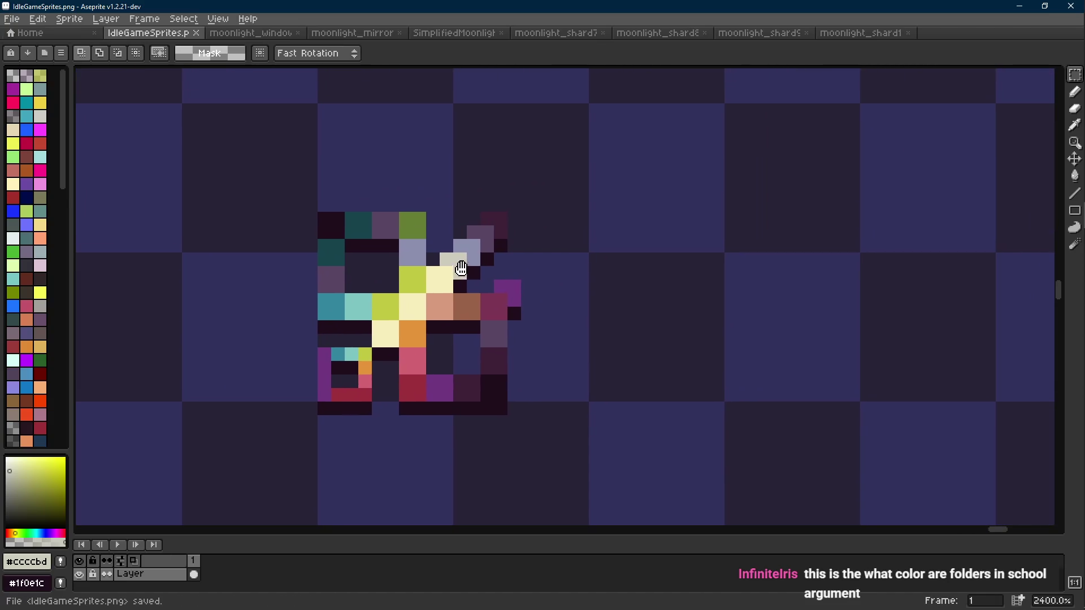
{"action": "scroll", "coordinate": [460, 266], "scroll_direction": "down", "scroll_amount": 3}
{"action": "scroll", "coordinate": [461, 266], "scroll_direction": "up", "scroll_amount": 1}
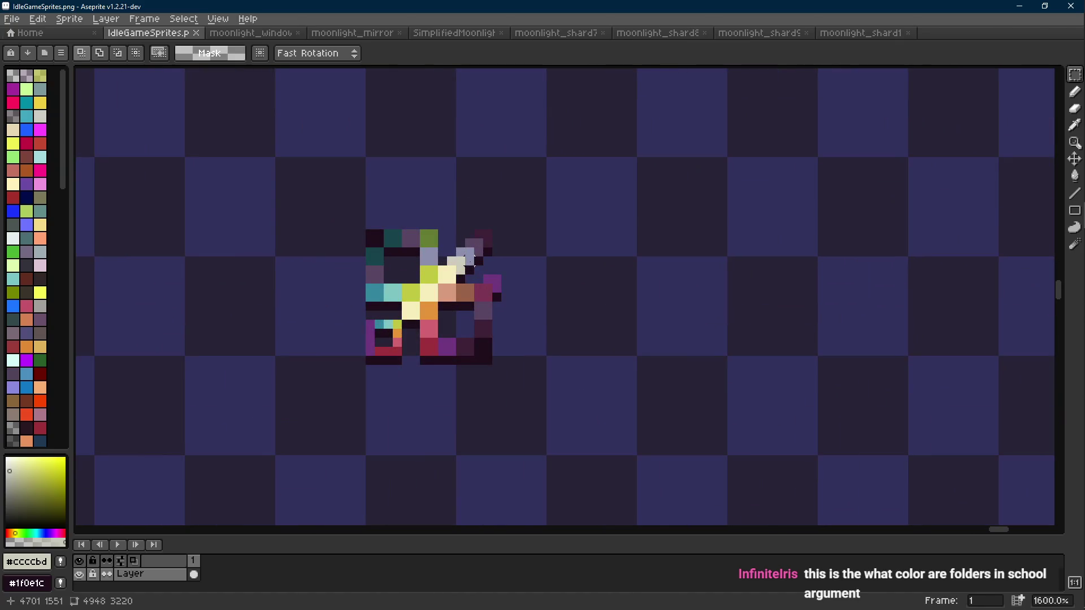
{"action": "key", "text": "alt+Tab"}
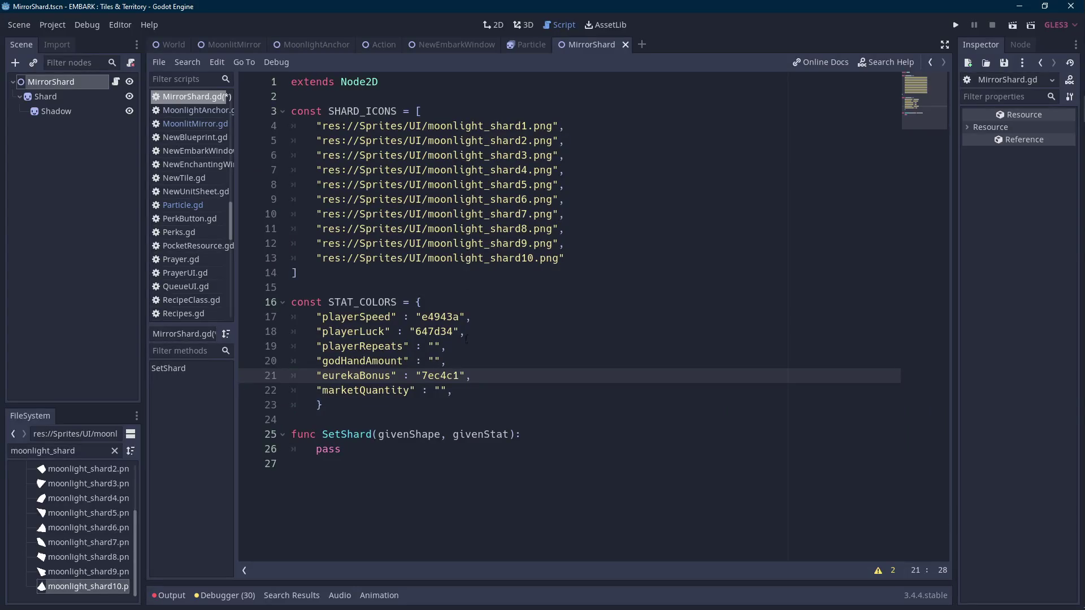
- Replace playerSpeed's hex value with Color.gold, swapping out an initial yellow pick
{"action": "left_click_drag", "start_coordinate": [464, 317], "coordinate": [418, 317]}
{"action": "type", "text": "Color."}
{"action": "key", "text": "Down"}
{"action": "key", "text": "Down"}
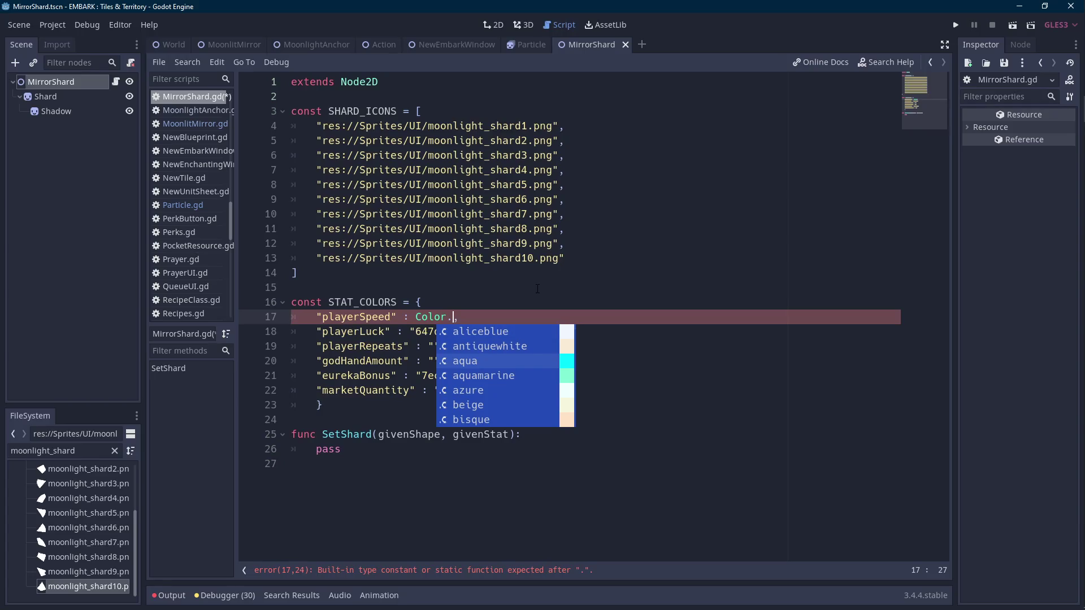
{"action": "key", "text": "Down"}
{"action": "key", "text": "Down"}
{"action": "key", "text": "Down"}
{"action": "type", "text": "ye"}
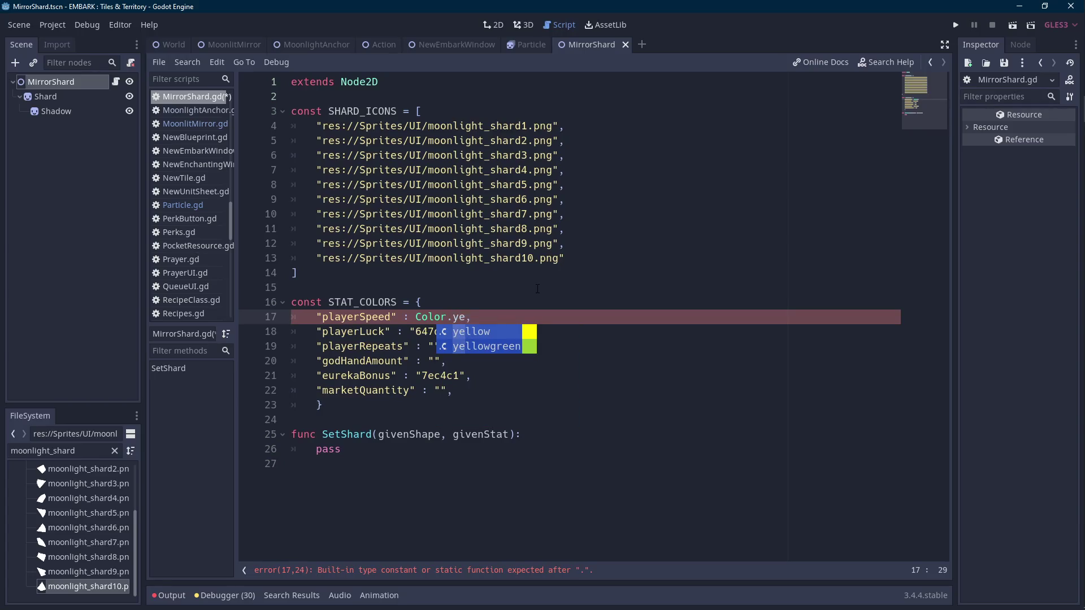
{"action": "key", "text": "Return"}
{"action": "key", "text": "ctrl+shift+Left"}
{"action": "key", "text": "BackSpace"}
{"action": "type", "text": "go"}
{"action": "key", "text": "Return"}
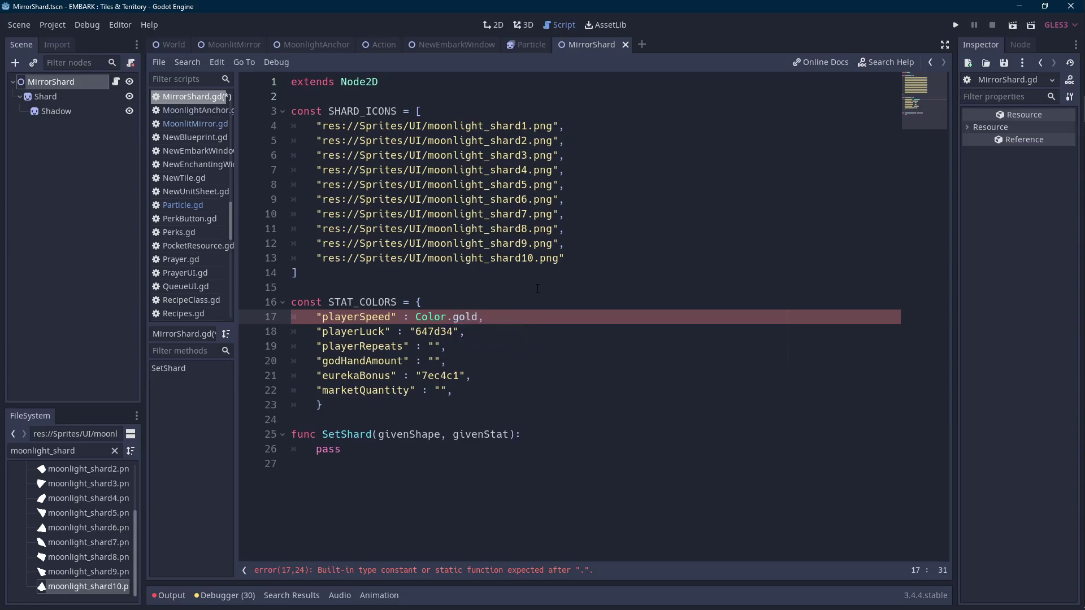
- Replace playerLuck's 647d34 hex value with Color.green
{"action": "key", "text": "Down"}
{"action": "key", "text": "ctrl+shift+Left"}
{"action": "type", "text": "Color."}
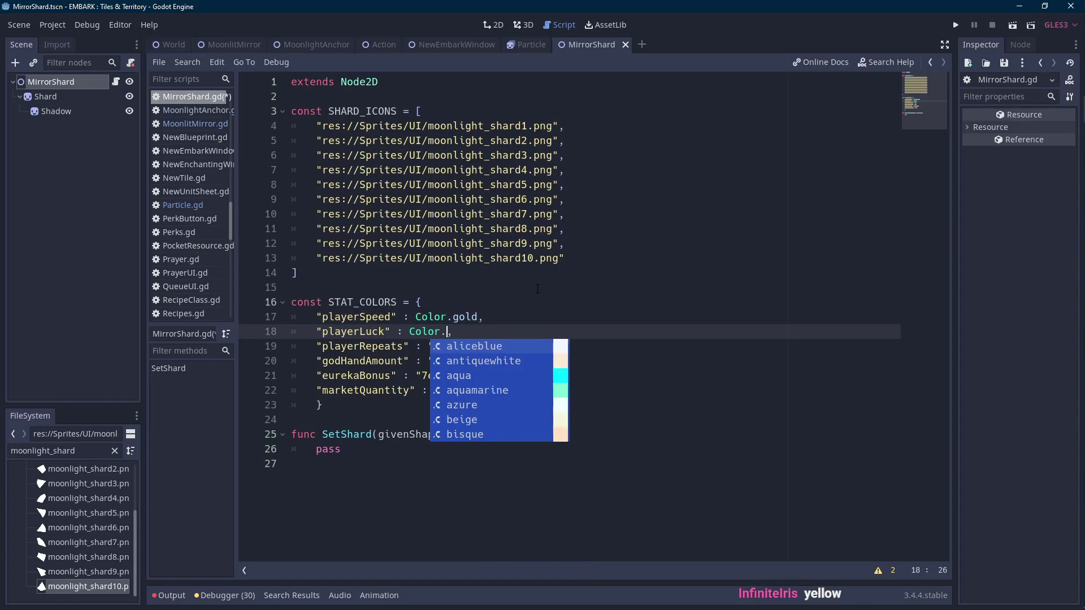
{"action": "type", "text": "g"}
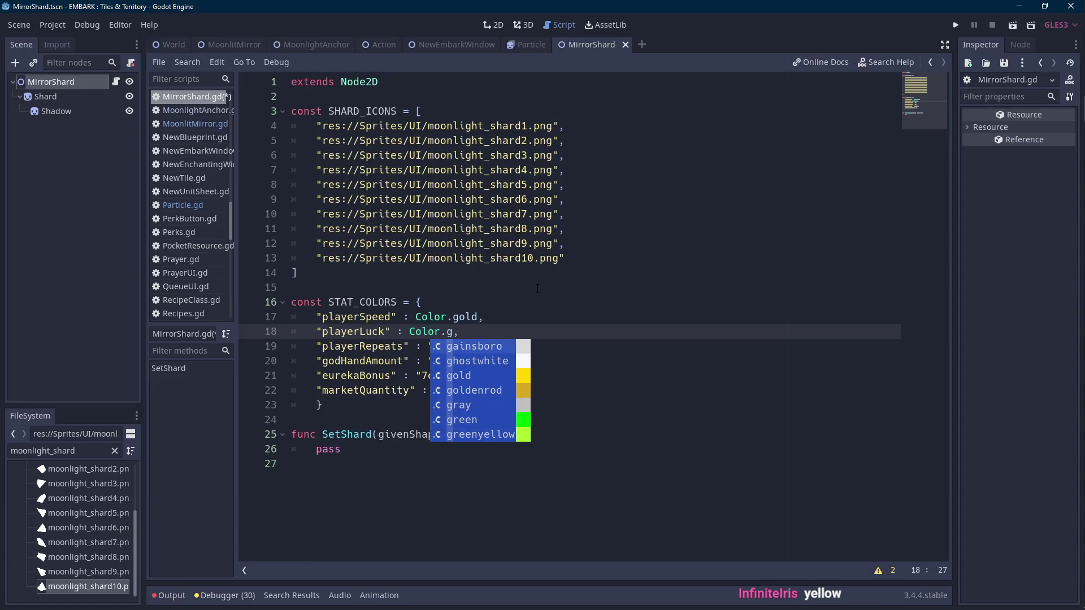
{"action": "key", "text": "Up"}
{"action": "key", "text": "Up"}
{"action": "key", "text": "Return"}
- Set playerRepeats to Color.white, discarding a mistaken cornflower entry
{"action": "key", "text": "Down"}
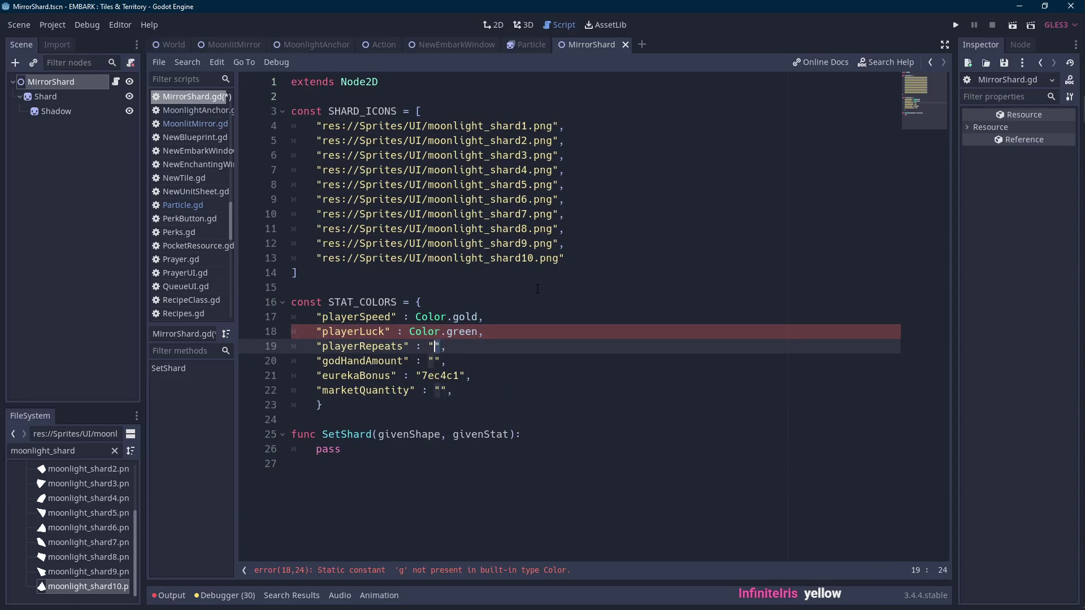
{"action": "key", "text": "BackSpace"}
{"action": "type", "text": "Color."}
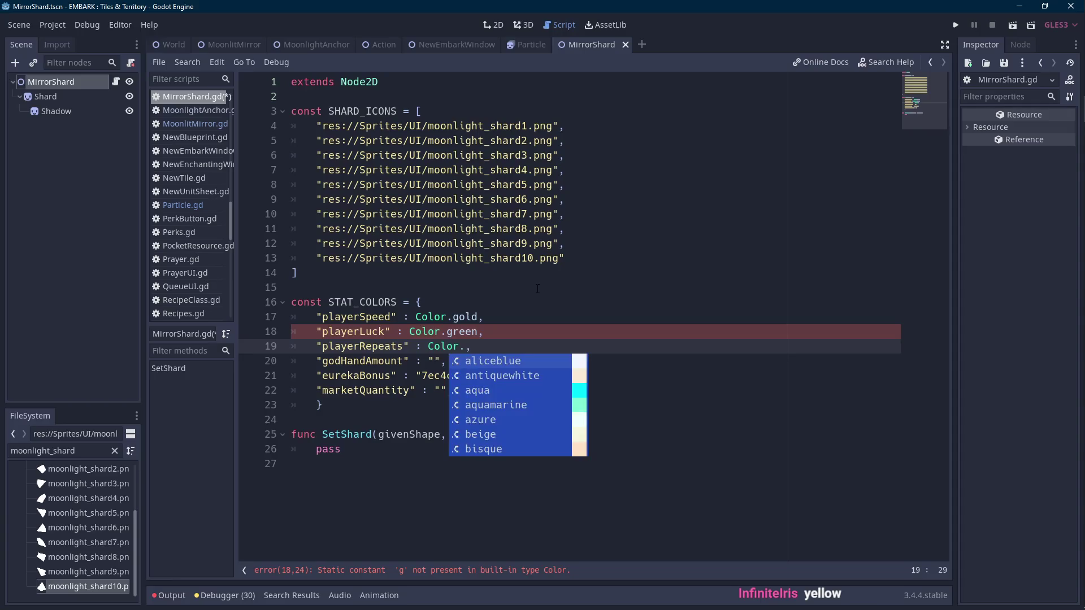
{"action": "type", "text": "or"}
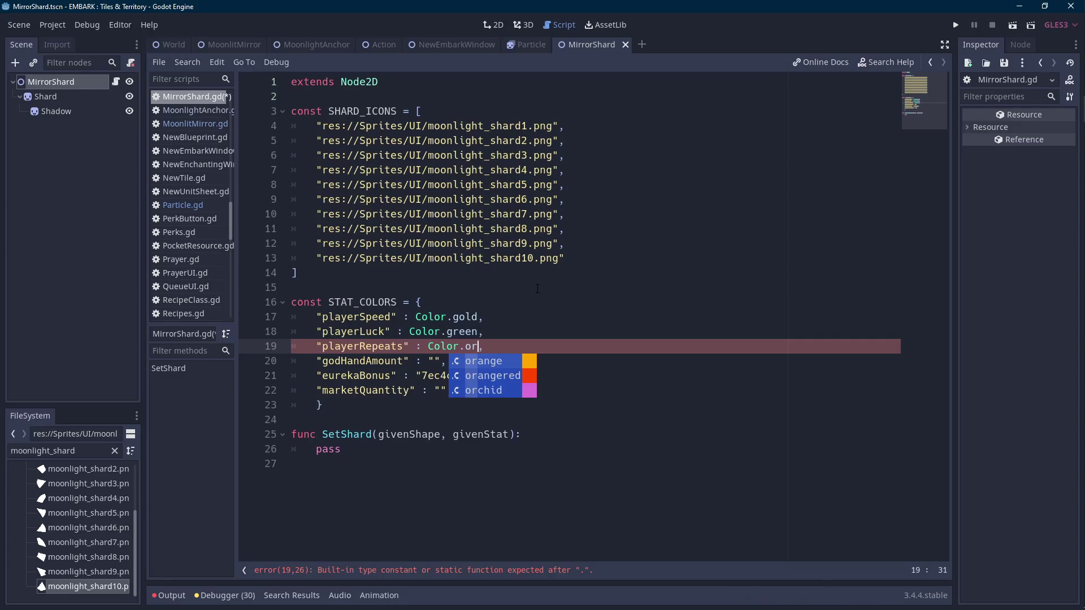
{"action": "key", "text": "BackSpace"}
{"action": "key", "text": "BackSpace"}
{"action": "key", "text": "BackSpace"}
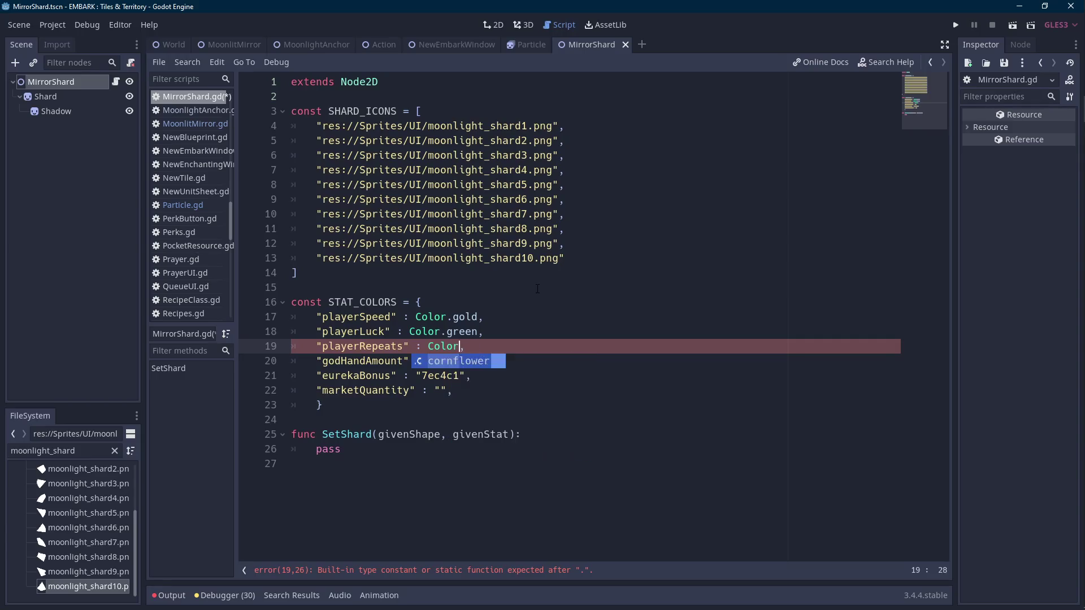
{"action": "key", "text": "Return"}
{"action": "key", "text": "ctrl+shift+Left"}
{"action": "key", "text": "BackSpace"}
{"action": "key", "text": "Down"}
{"action": "key", "text": "shift+Right"}
{"action": "key", "text": "shift+Right"}
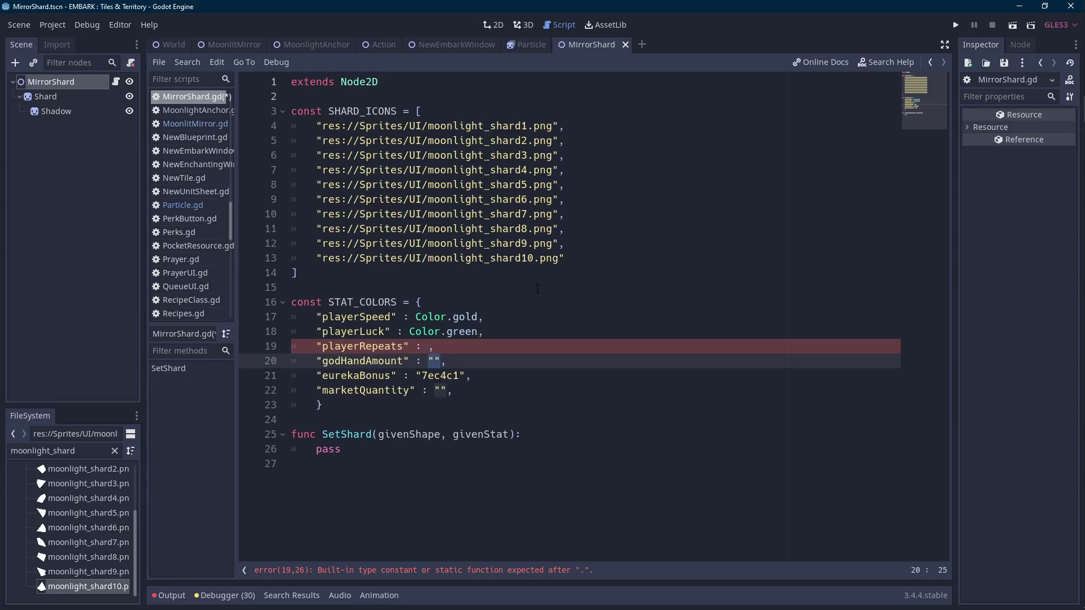
{"action": "key", "text": "Up"}
{"action": "type", "text": "COlor"}
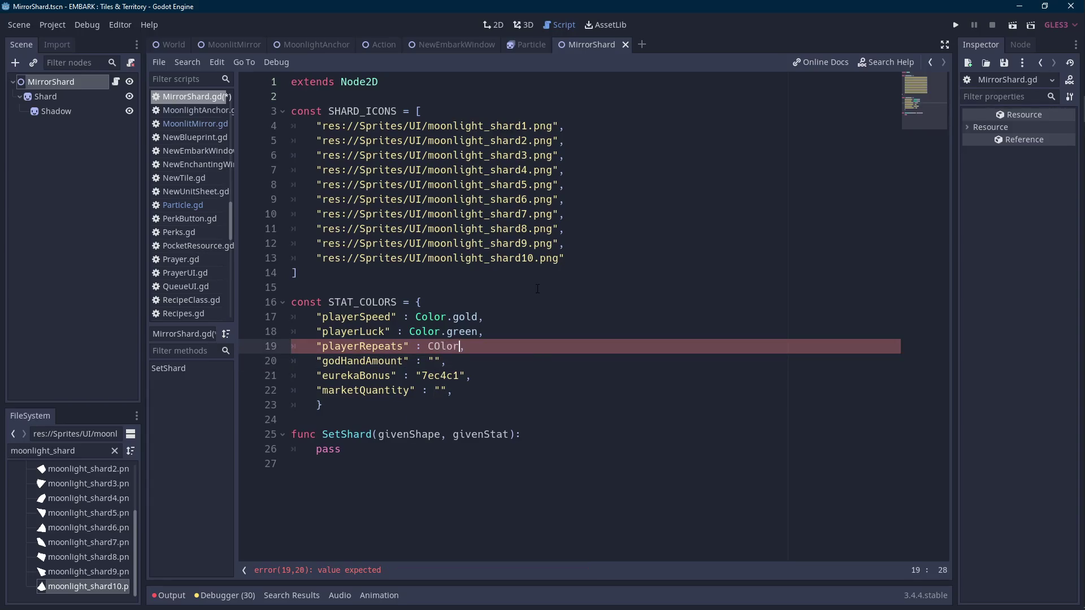
{"action": "key", "text": "BackSpace"}
{"action": "key", "text": "BackSpace"}
{"action": "key", "text": "BackSpace"}
{"action": "type", "text": "olor.whi"}
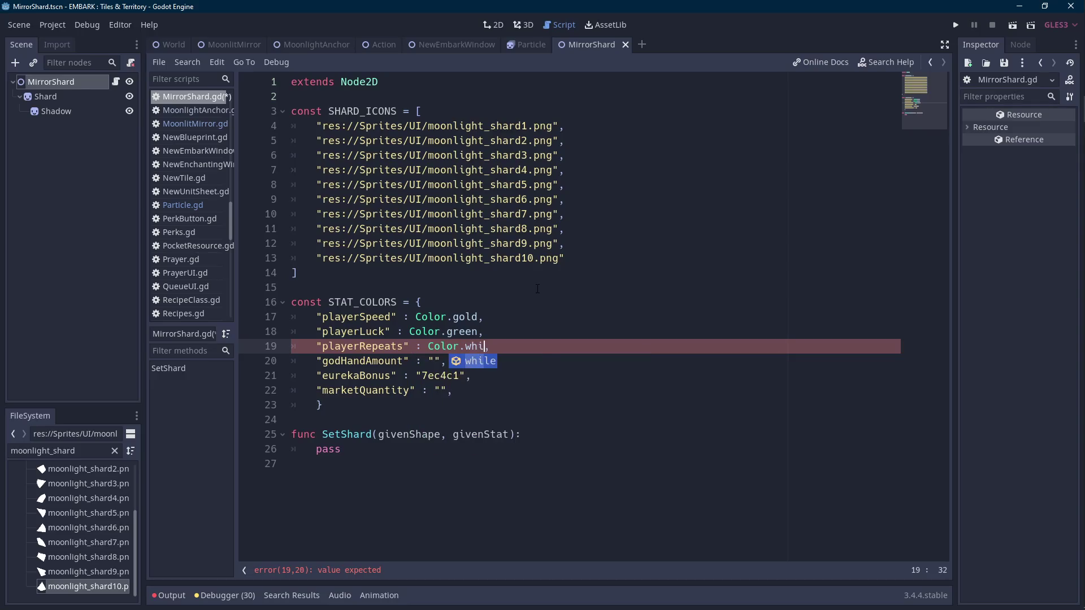
{"action": "key", "text": "Return"}
- Set godHandAmount to Color.orangered, then select eurekaBonus's 7ec4c1 hex value
{"action": "key", "text": "Down"}
{"action": "key", "text": "BackSpace"}
{"action": "key", "text": "BackSpace"}
{"action": "type", "text": "Color.re"}
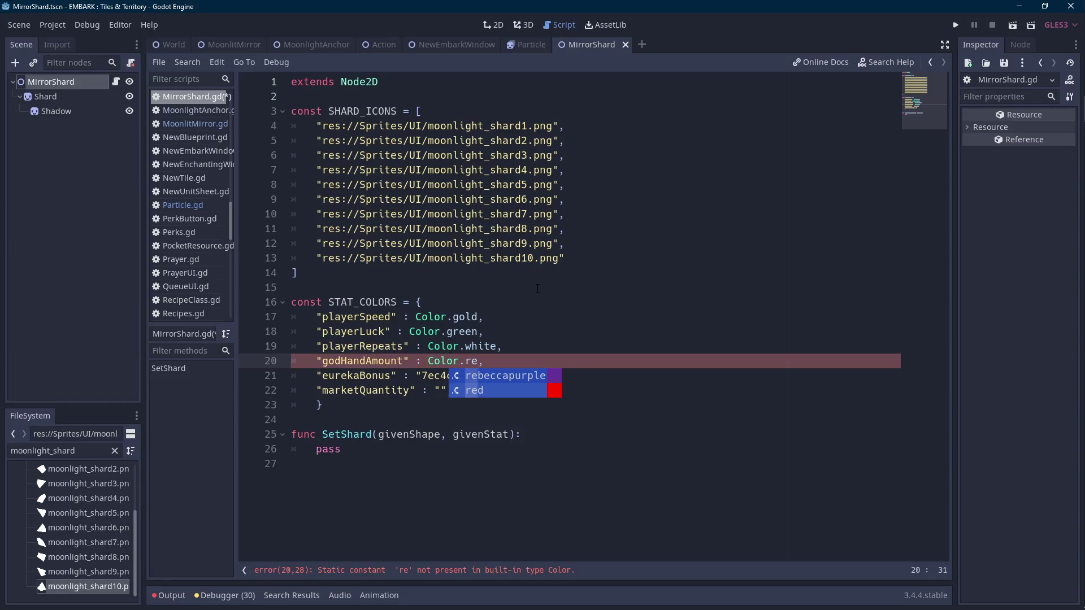
{"action": "key", "text": "BackSpace"}
{"action": "key", "text": "BackSpace"}
{"action": "type", "text": "orange"}
{"action": "key", "text": "Down"}
{"action": "key", "text": "Return"}
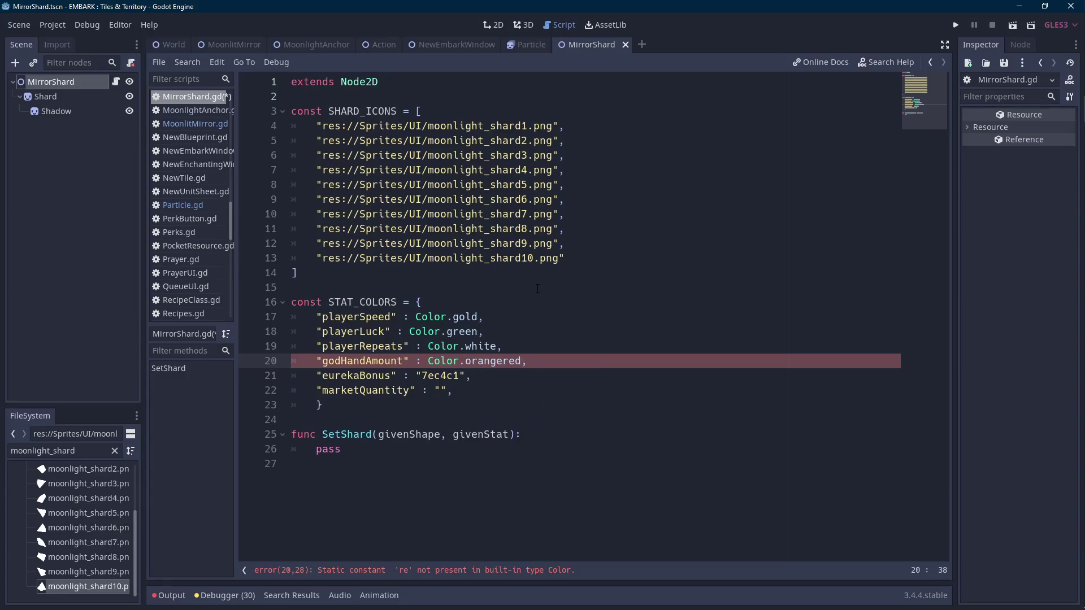
{"action": "key", "text": "Down"}
{"action": "key", "text": "Left"}
{"action": "key", "text": "Left"}
{"action": "key", "text": "shift+Left"}
{"action": "key", "text": "shift+Left"}
{"action": "key", "text": "shift+Left"}
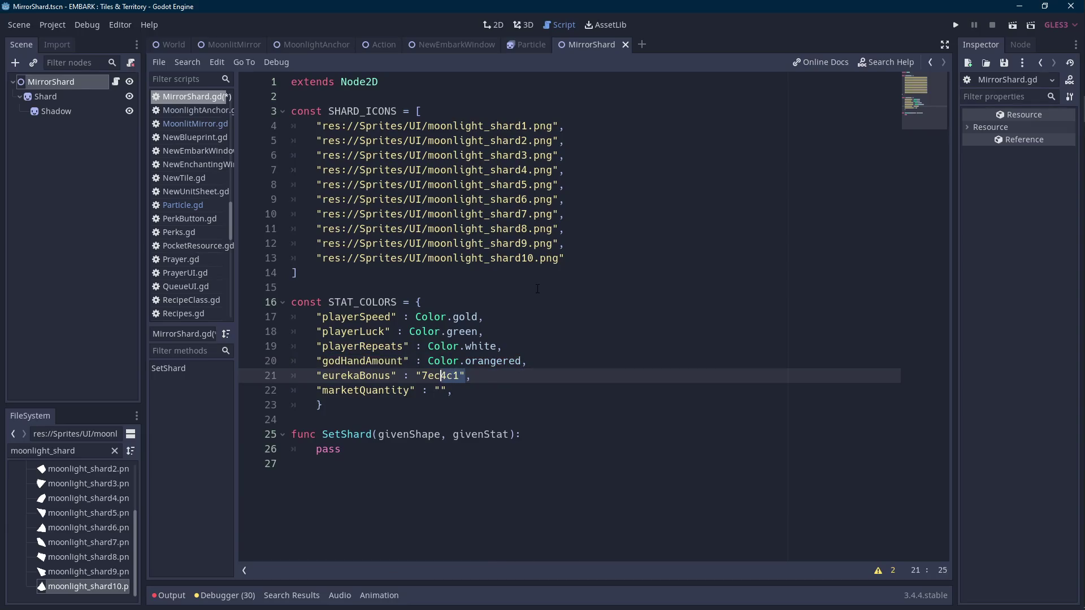
- Replace eurekaBonus's hex string with Color.deepskyblue
{"action": "key", "text": "shift+Left"}
{"action": "type", "text": "Color.bl"}
{"action": "key", "text": "BackSpace"}
{"action": "key", "text": "BackSpace"}
{"action": "key", "text": "Up"}
{"action": "key", "text": "Up"}
{"action": "key", "text": "Up"}
{"action": "key", "text": "Up"}
{"action": "key", "text": "Up"}
{"action": "key", "text": "Up"}
{"action": "type", "text": "ele"}
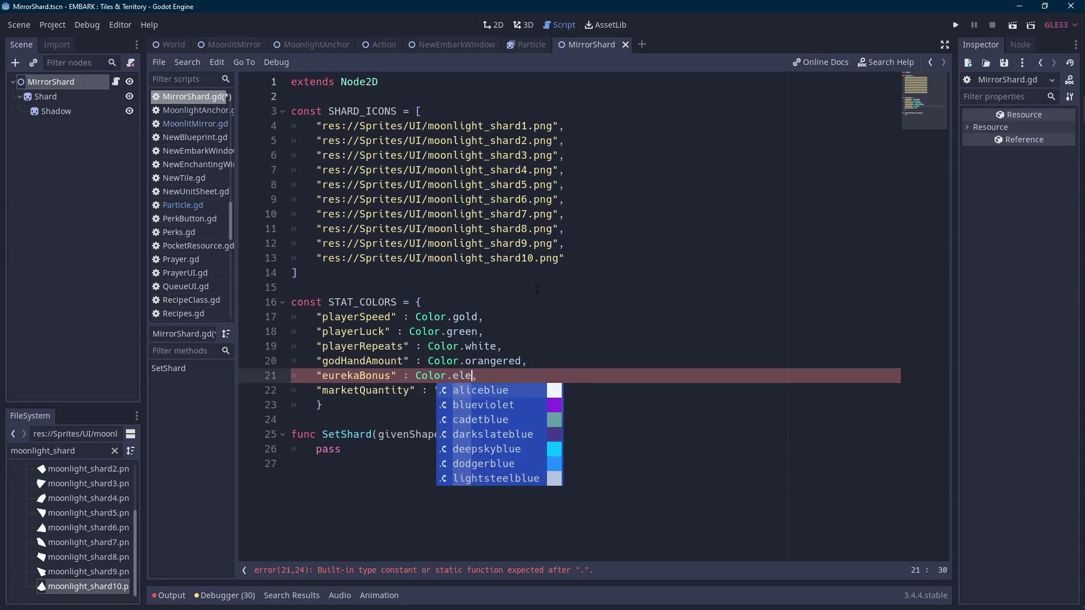
{"action": "key", "text": "Down"}
{"action": "key", "text": "Down"}
{"action": "key", "text": "Return"}
- Replace marketQuantity's empty value with Color.hotpink
{"action": "key", "text": "Down"}
{"action": "key", "text": "Down"}
{"action": "key", "text": "Up"}
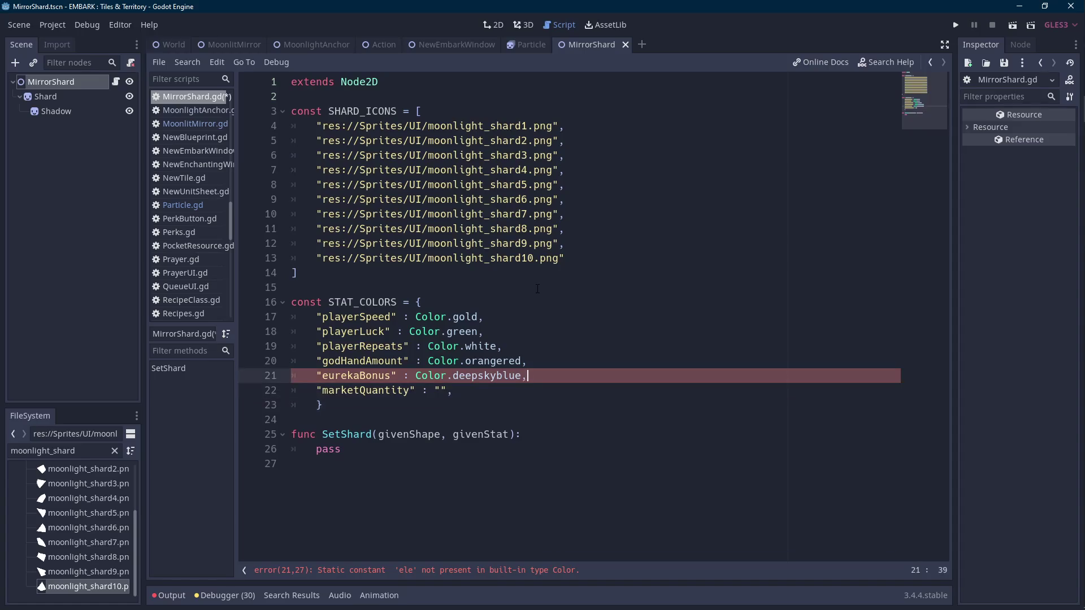
{"action": "key", "text": "End"}
{"action": "key", "text": "Left"}
{"action": "key", "text": "BackSpace"}
{"action": "key", "text": "BackSpace"}
{"action": "type", "text": "Color.g"}
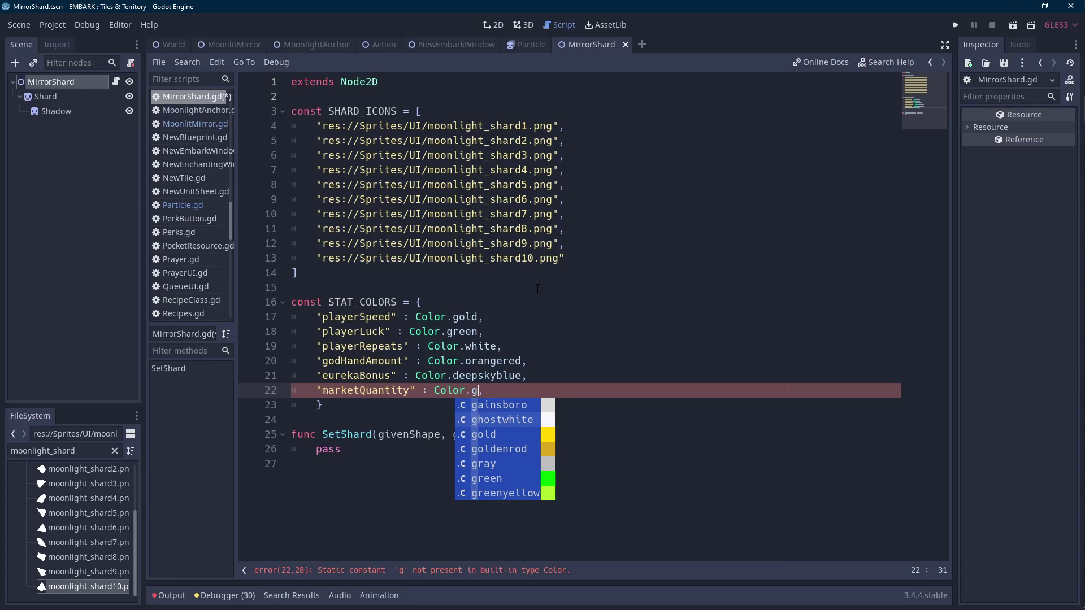
{"action": "key", "text": "BackSpace"}
{"action": "type", "text": "p"}
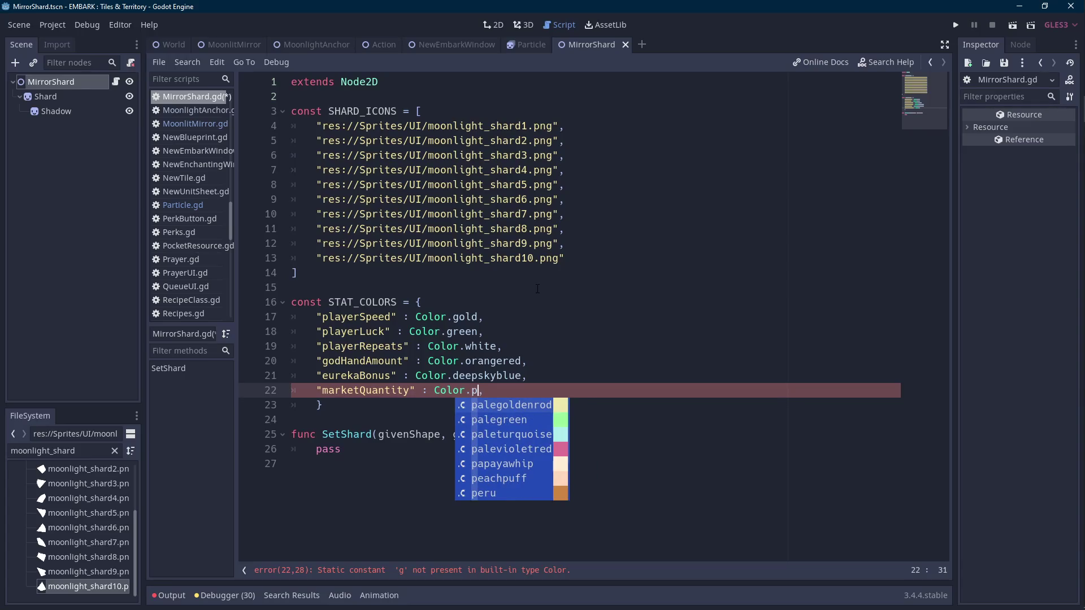
{"action": "type", "text": "i"}
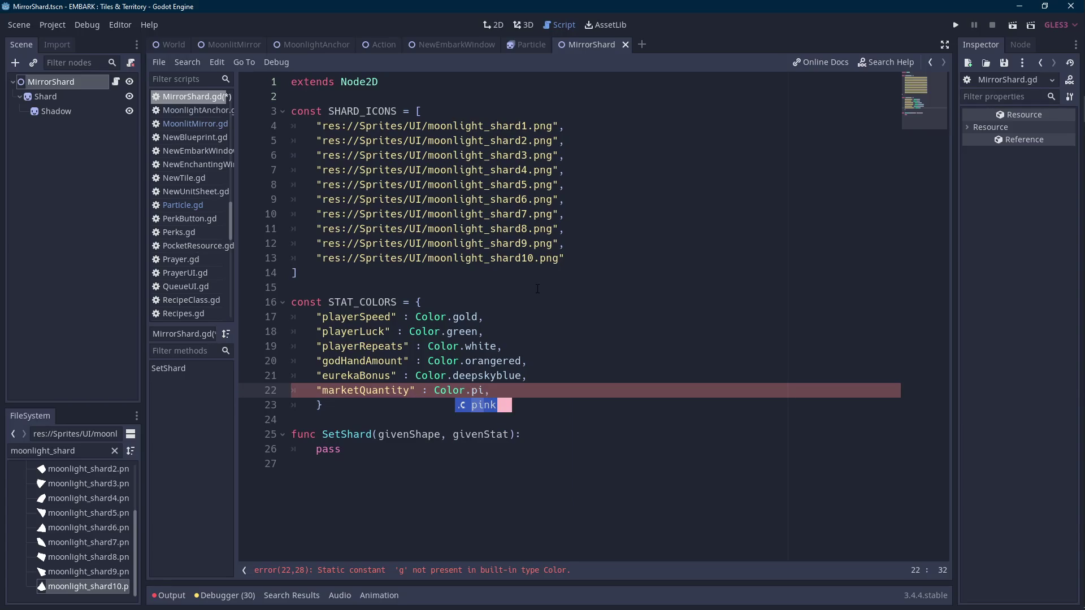
{"action": "key", "text": "BackSpace"}
{"action": "key", "text": "BackSpace"}
{"action": "type", "text": "ho"}
{"action": "key", "text": "Down"}
{"action": "key", "text": "Return"}
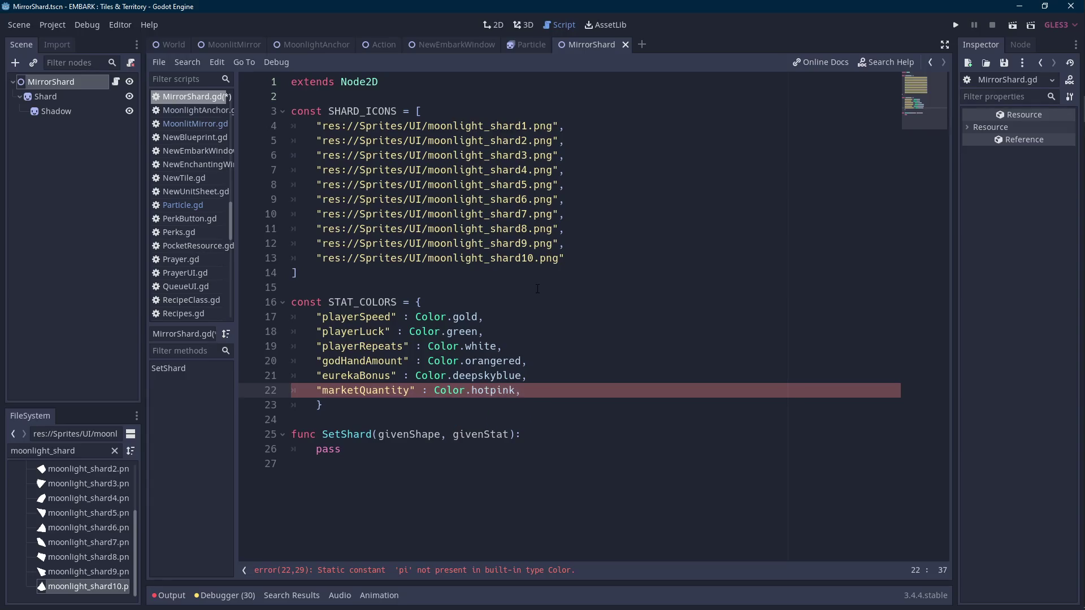
- Start changing playerRepeats from white to a lavender colour name
{"action": "key", "text": "Up"}
{"action": "key", "text": "Up"}
{"action": "key", "text": "Up"}
{"action": "key", "text": "shift+Left"}
{"action": "key", "text": "shift+Left"}
{"action": "key", "text": "shift+Left"}
{"action": "type", "text": "pur"}
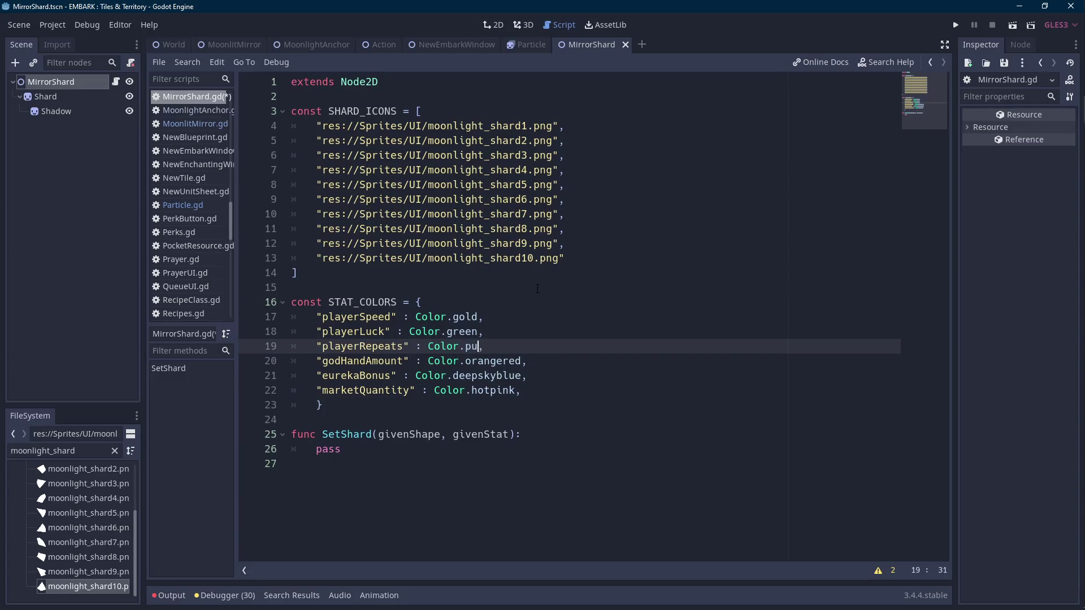
{"action": "key", "text": "BackSpace"}
{"action": "key", "text": "BackSpace"}
{"action": "key", "text": "BackSpace"}
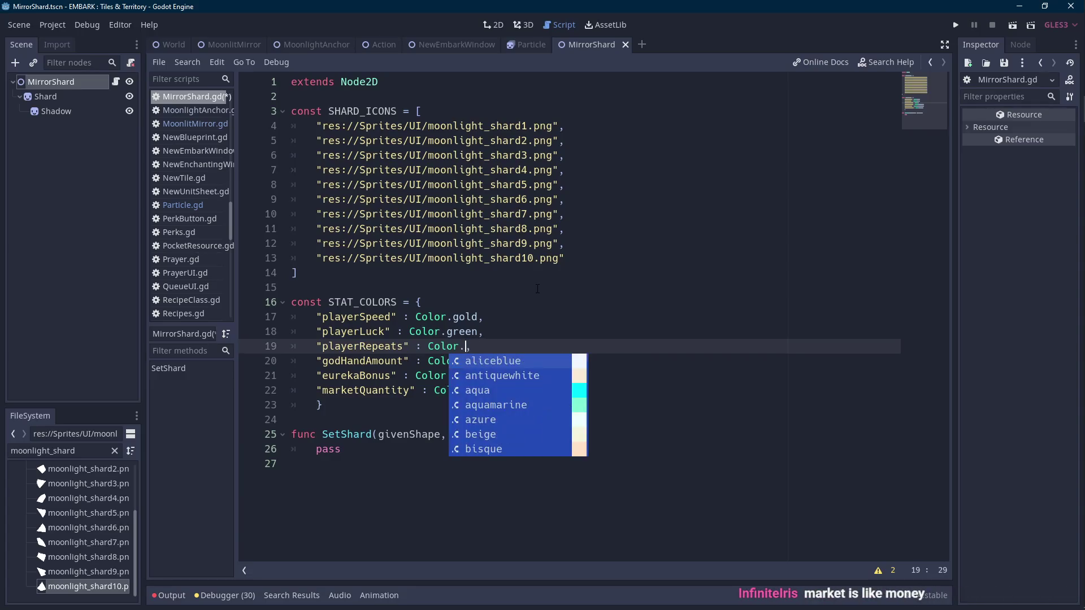
{"action": "type", "text": "li"}
{"action": "key", "text": "BackSpace"}
{"action": "key", "text": "BackSpace"}
{"action": "type", "text": "lav"}
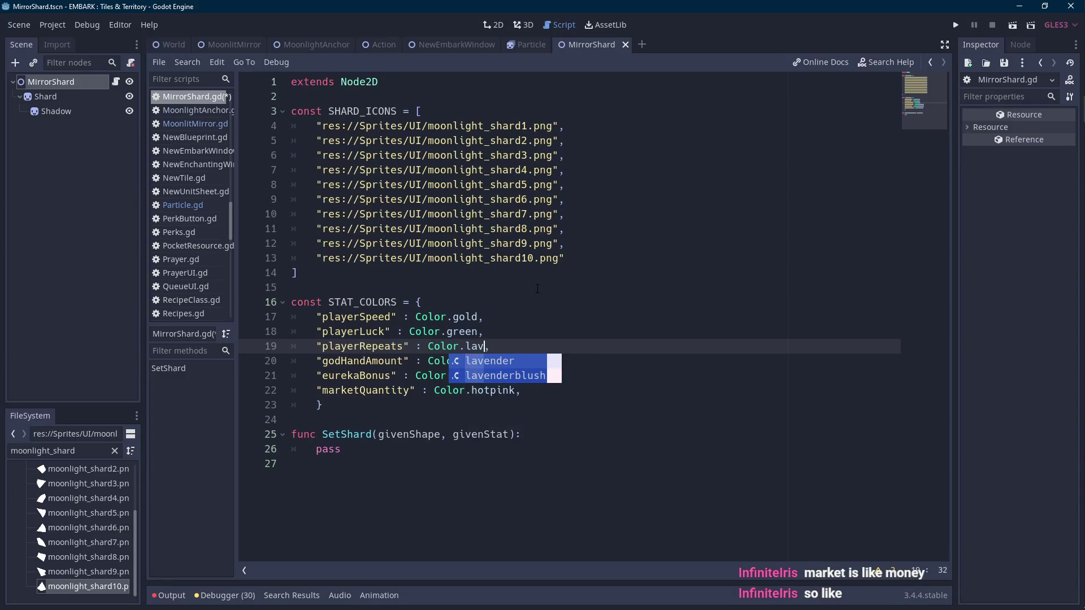